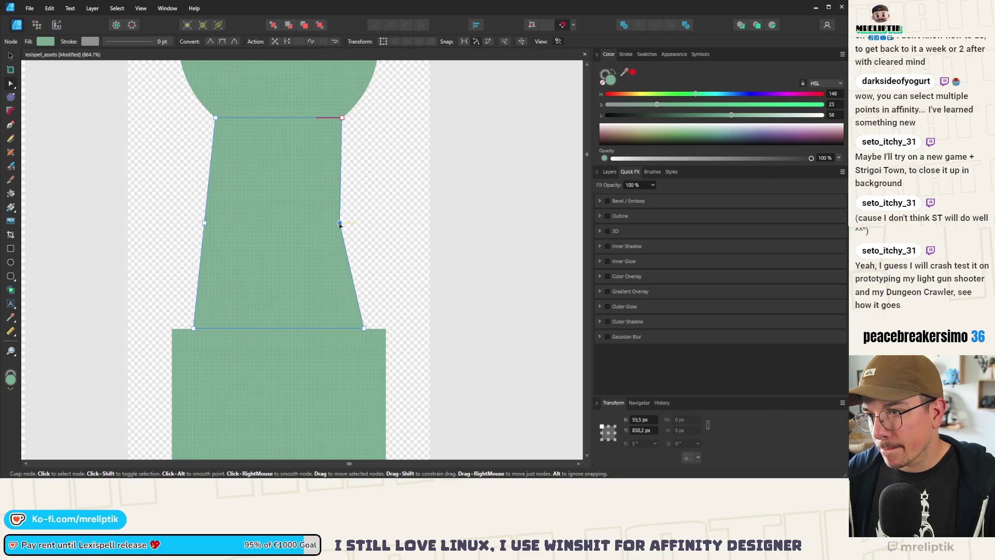
Curve the green wand neck's sides smoothly inward, then save the asset sheet
left_click_drag(204, 223, 215, 223)
left_click_drag(356, 199, 210, 241)
left_click(235, 41)
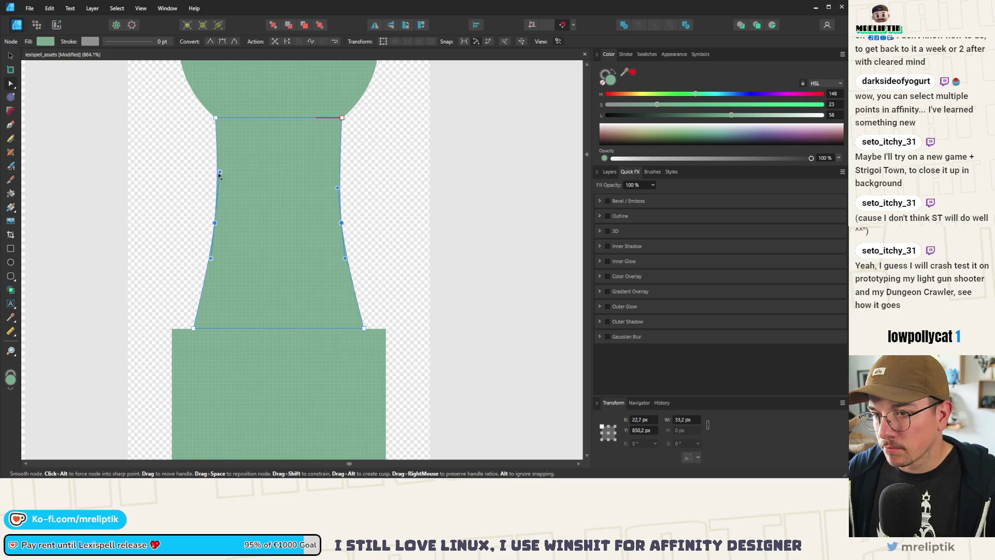
left_click_drag(338, 188, 337, 178)
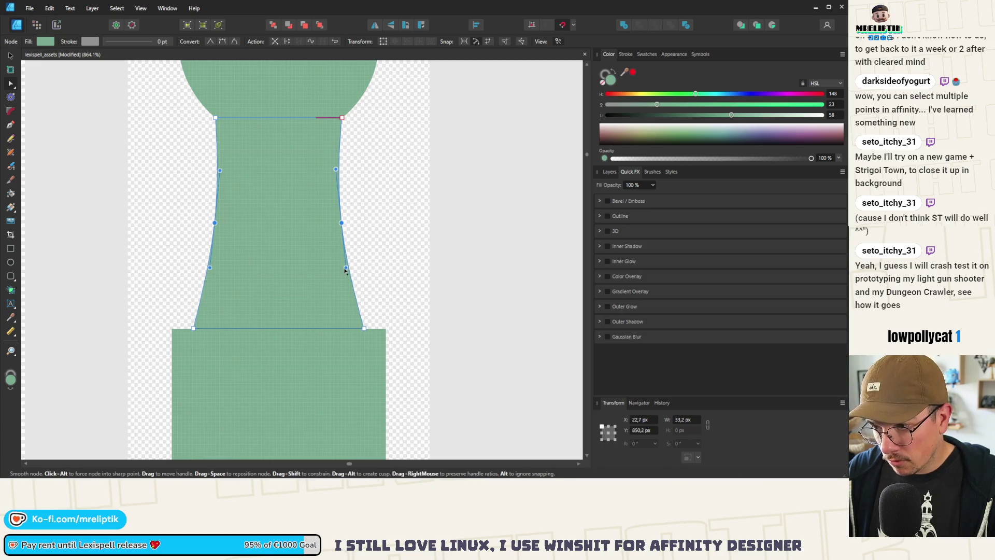
left_click(376, 246)
key("ctrl+s")
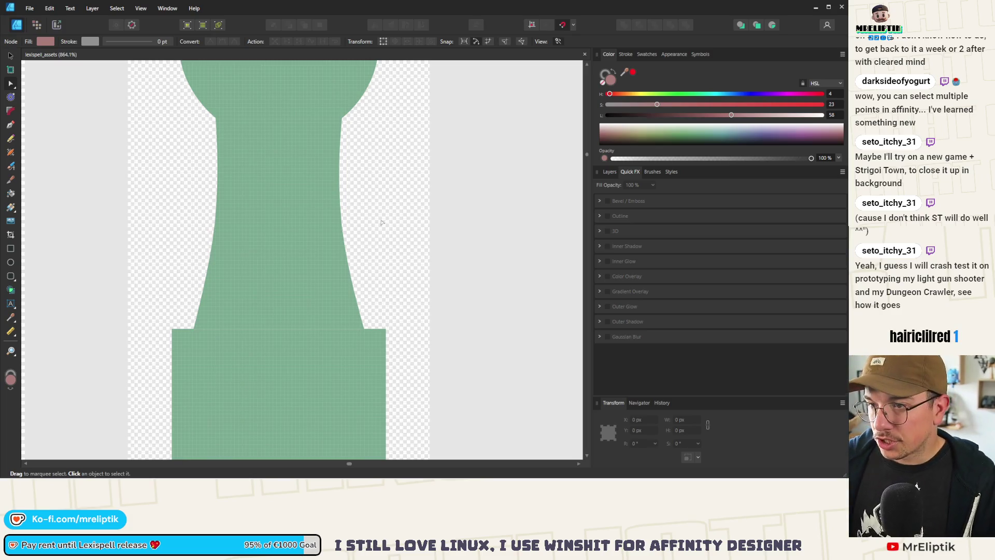
scroll(377, 225, "down", 8)
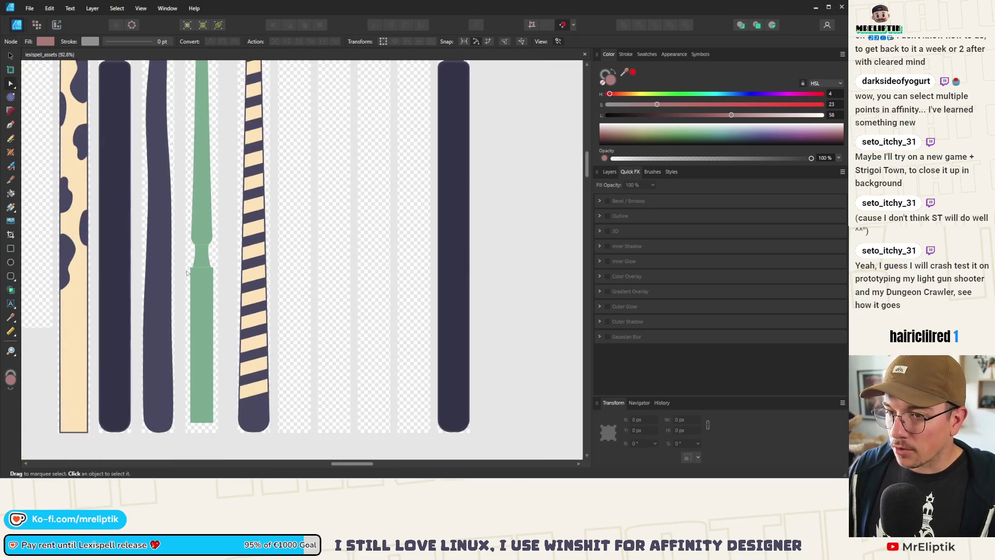
scroll(194, 185, "down", 4)
scroll(336, 220, "up", 5)
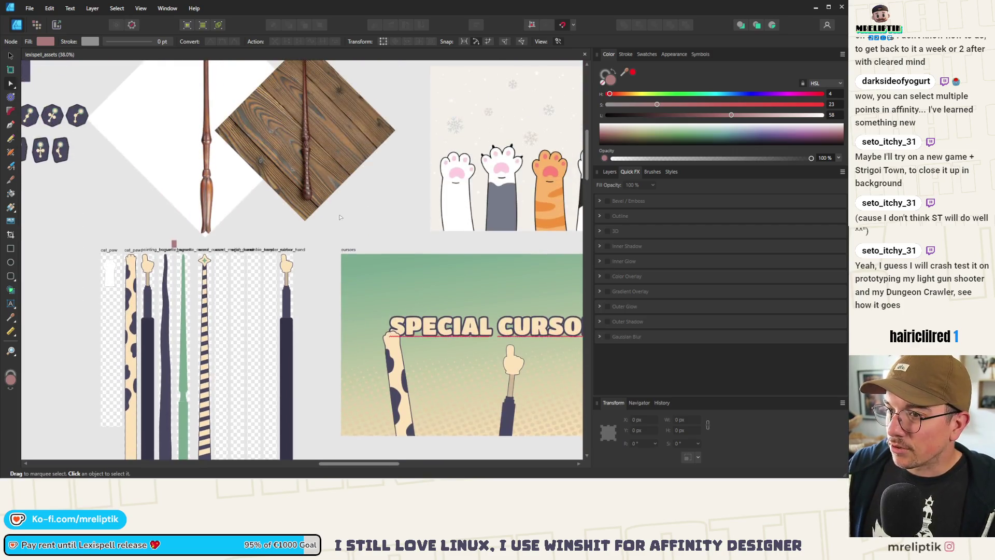
scroll(260, 248, "down", 3)
scroll(157, 279, "up", 7)
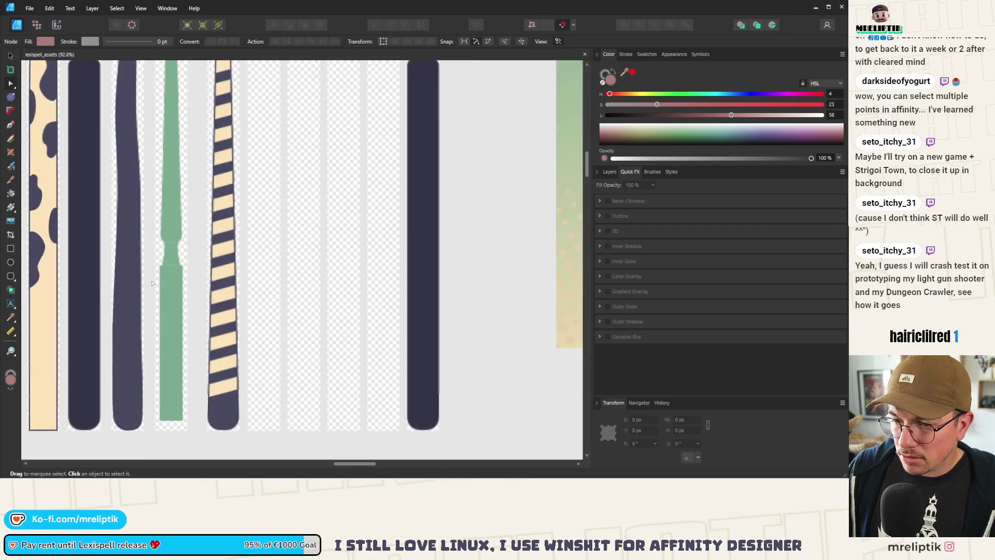
scroll(158, 280, "down", 5)
scroll(259, 208, "up", 3)
scroll(334, 102, "up", 3)
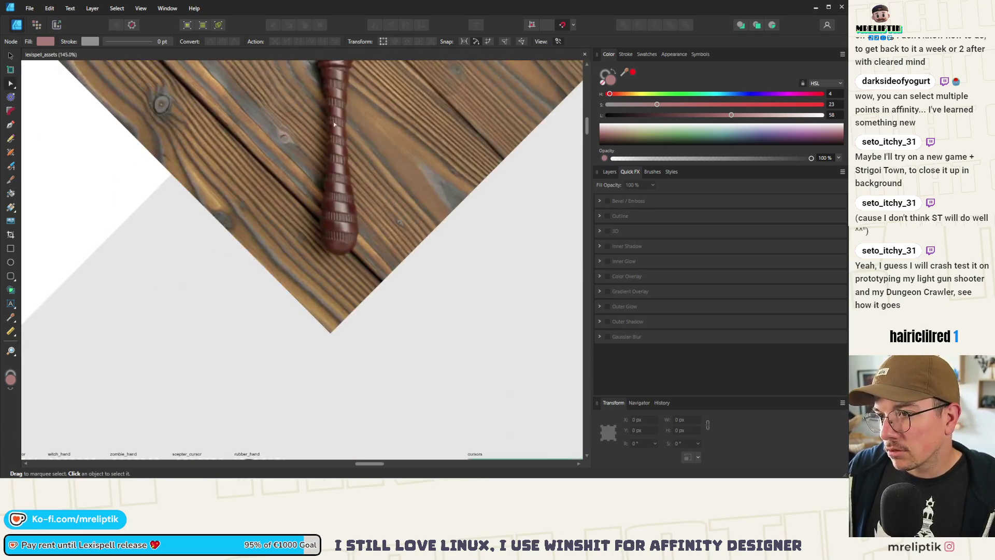
scroll(333, 102, "down", 2)
scroll(335, 102, "down", 3)
scroll(259, 310, "up", 8)
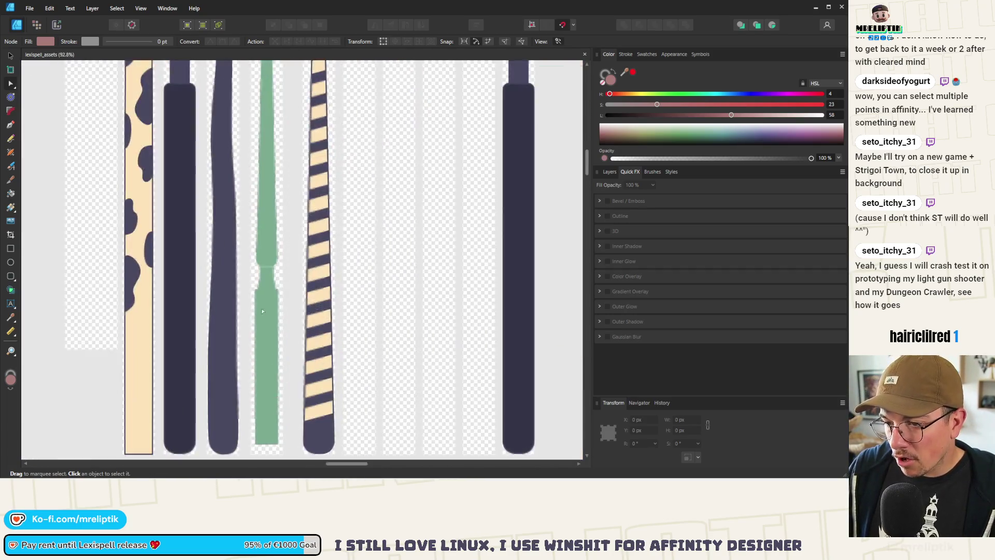
left_click(256, 255)
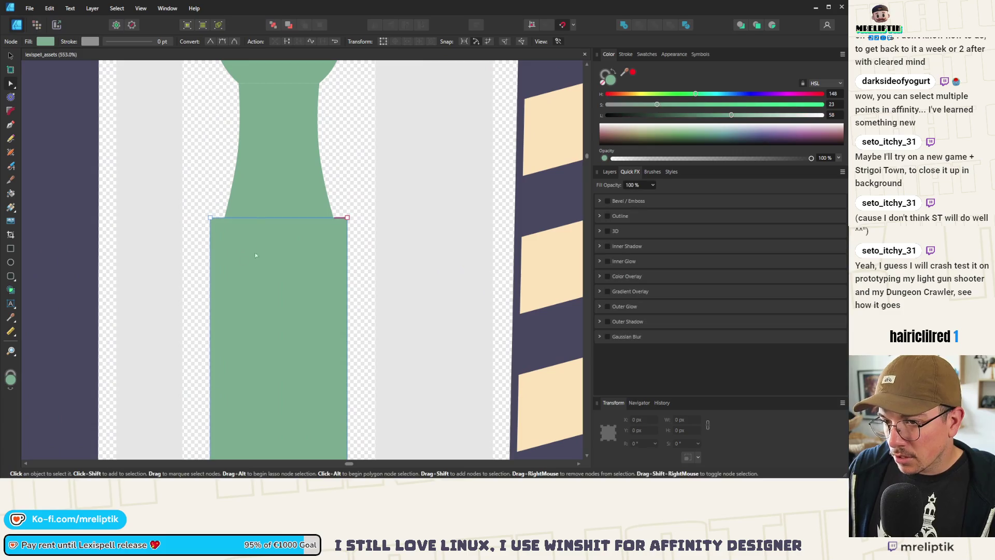
Draw a thin pink band across the green grip just below the neck
left_click(11, 248)
left_click_drag(227, 233, 251, 256)
mouse_move(195, 232)
left_mouse_down()
mouse_move(244, 253)
mouse_move(363, 261)
left_mouse_up()
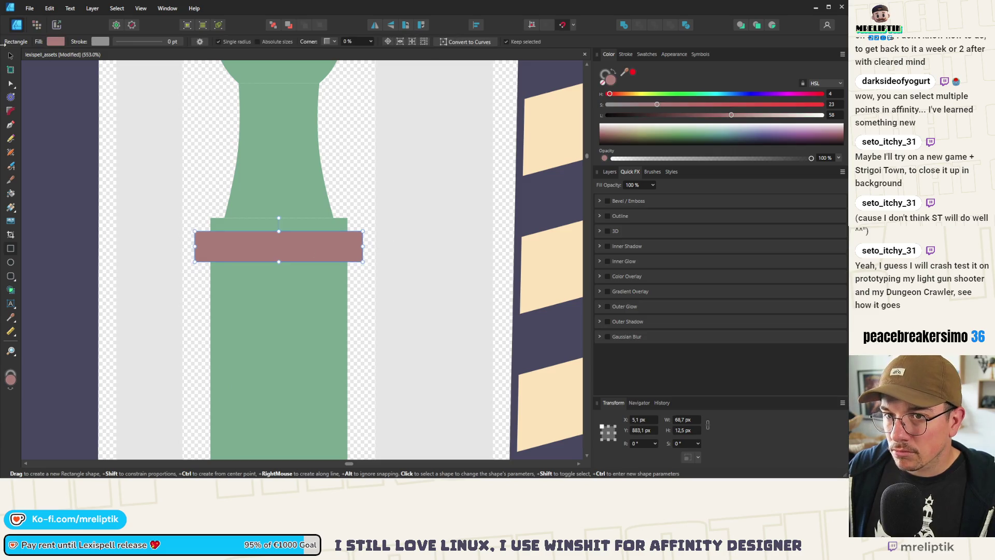
left_click(11, 55)
key("Up")
key("Up")
key("Up")
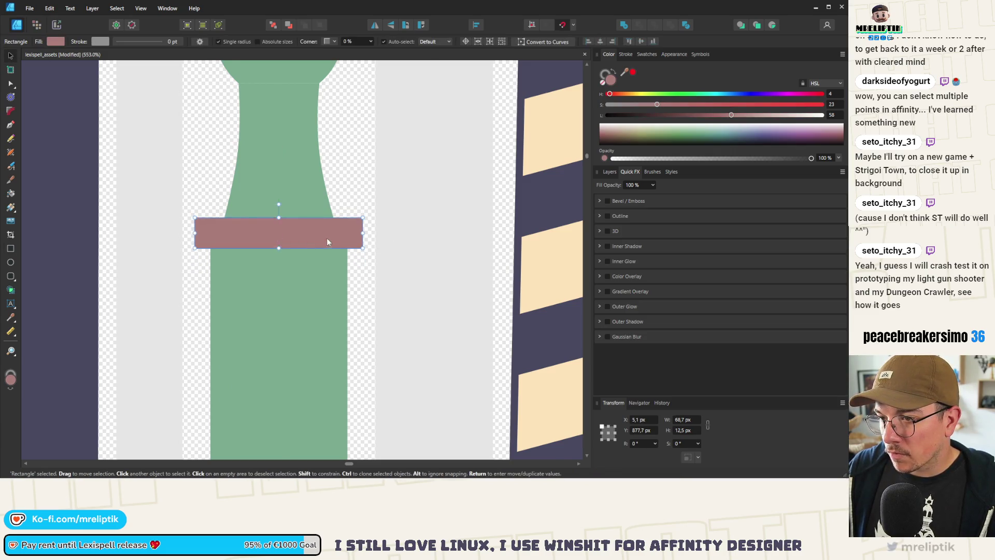
scroll(321, 241, "up", 2)
left_click_drag(395, 227, 376, 229)
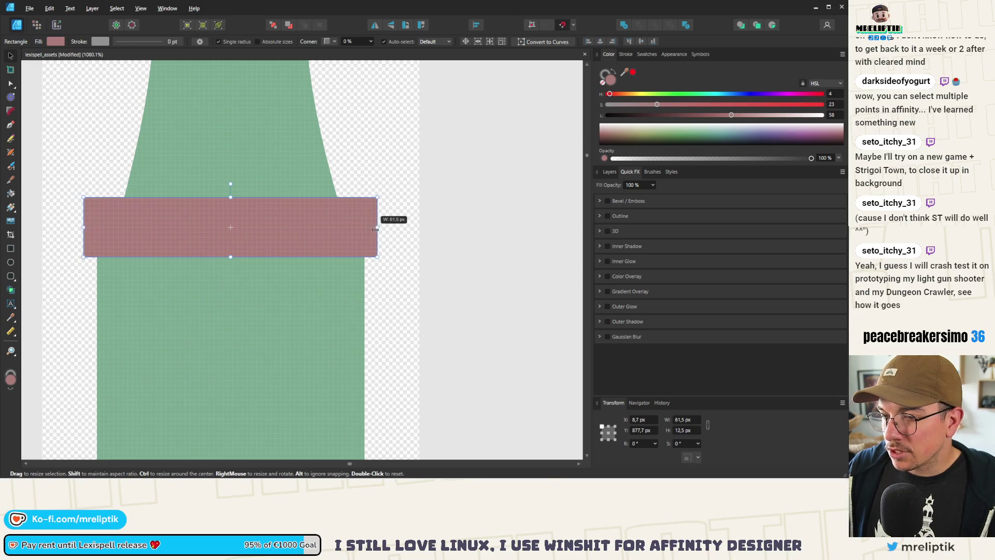
mouse_move(231, 256)
left_mouse_down()
mouse_move(247, 223)
mouse_move(234, 248)
mouse_move(237, 239)
left_mouse_up()
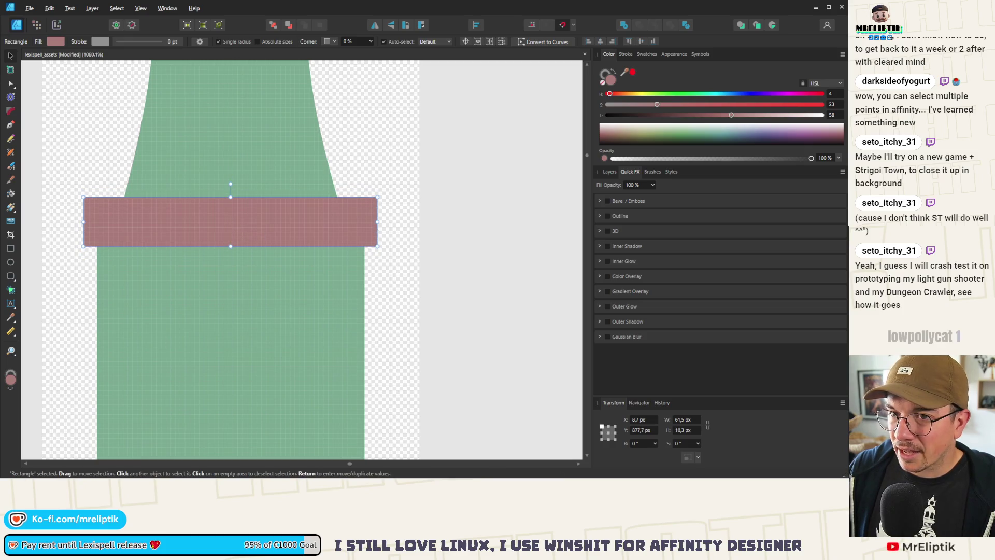
Round all four corners of the pink band
left_click(10, 111)
left_click_drag(48, 171, 427, 290)
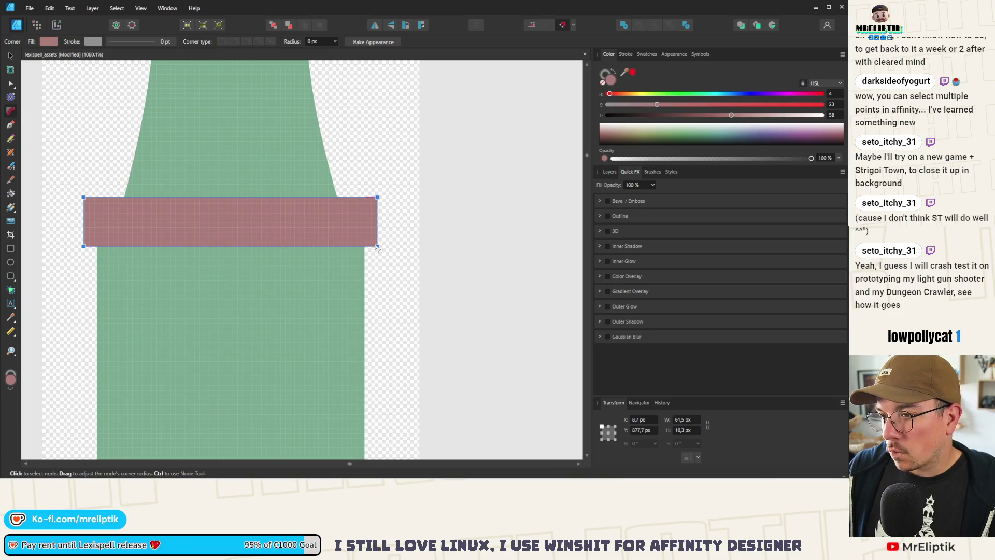
left_click_drag(363, 237, 349, 240)
key("a")
Duplicate the band into four evenly spaced copies down the grip
key("v")
mouse_move(172, 217)
left_mouse_down()
mouse_move(213, 234)
mouse_move(222, 284)
left_mouse_up()
scroll(228, 278, "down", 3)
key("ctrl+j")
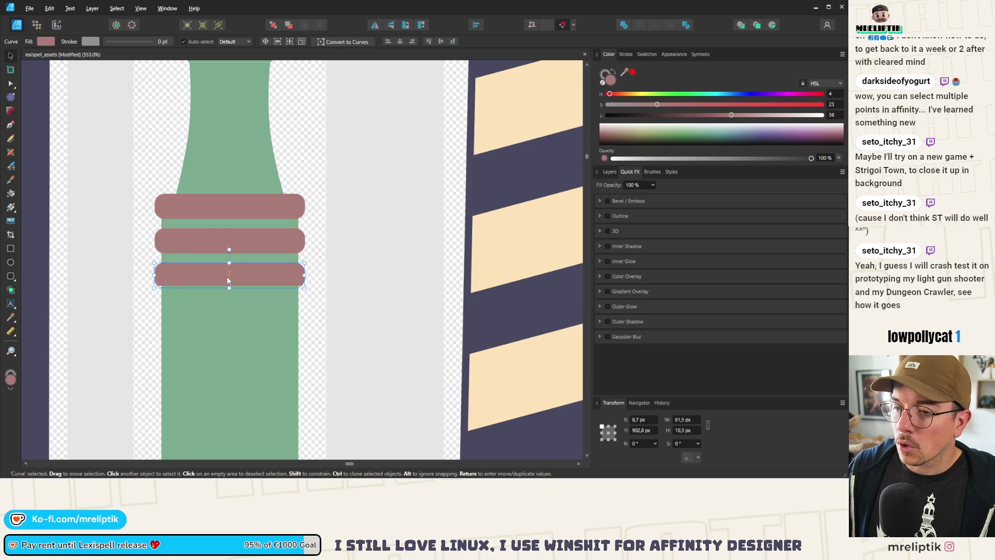
key("ctrl+j")
left_click_drag(228, 309, 228, 303)
Select all four pink bands and check their alignment
key("ctrl+a")
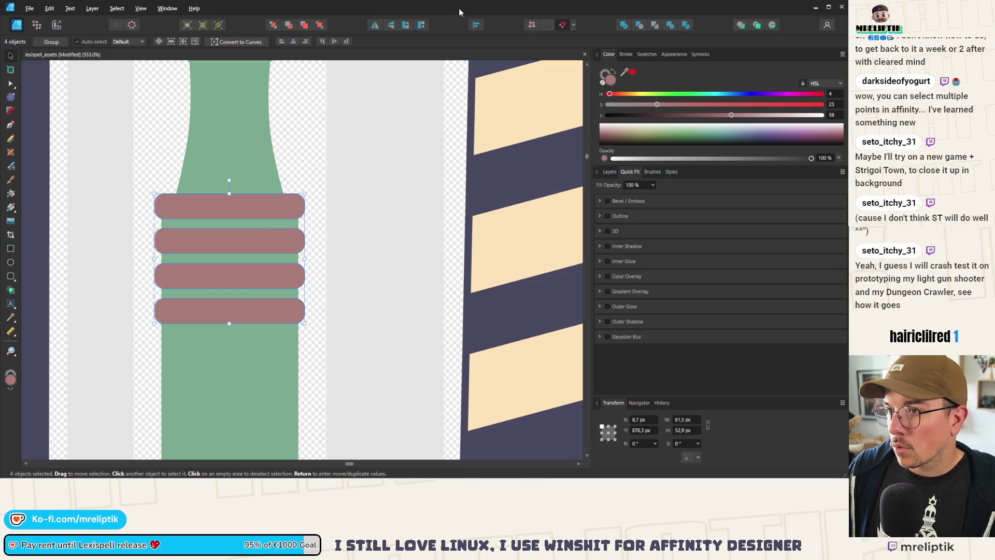
left_click(475, 26)
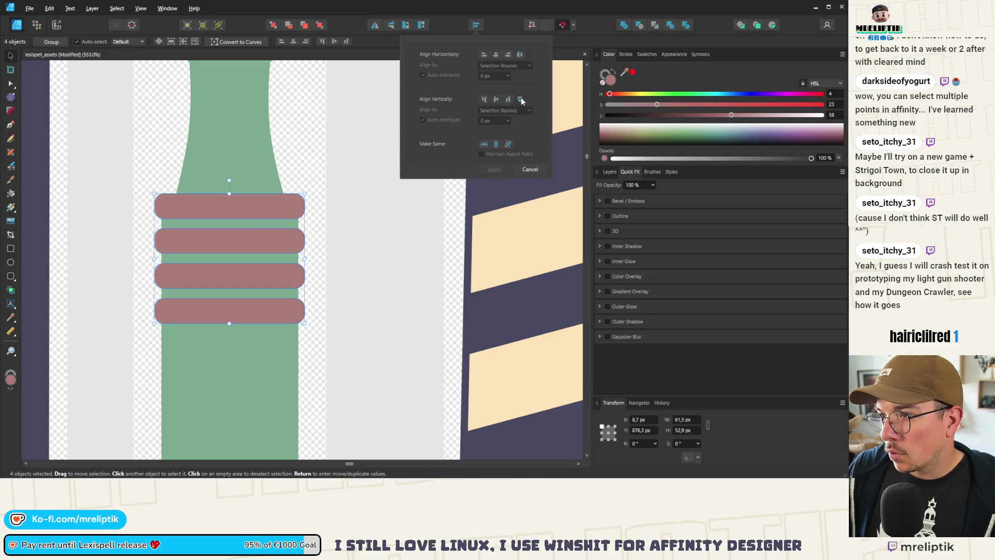
left_click(390, 163)
scroll(172, 186, "down", 10)
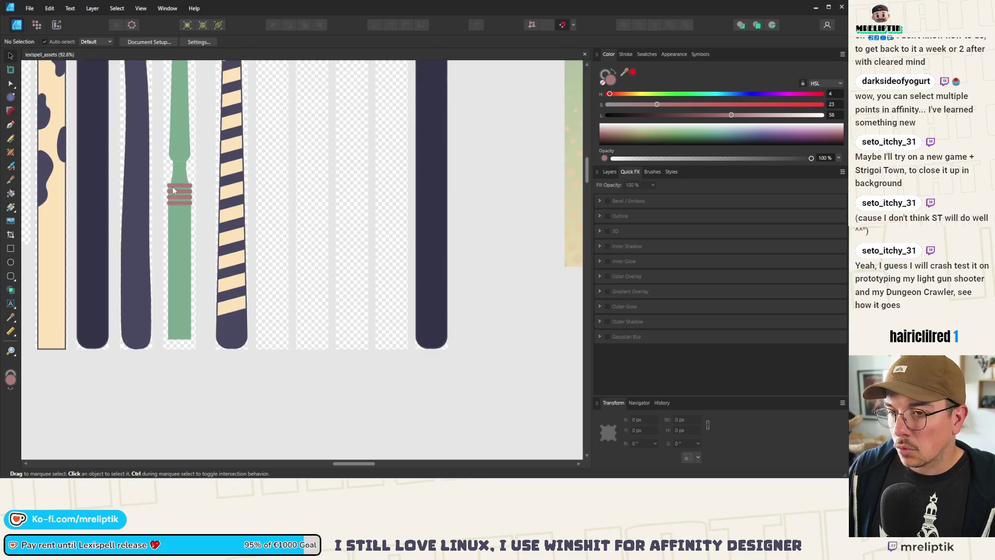
Lengthen the green wand's lower rectangle downward
scroll(322, 157, "up", 5)
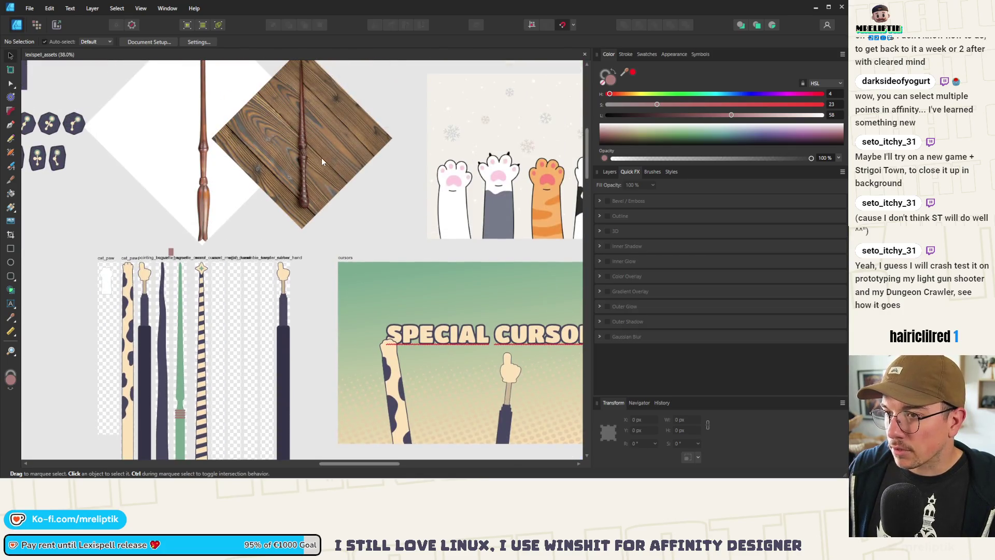
scroll(300, 180, "down", 2)
scroll(158, 381, "up", 10)
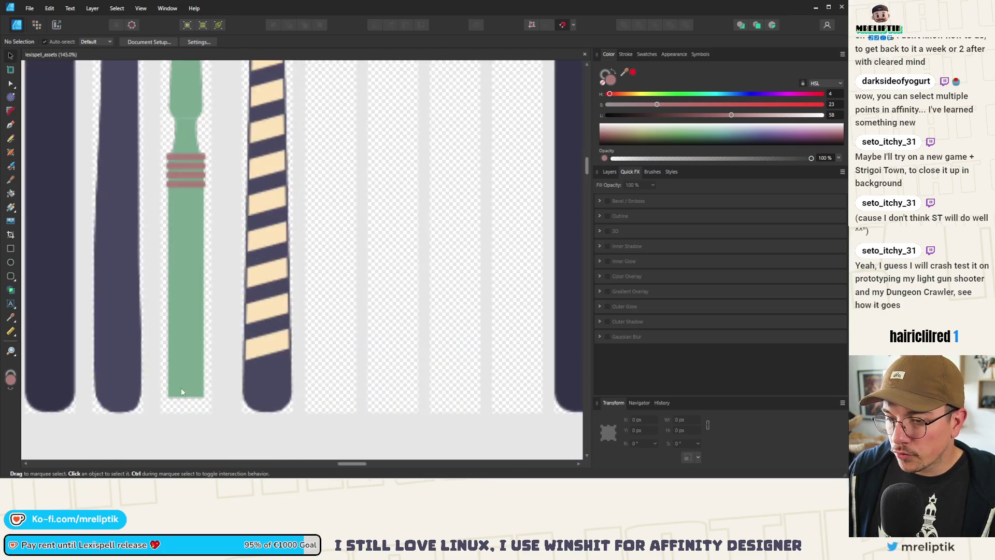
left_click(215, 330)
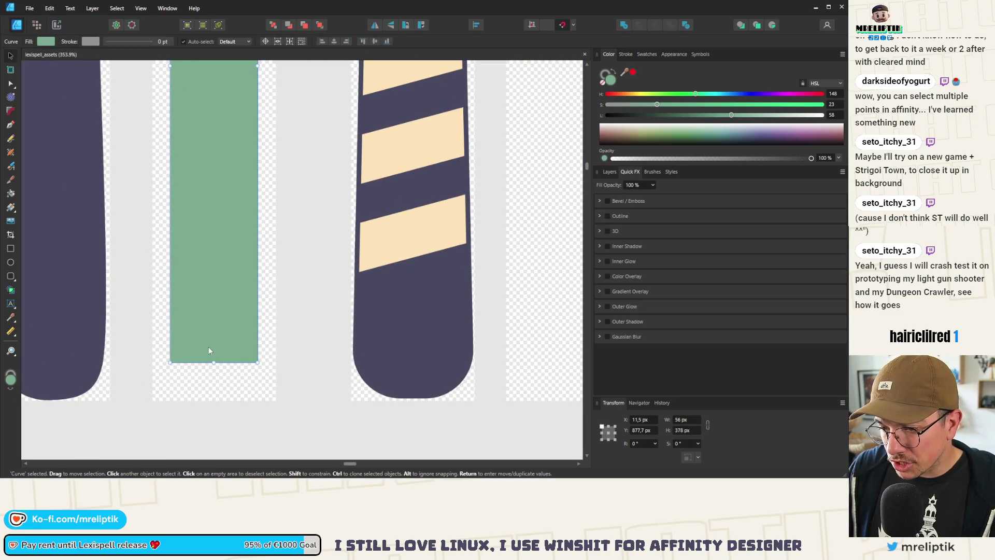
left_click_drag(211, 362, 210, 390)
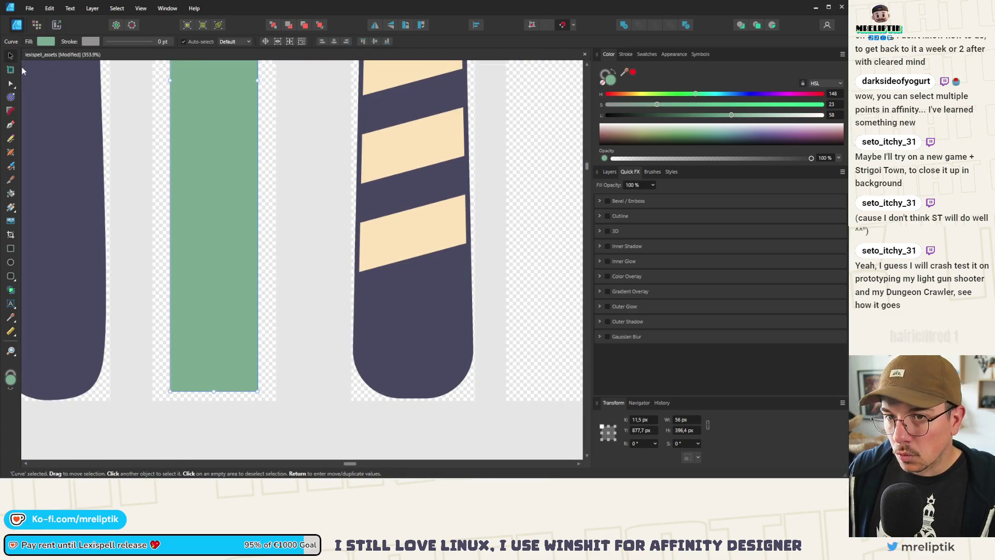
Add a pointed middle node on the bottom edge, widen the bottom corners, and make them smooth
key("a")
scroll(215, 392, "up", 2)
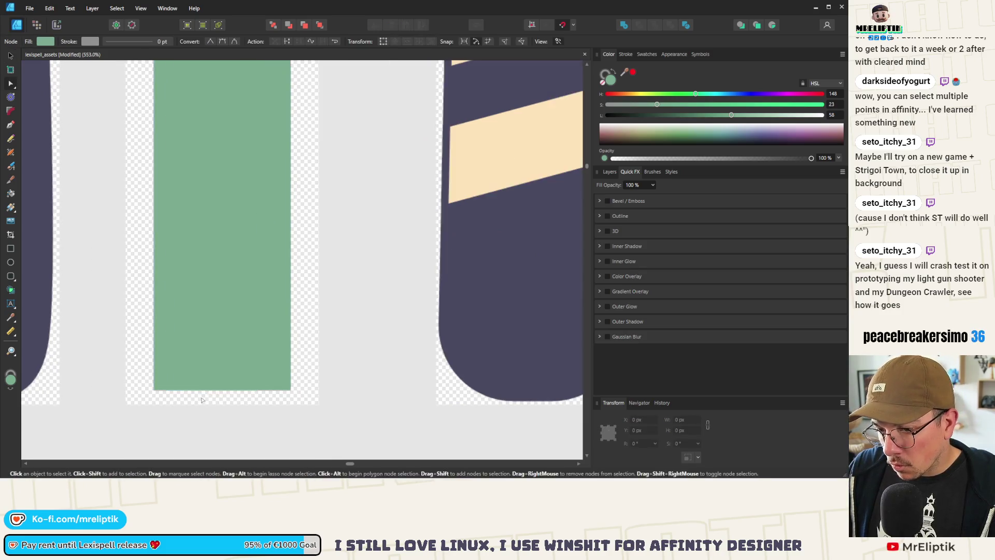
left_click(221, 390)
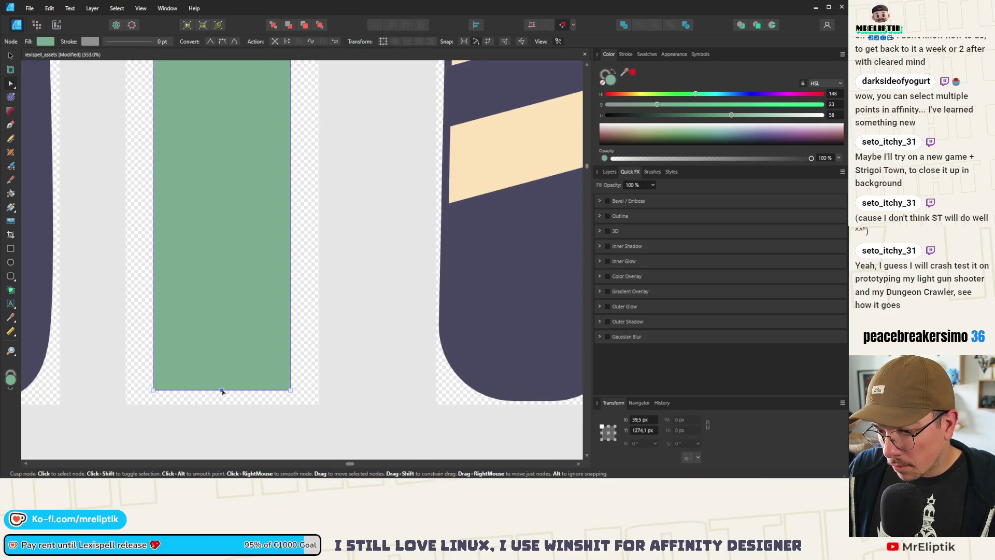
left_click_drag(221, 390, 222, 400)
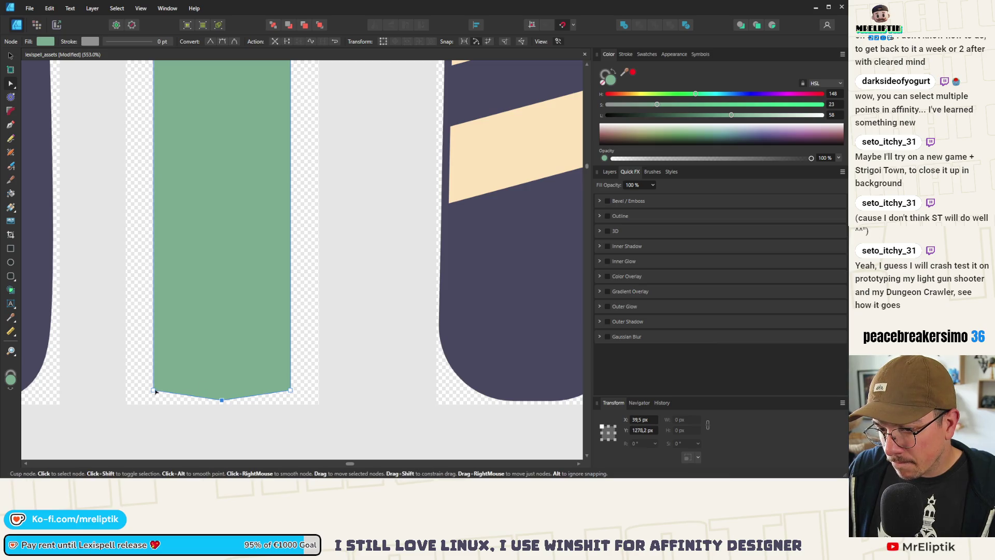
left_click_drag(153, 391, 146, 390)
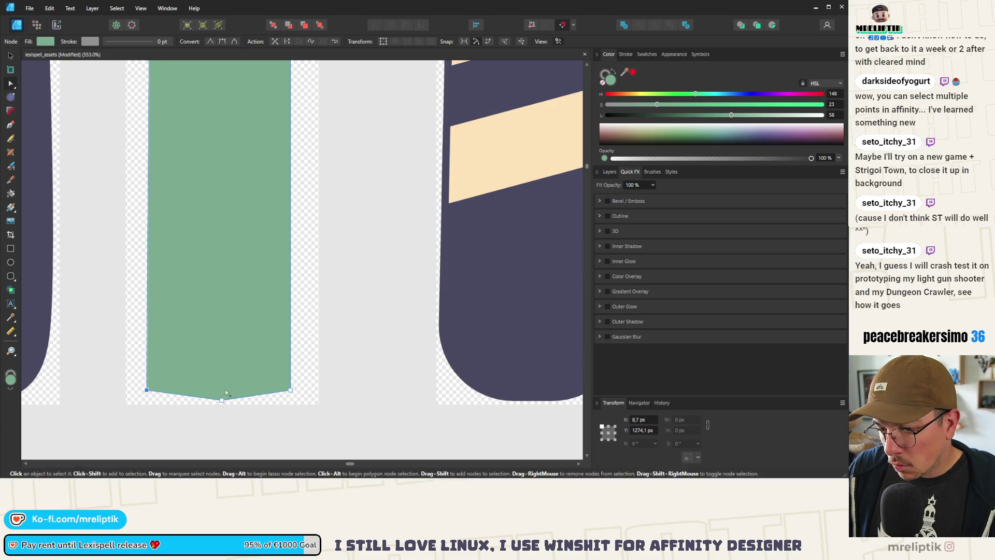
left_click_drag(290, 391, 298, 390)
key("ctrl+a")
left_click(223, 41)
scroll(190, 288, "down", 2)
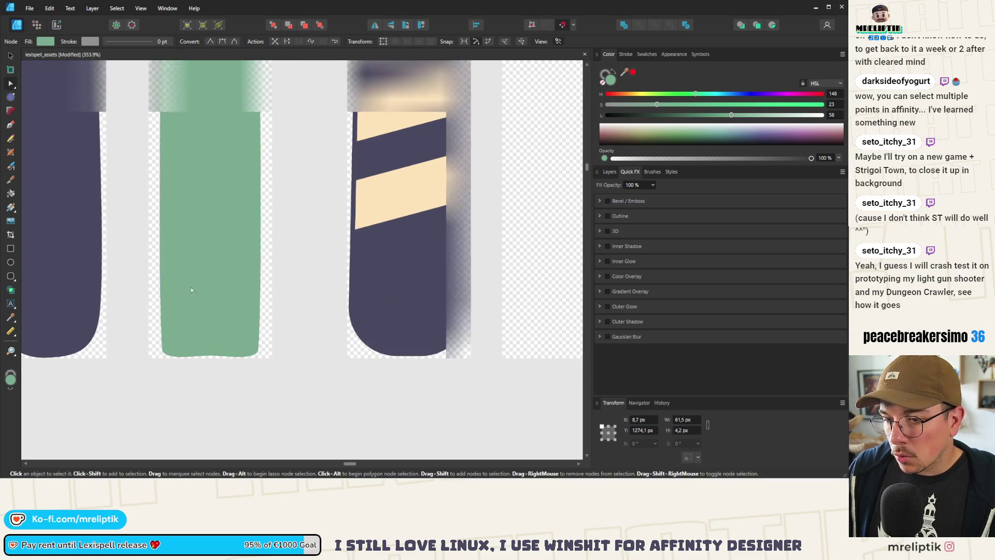
Adjust the bottom node's handles so the wand end forms a smooth rounded tip
left_click(273, 354)
left_click(164, 352)
mouse_move(153, 244)
left_mouse_down()
mouse_move(267, 360)
mouse_move(259, 336)
left_mouse_up()
left_click(212, 344)
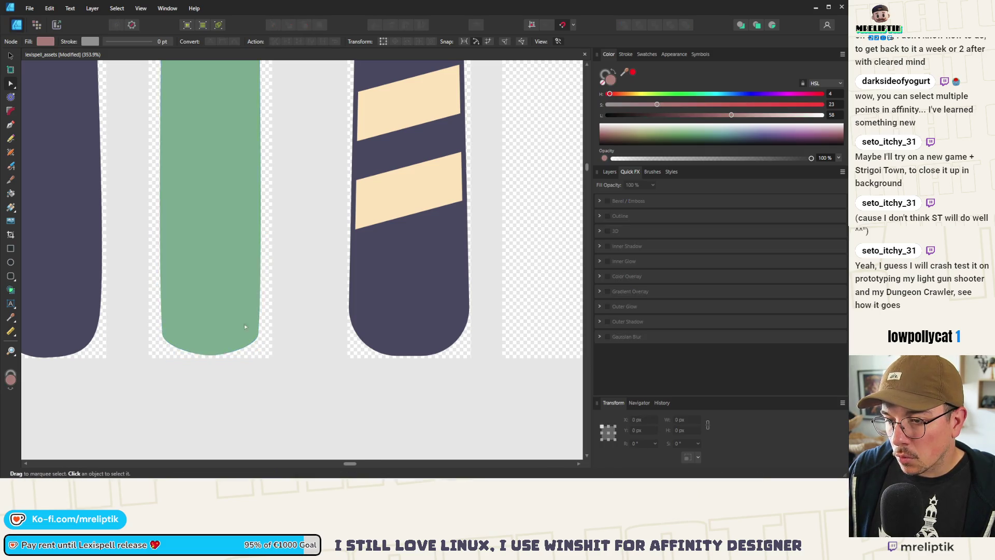
scroll(207, 332, "down", 2)
scroll(213, 346, "up", 4)
scroll(213, 346, "up", 3)
left_click(216, 349)
left_click_drag(282, 351, 286, 351)
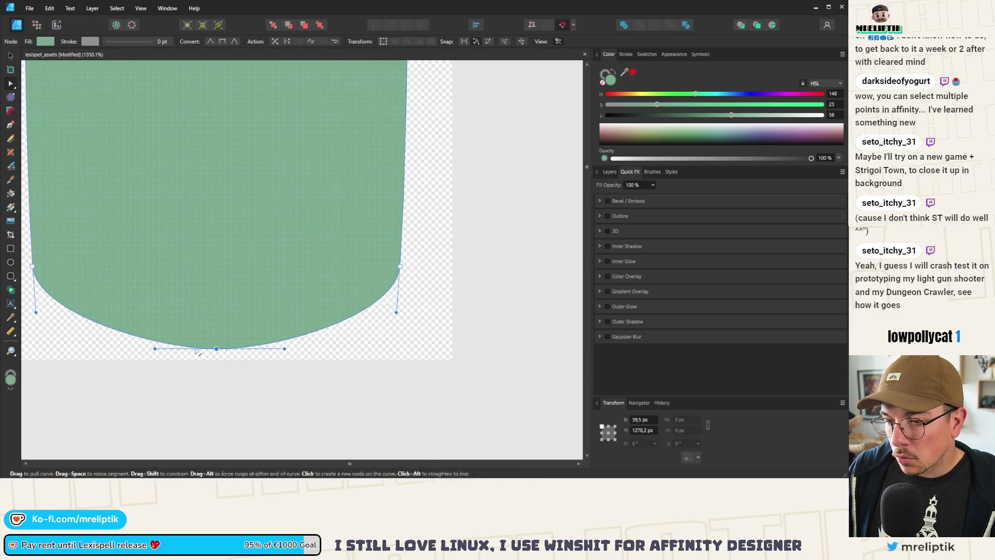
key("Escape")
scroll(226, 317, "down", 10)
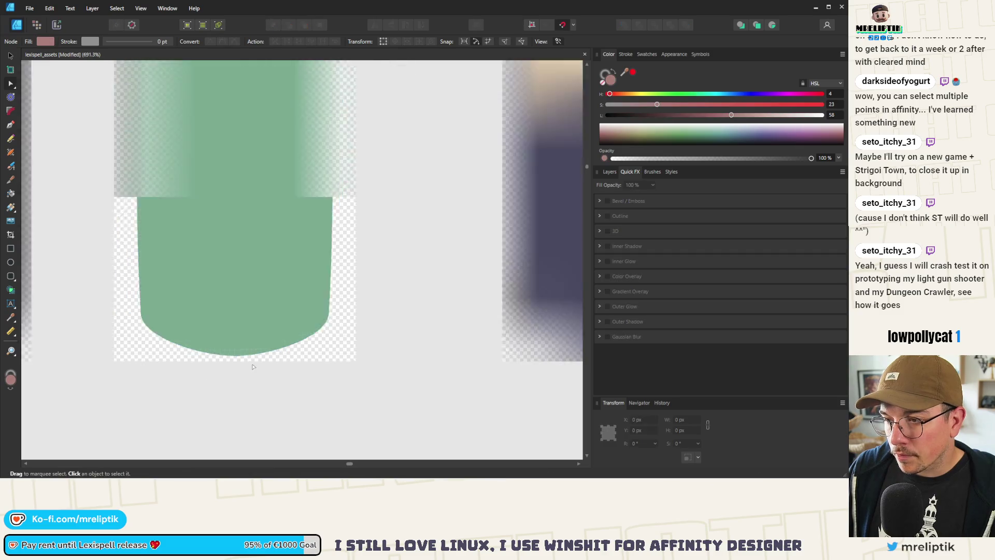
scroll(225, 314, "down", 2)
scroll(223, 233, "up", 2)
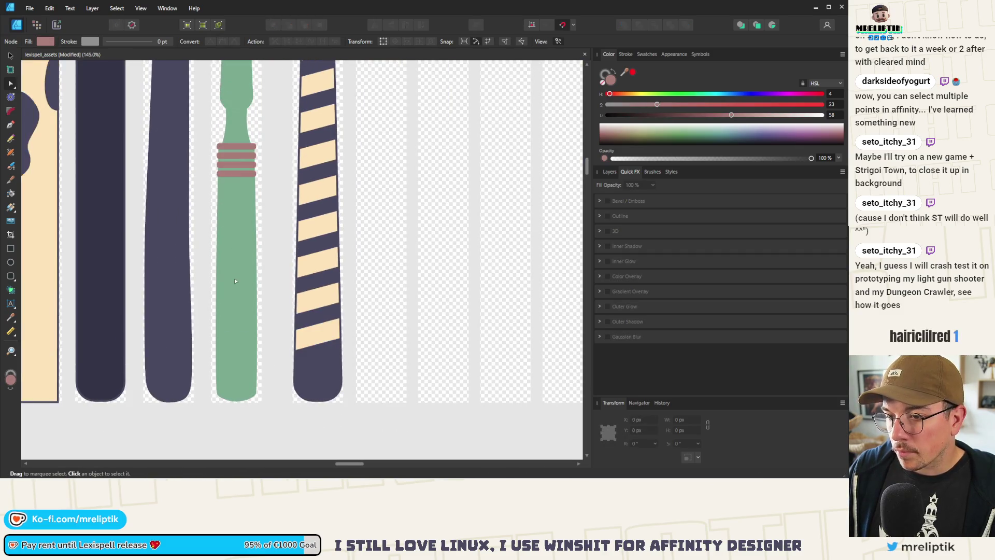
Raise the green piece's bottom corner nodes and retune the curve for a shallower tip
scroll(242, 375, "up", 2)
left_click(245, 416)
scroll(242, 394, "up", 5)
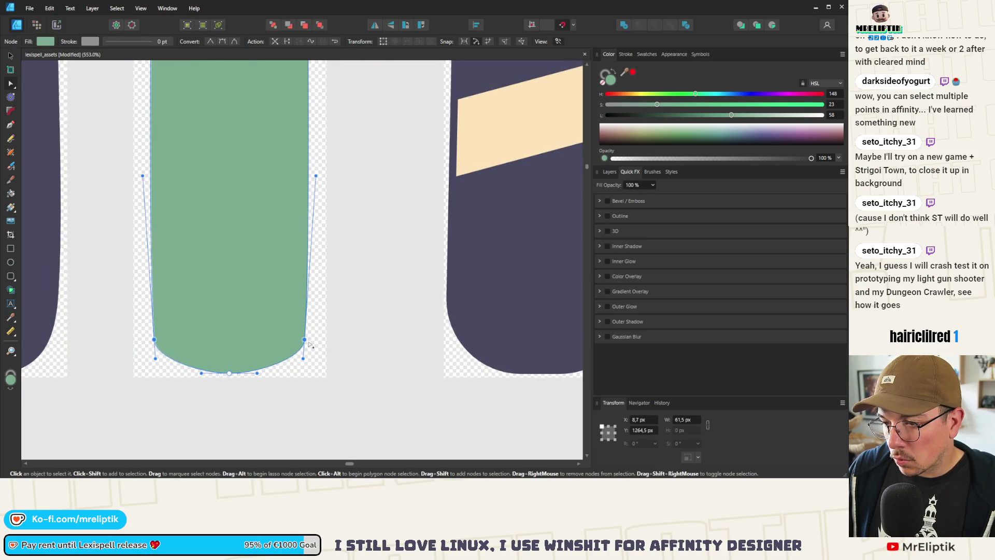
key("Up")
key("Up")
key("Up")
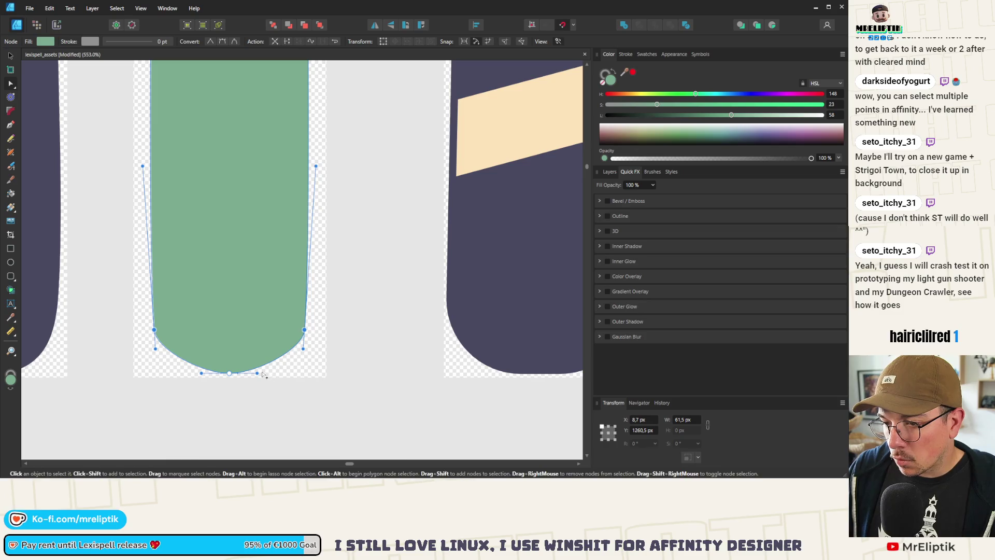
left_click_drag(258, 373, 264, 373)
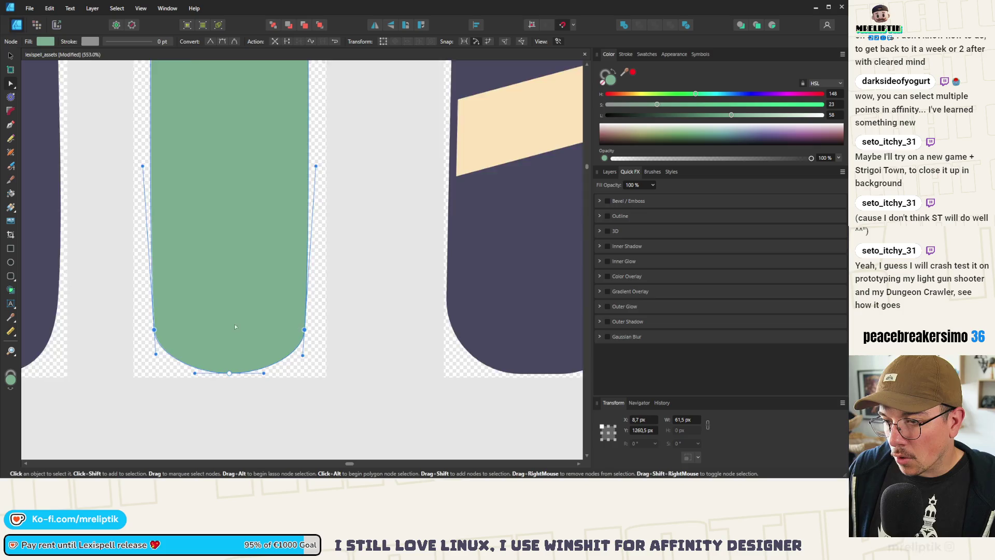
scroll(223, 332, "down", 3)
left_click(310, 324)
scroll(310, 324, "up", 3)
left_click(252, 289)
scroll(238, 137, "up", 5)
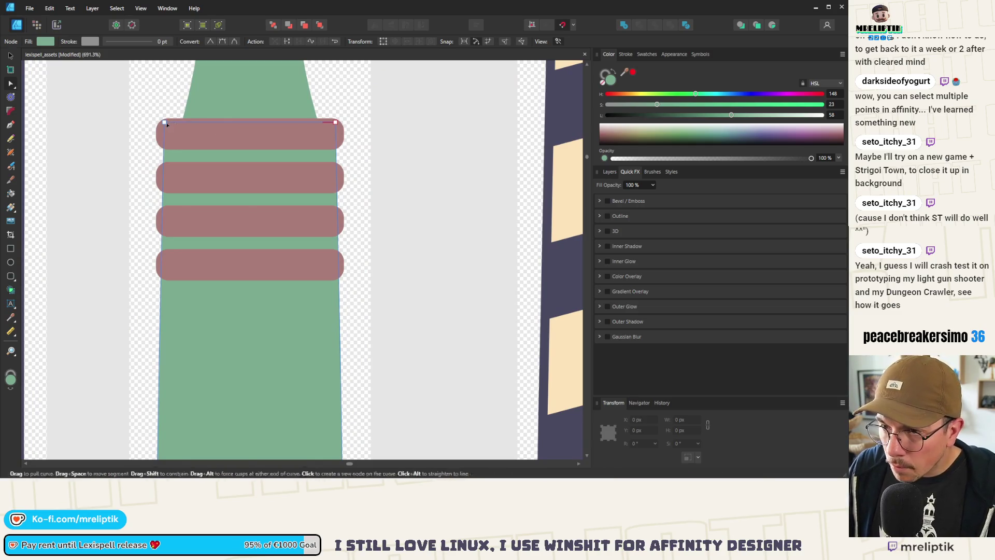
scroll(192, 125, "down", 8)
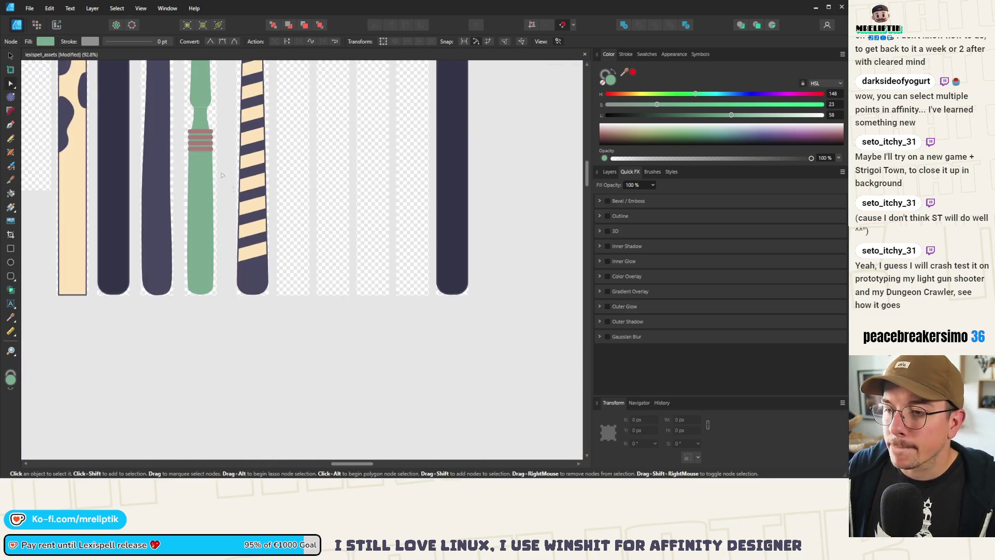
Add nodes at mid-height on the green shaft's edges
key("ctrl+d")
left_click(198, 200)
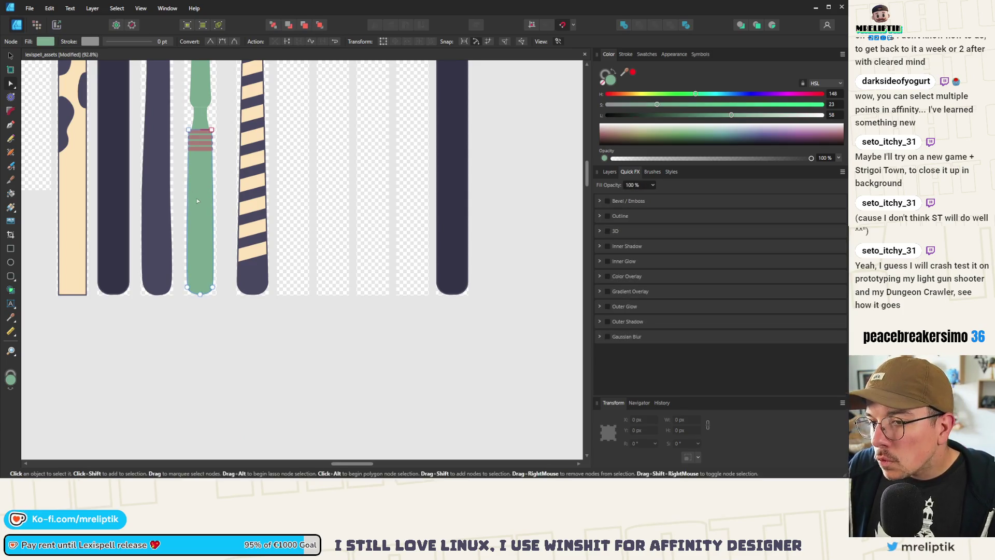
scroll(197, 198, "up", 3)
left_click(196, 193)
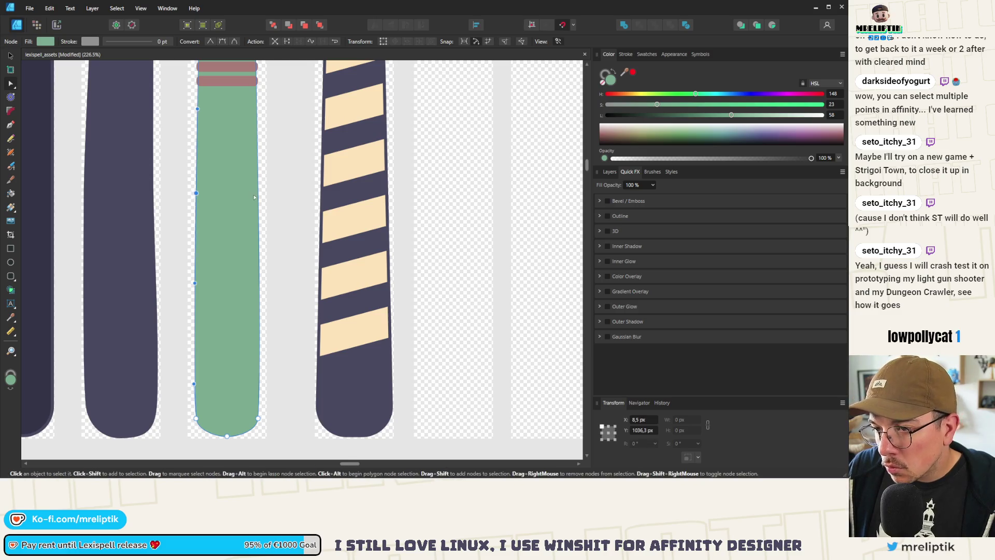
key("ctrl+z")
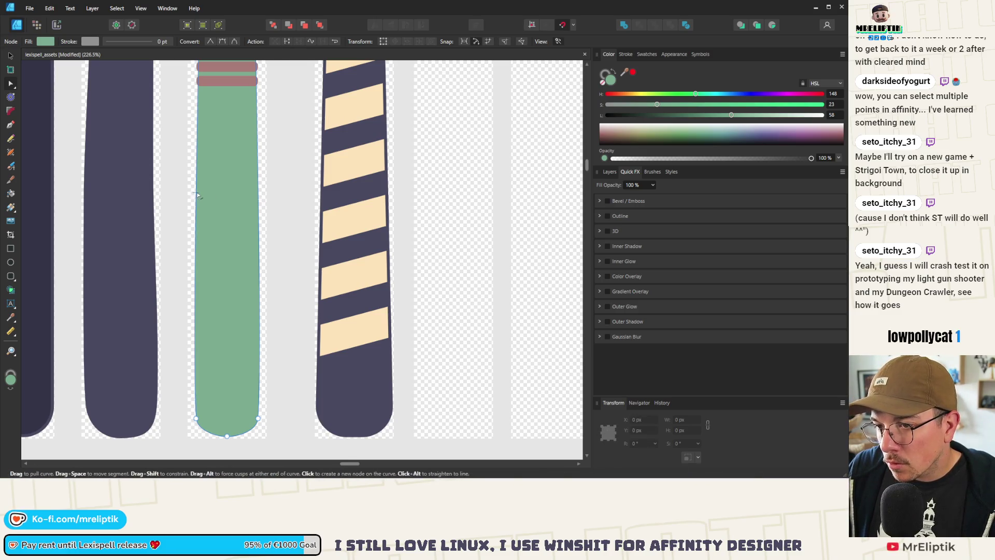
left_click(253, 193)
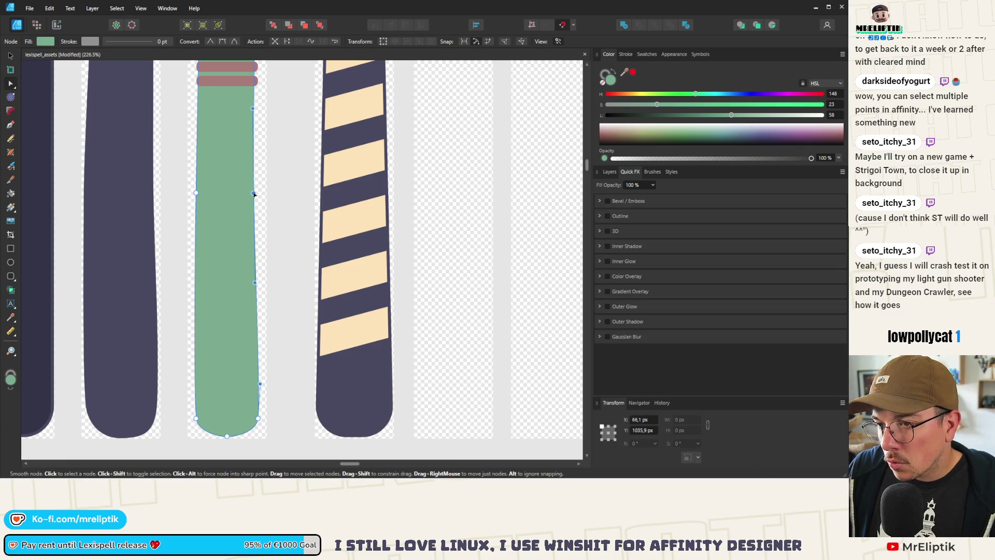
left_click_drag(196, 193, 201, 193)
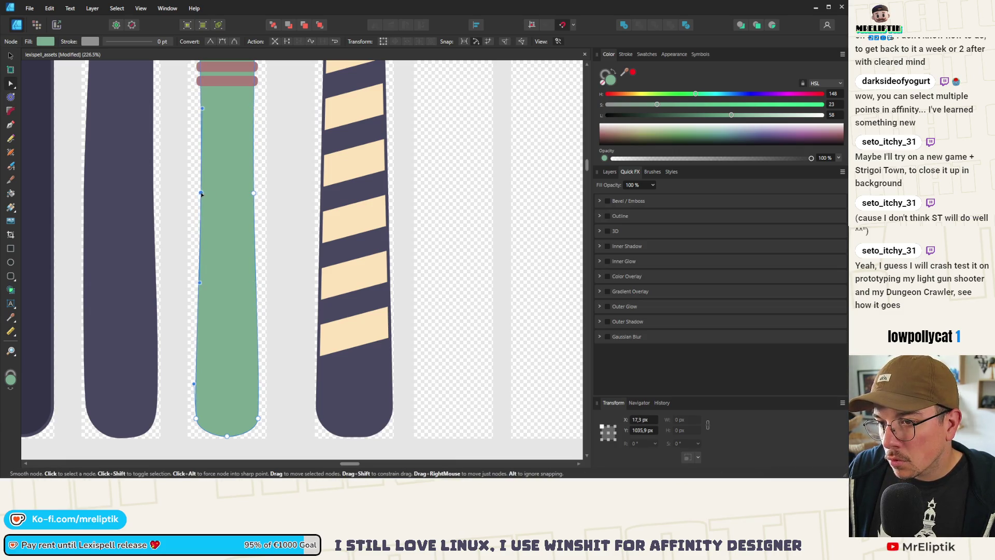
key("ctrl+d")
Pull both mid-height edge nodes inward so the shaft pinches slightly
scroll(201, 190, "down", 3)
scroll(201, 184, "up", 5)
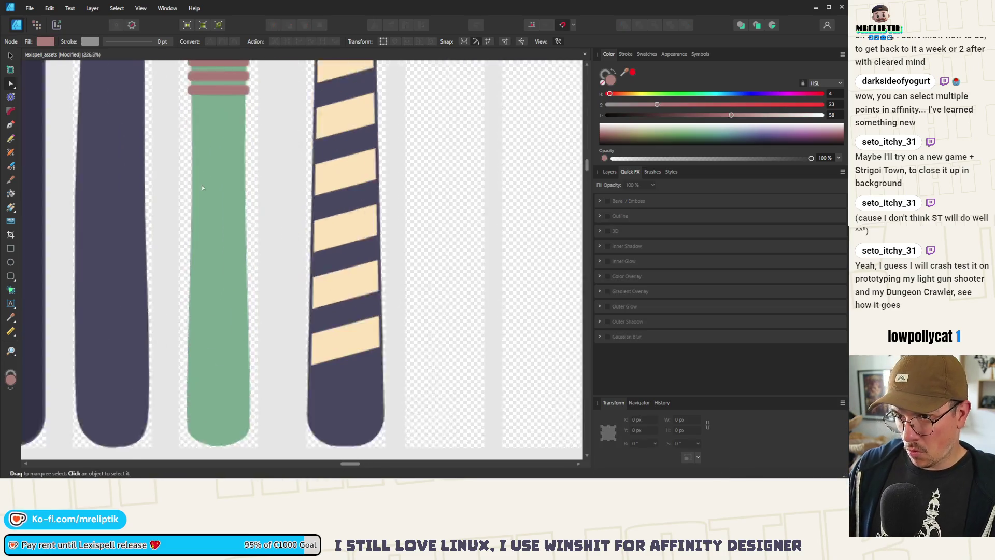
scroll(227, 201, "up", 3)
left_click(278, 202)
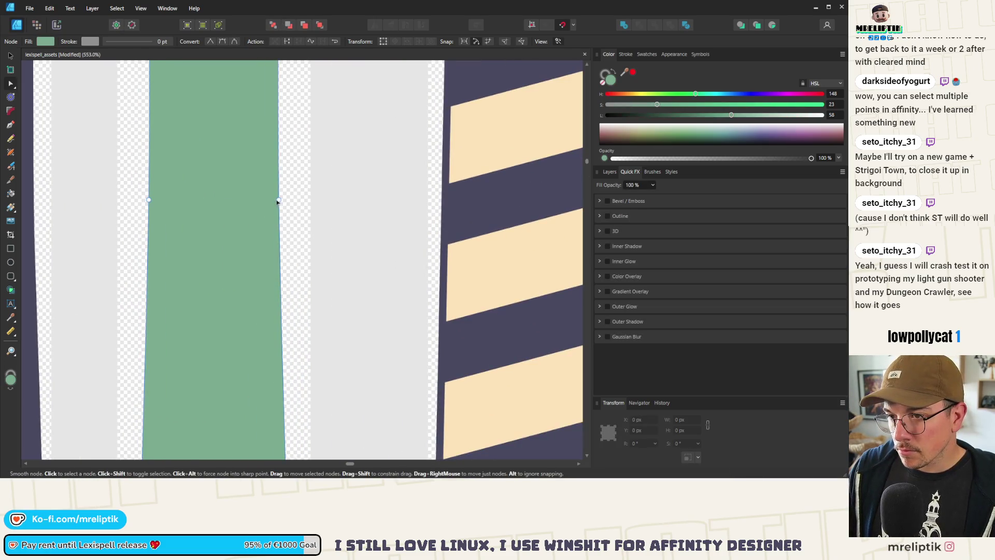
left_click_drag(278, 202, 273, 201)
left_click_drag(149, 201, 155, 202)
scroll(156, 201, "down", 10)
left_click(204, 185)
Make the second pink ring slightly narrower than the others
scroll(197, 212, "up", 8)
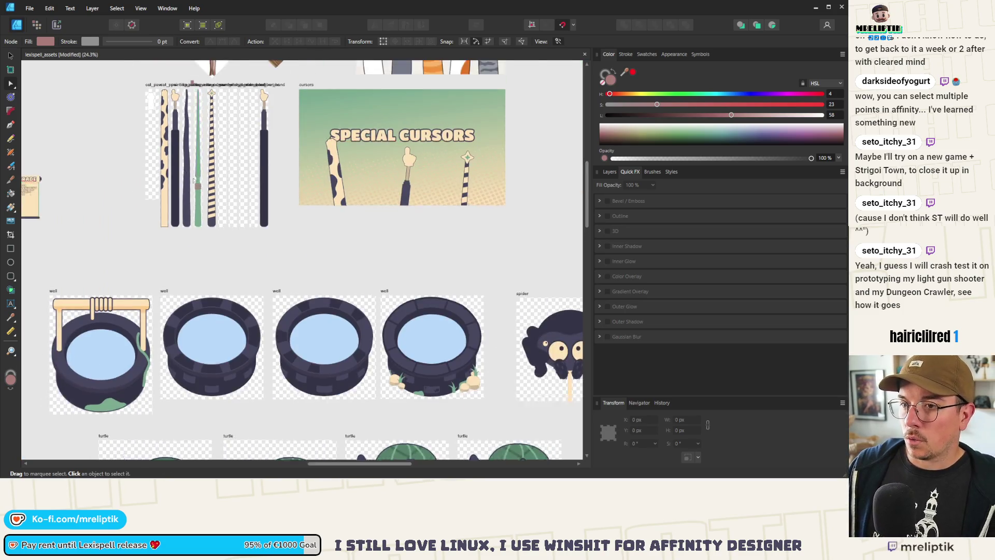
scroll(191, 202, "up", 2)
left_click(177, 261)
left_click(10, 56)
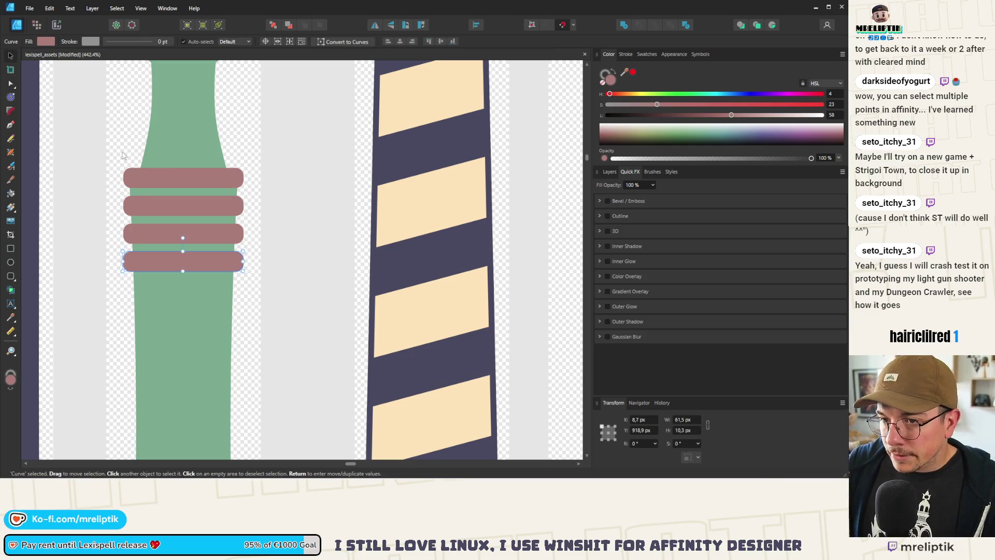
scroll(197, 210, "up", 3)
left_click(192, 207)
scroll(195, 202, "up", 2)
scroll(202, 204, "down", 3)
scroll(282, 210, "up", 2)
left_click_drag(367, 221, 364, 220)
Narrow the third ring to 59.6 px and the fourth ring slightly
left_click(368, 275)
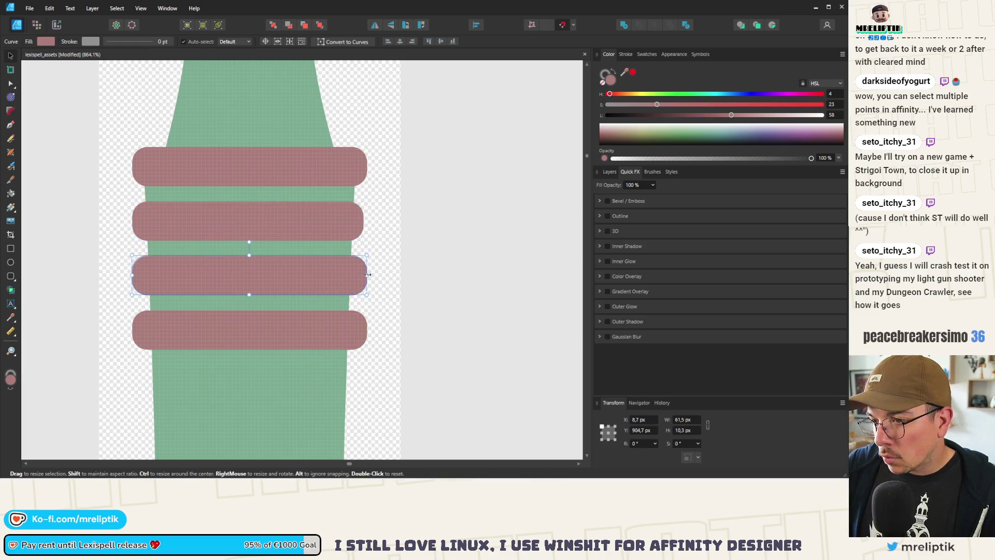
left_click_drag(368, 275, 359, 275)
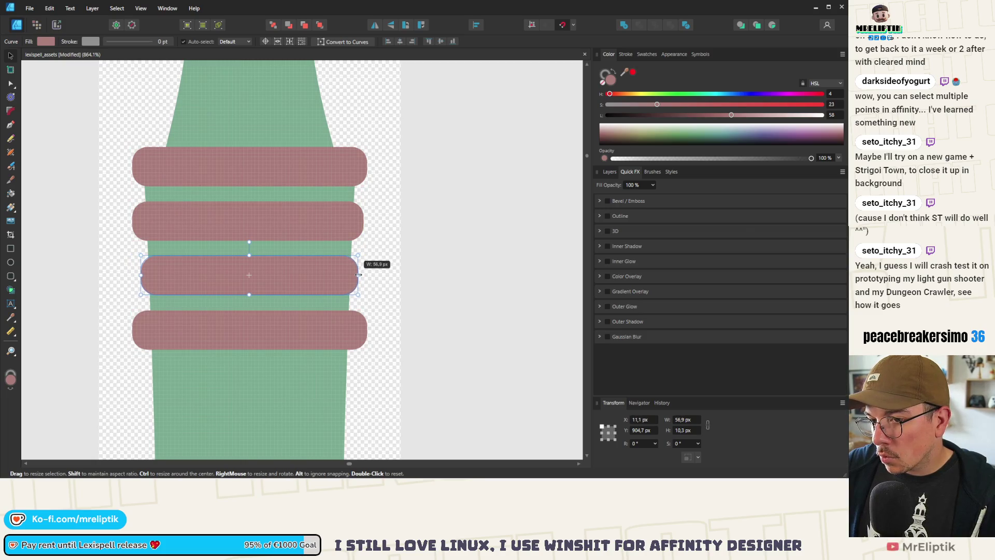
left_click(352, 340)
left_click_drag(367, 330, 359, 330)
key("ctrl+d")
Fill the wand's lower green strip with dark navy
scroll(269, 299, "down", 10)
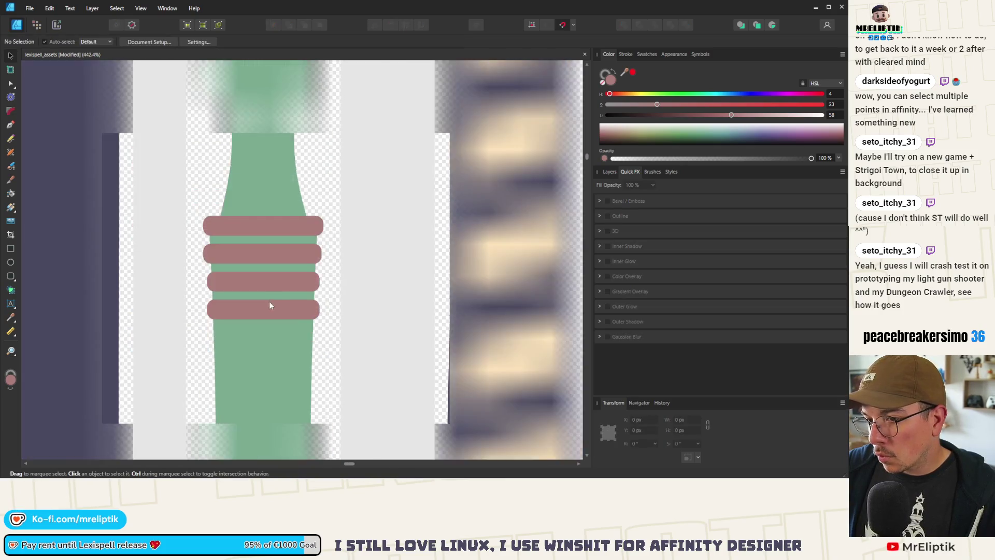
left_click(252, 346)
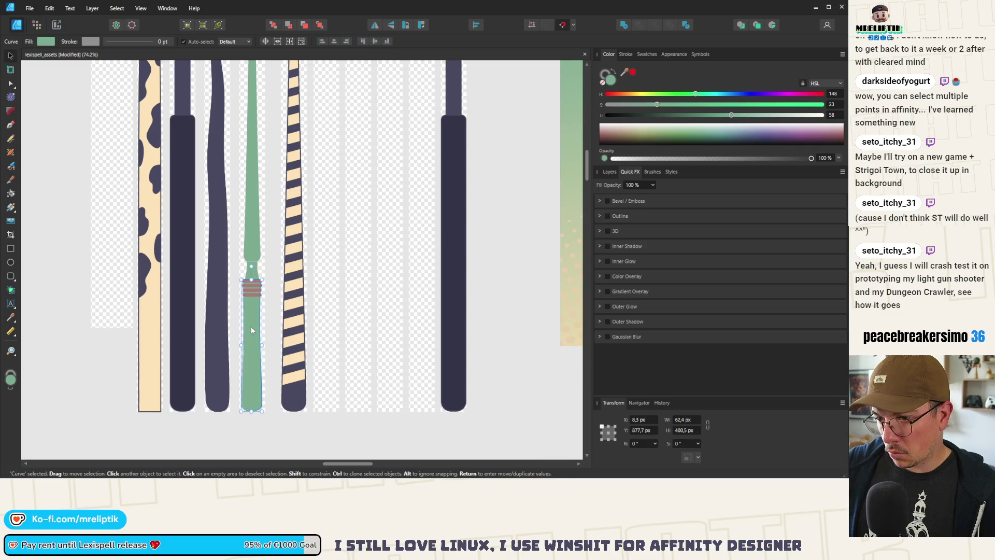
scroll(216, 316, "down", 3)
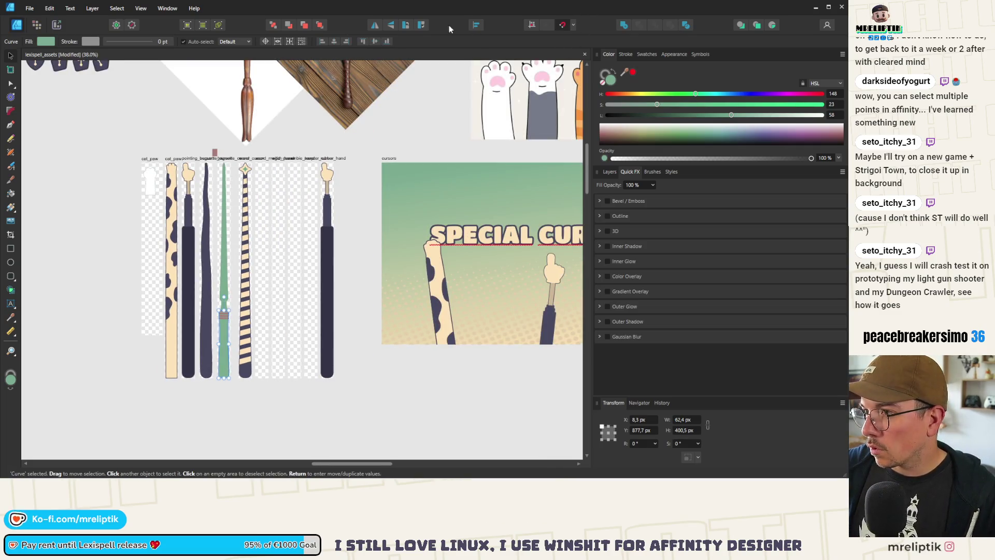
mouse_move(627, 72)
left_mouse_down()
mouse_move(196, 248)
mouse_move(205, 213)
left_mouse_up()
Recolour the four pink rings cream to match the stripes
scroll(236, 322, "up", 6)
left_click(181, 287)
left_click(178, 303, "shift")
left_click(176, 313, "shift")
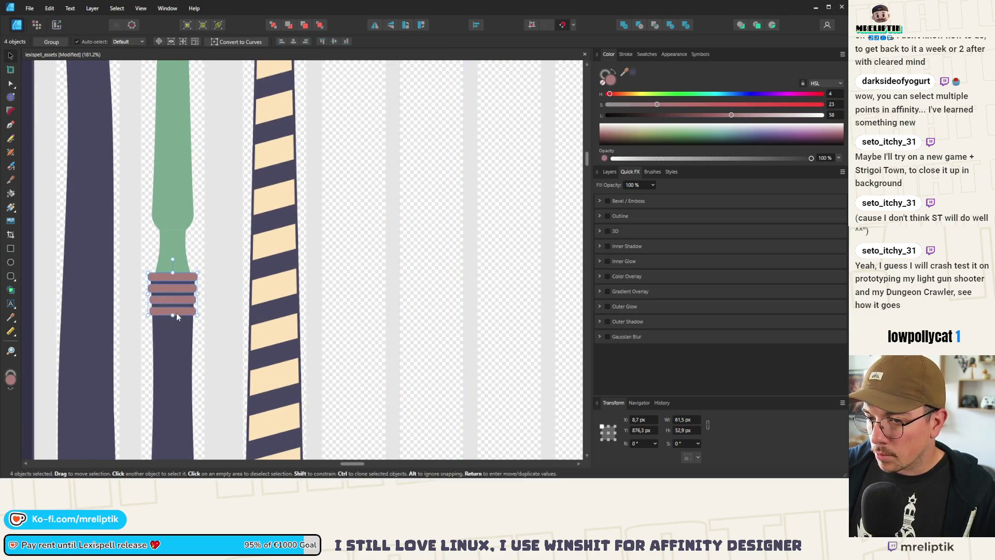
scroll(223, 234, "down", 3)
mouse_move(623, 76)
left_mouse_down()
mouse_move(247, 222)
mouse_move(240, 216)
left_mouse_up()
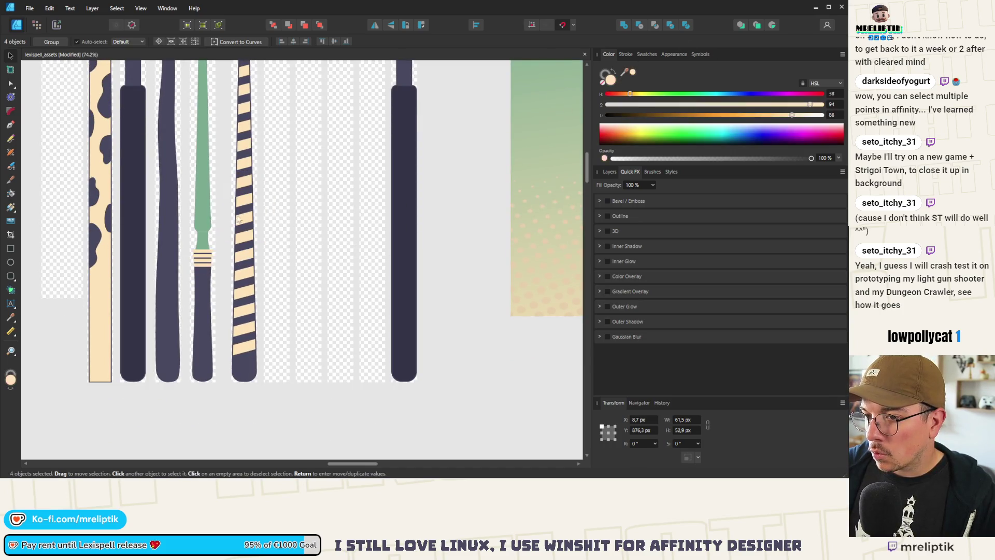
Colour the small green piece and the tall green strip dark navy
left_click(217, 227)
left_click(206, 236)
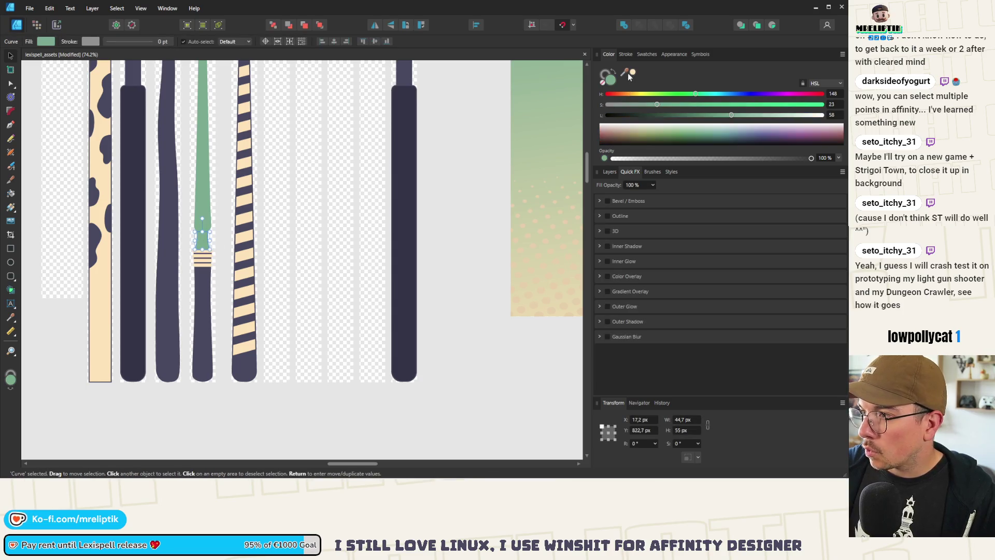
mouse_move(624, 72)
left_mouse_down()
mouse_move(213, 250)
mouse_move(197, 284)
left_mouse_up()
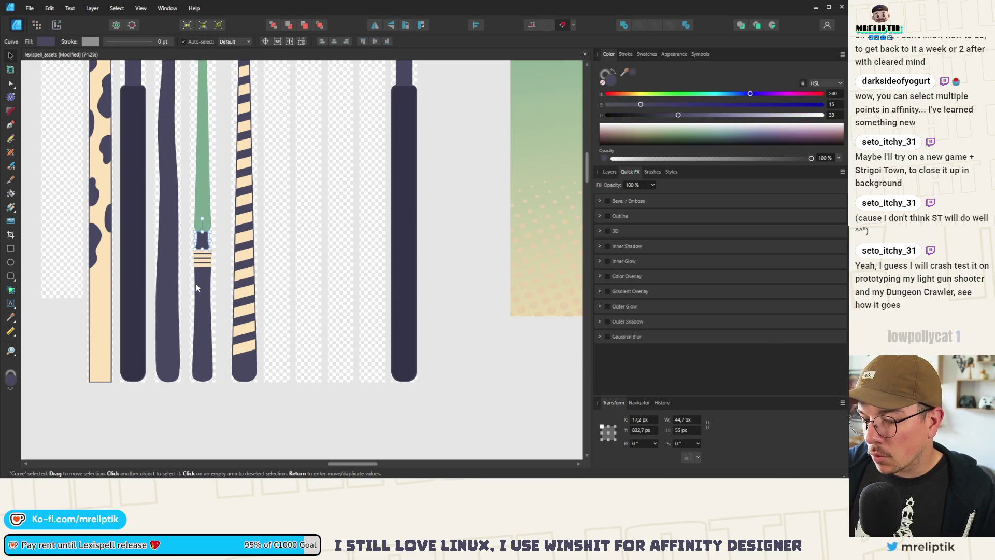
left_click(196, 215)
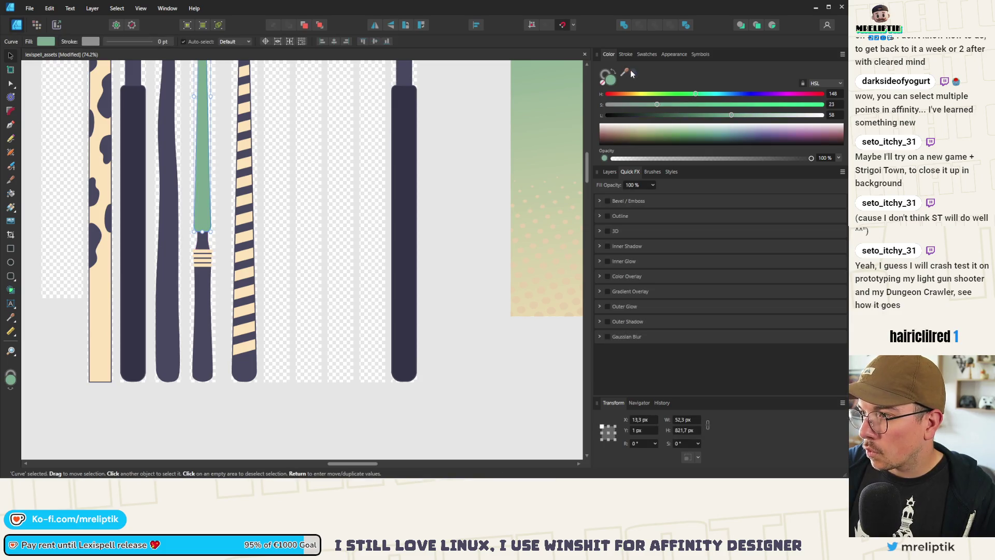
left_click_drag(624, 73, 205, 232)
key("ctrl+d")
Move the bottom cream ring up under the top ring and narrow it to 43 px
scroll(206, 242, "up", 8)
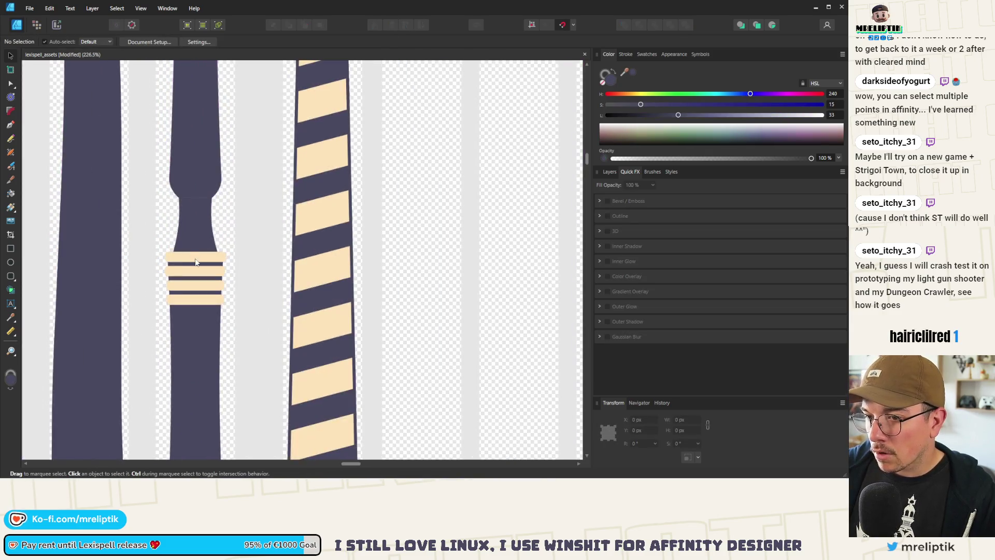
left_click(192, 245)
left_click_drag(179, 328, 182, 129)
scroll(240, 140, "up", 5)
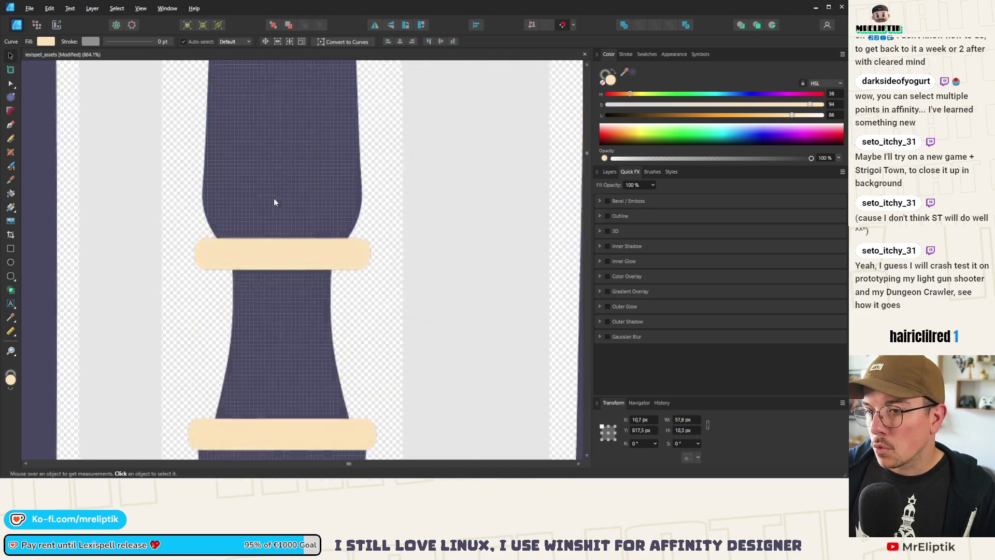
mouse_move(429, 288)
left_mouse_down()
mouse_move(384, 293)
mouse_move(393, 293)
left_mouse_up()
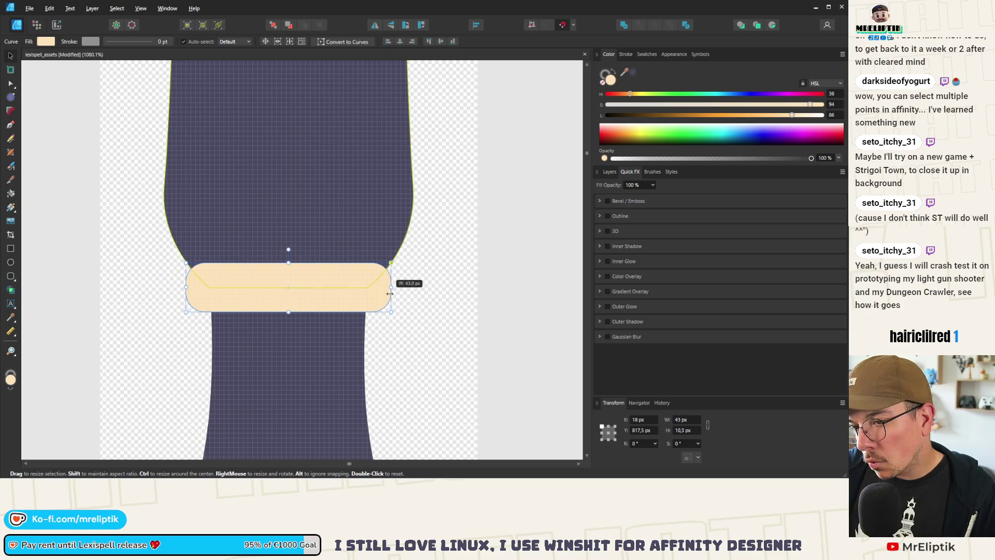
scroll(291, 275, "down", 12)
left_click(297, 273)
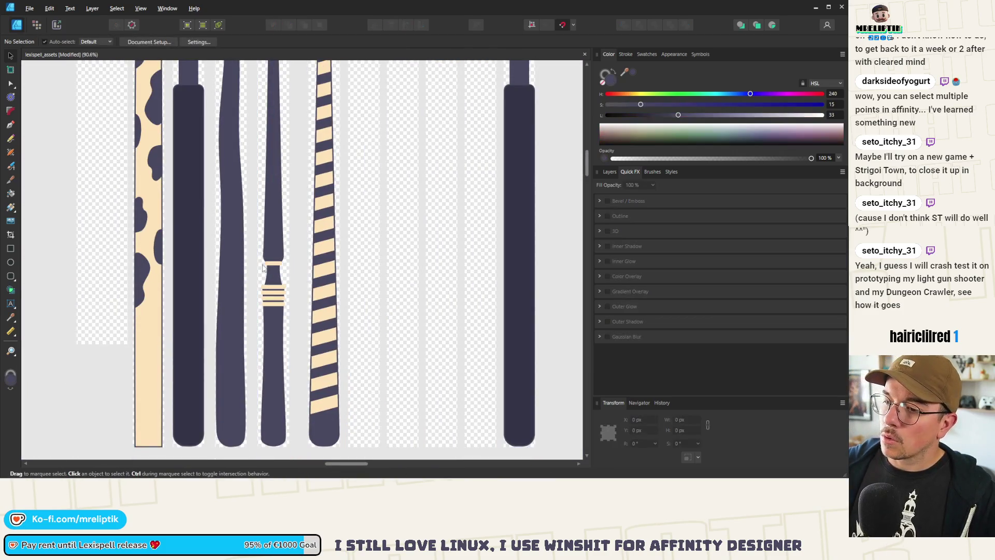
Select a single stripe inside the striped star wand and show the Layers panel
scroll(275, 239, "down", 4)
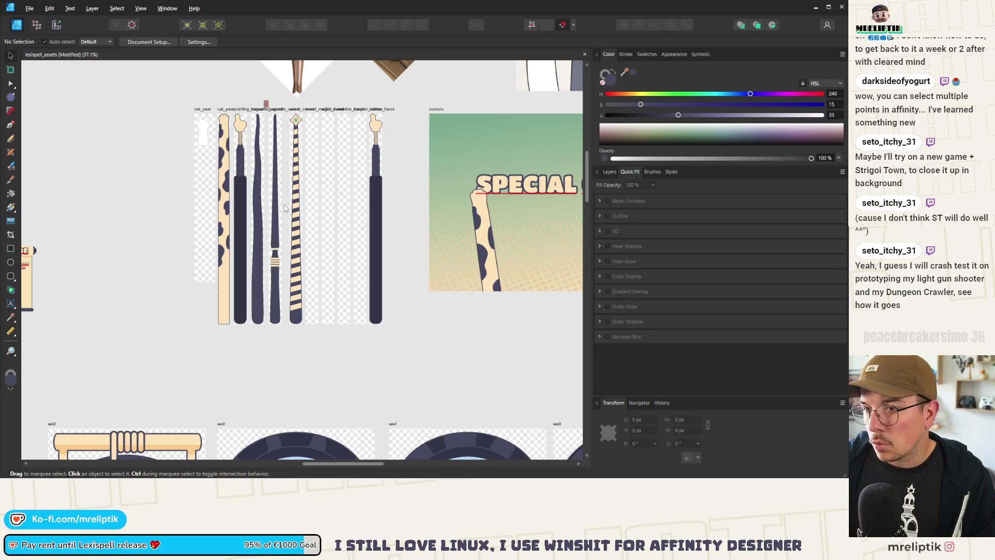
scroll(283, 221, "up", 5)
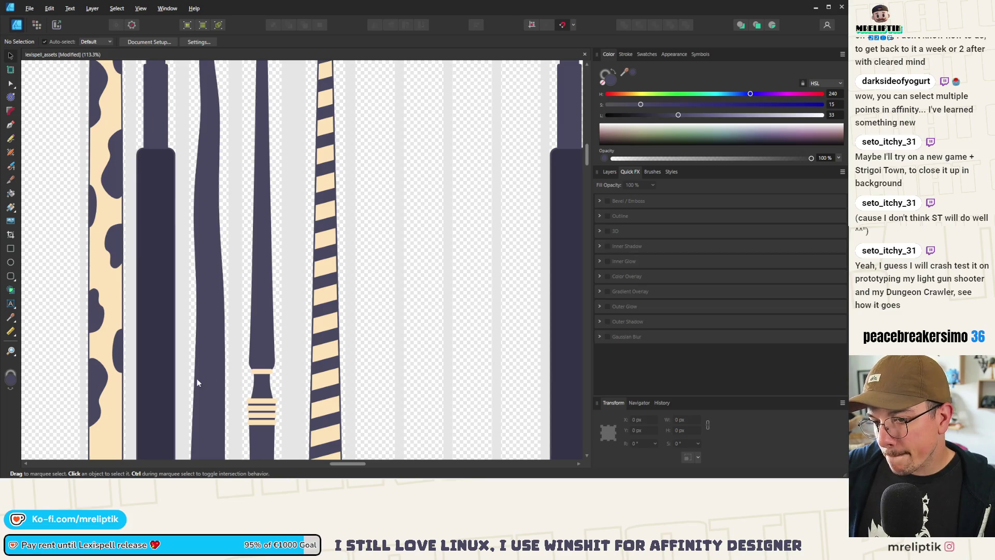
scroll(197, 383, "down", 6)
scroll(234, 179, "up", 6)
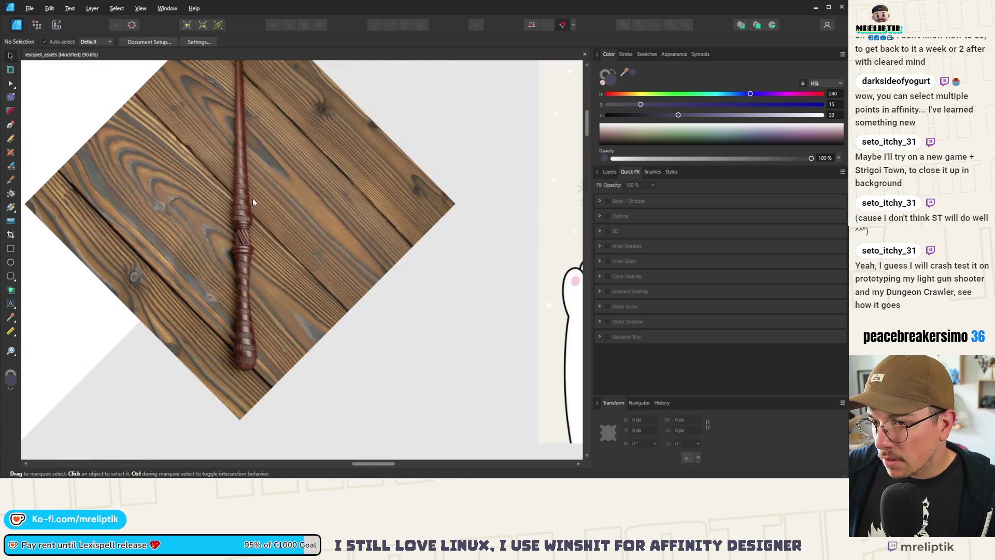
scroll(251, 202, "down", 8)
scroll(251, 299, "up", 2)
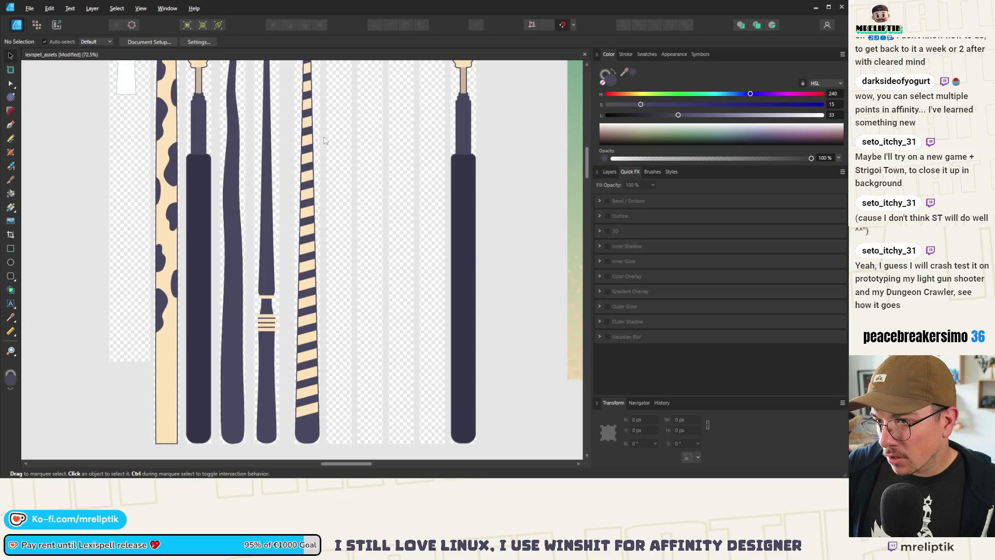
left_click(307, 132)
double_click(306, 151)
left_click(610, 173)
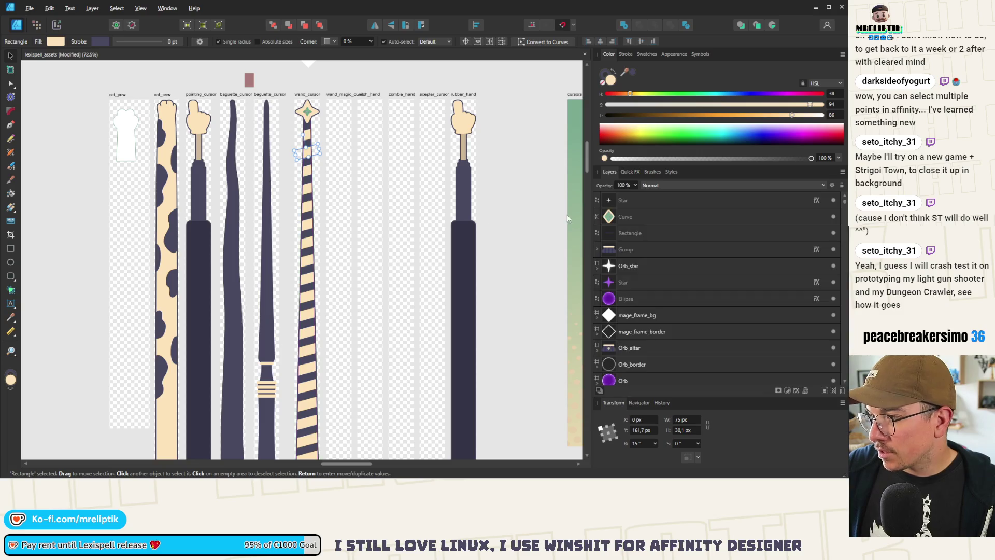
Take all the stripe rectangles off the star-tipped wand
left_click(309, 154)
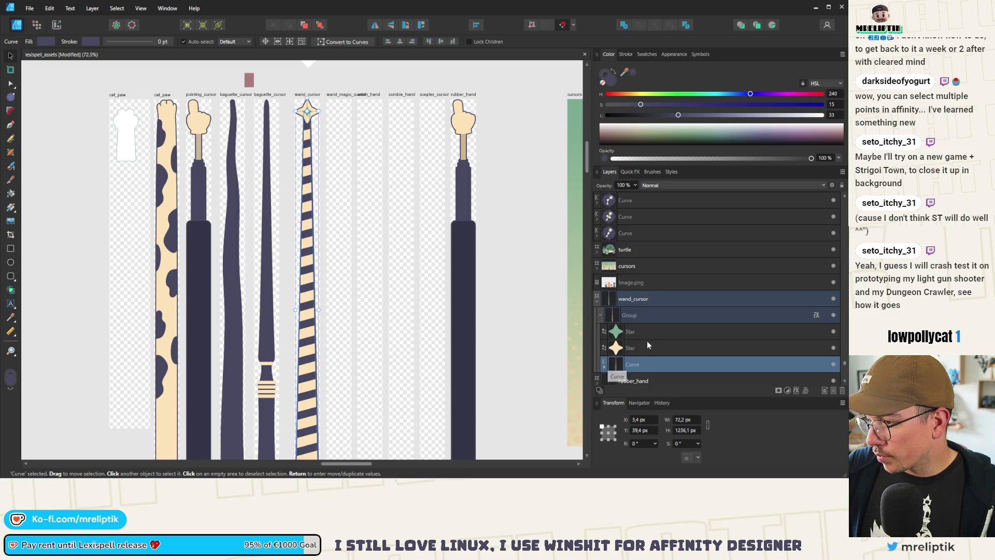
scroll(640, 272, "up", 5)
left_click(647, 244)
scroll(642, 297, "up", 2)
left_click(640, 252, "shift")
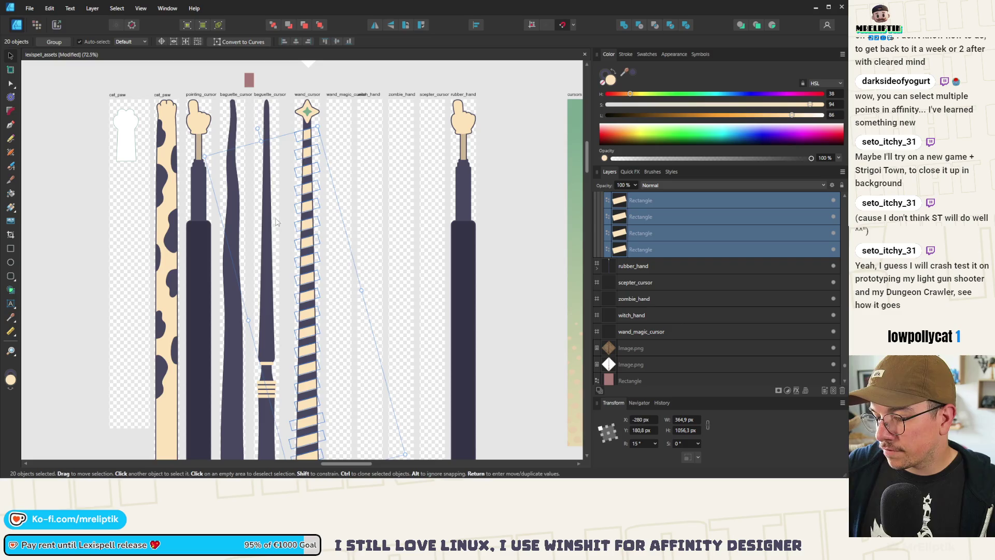
key("Delete")
Paste the stripes inside the baguette stick and nudge them slightly up
left_click(268, 122)
left_click(264, 122)
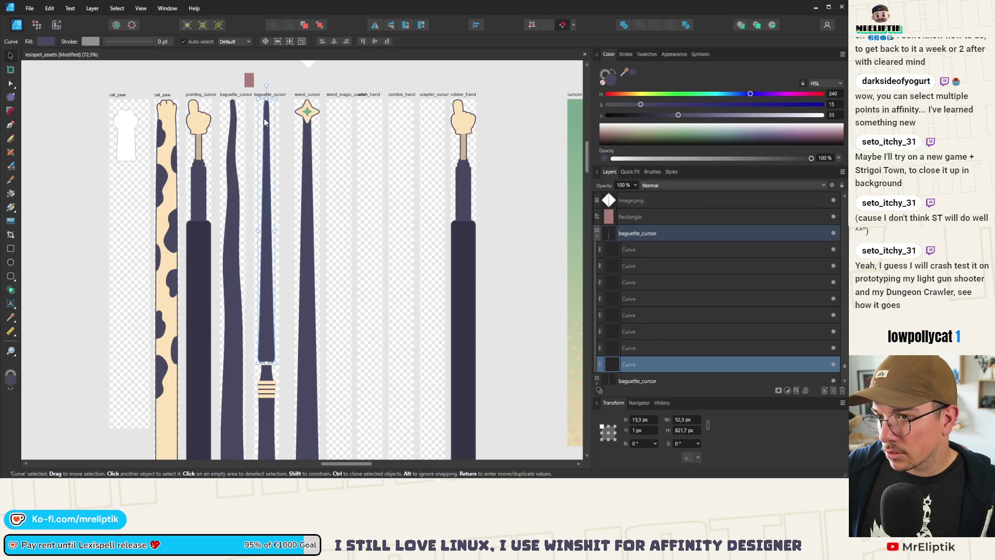
key("a")
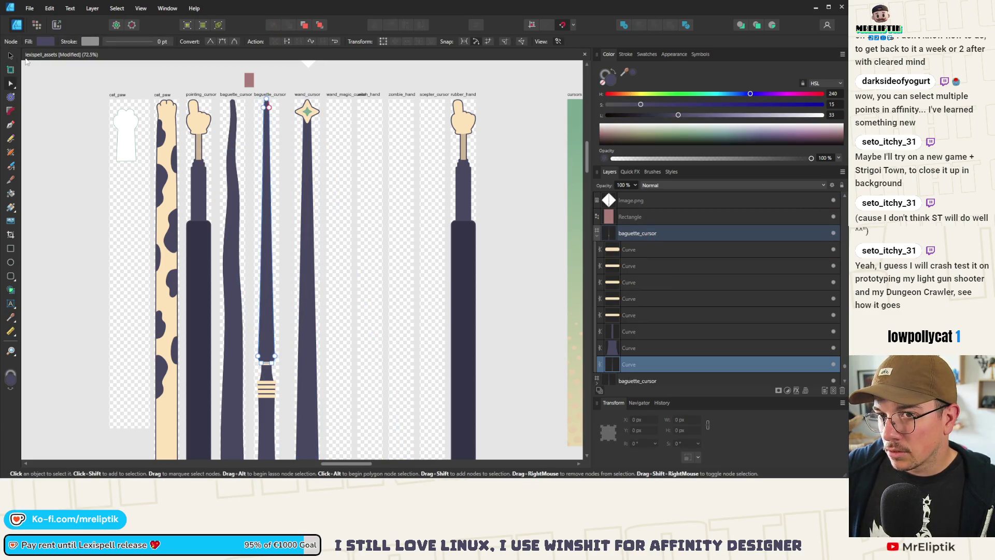
key("ctrl+v")
scroll(249, 200, "down", 3)
scroll(250, 199, "up", 3)
left_click_drag(257, 132, 257, 130)
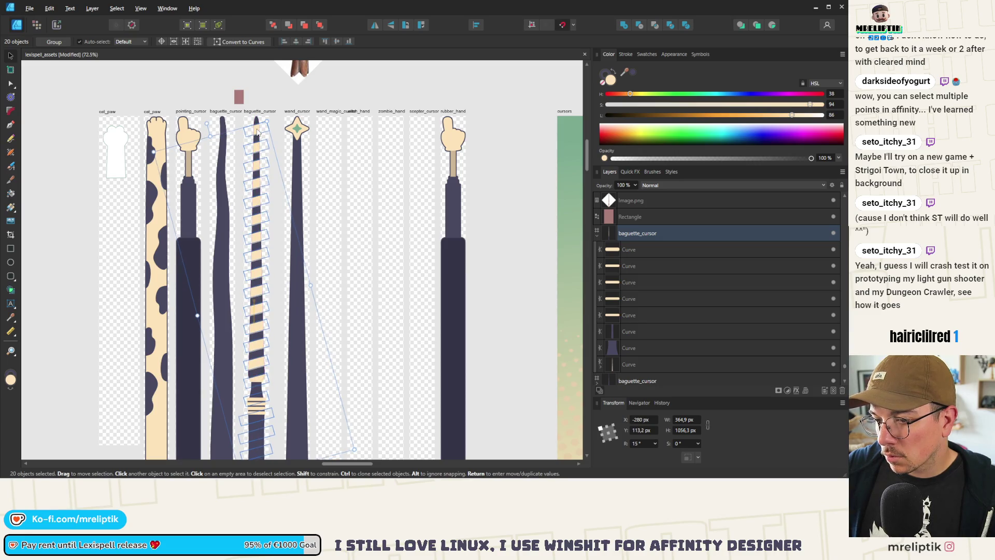
scroll(256, 136, "down", 2)
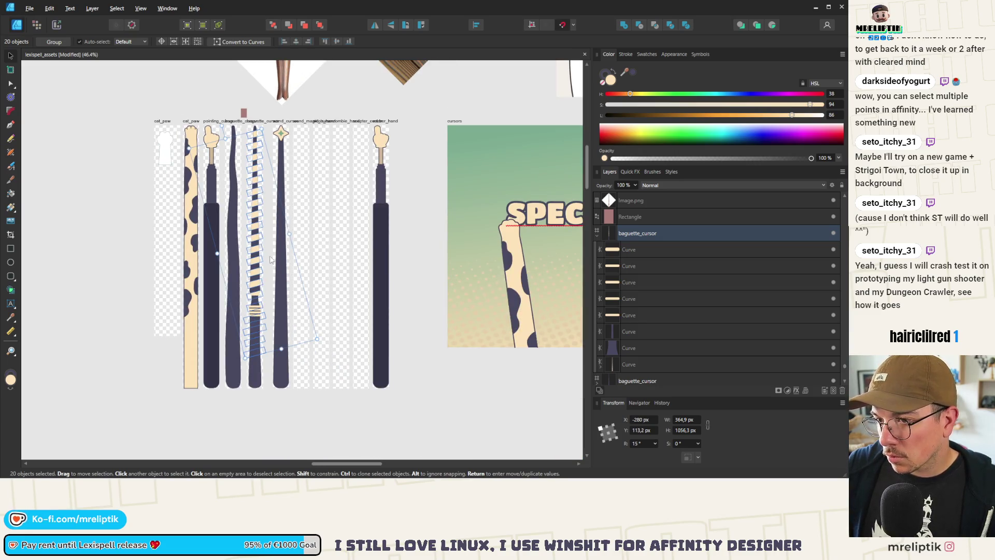
left_click(260, 314)
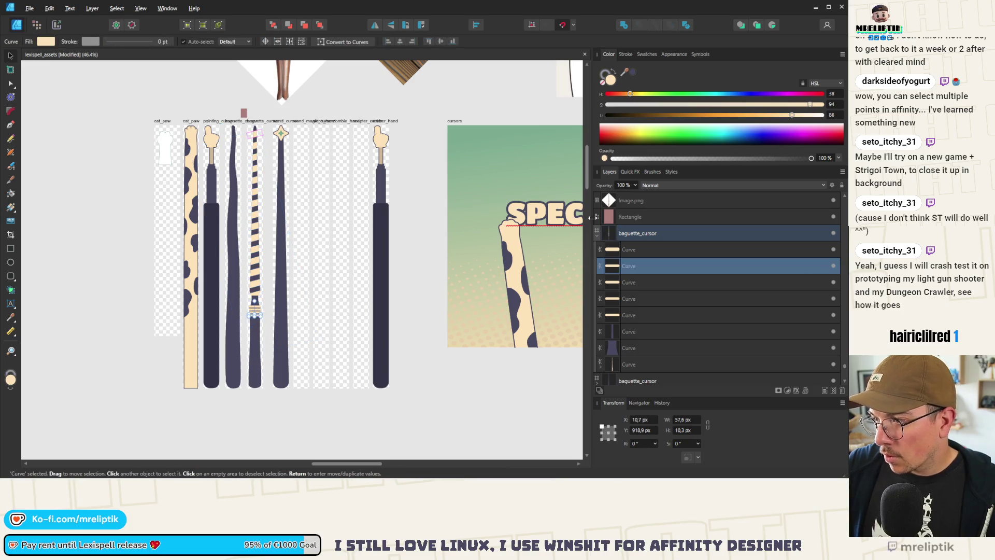
Expand the baguette stick's contents in Layers to reveal its stripe rectangles
left_click(255, 167)
scroll(615, 338, "down", 2)
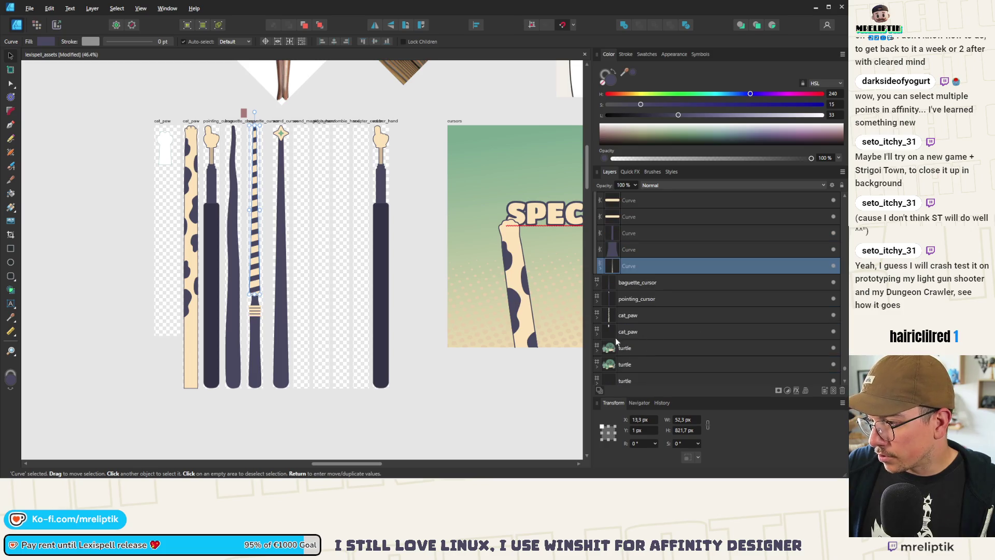
left_click(600, 269)
left_click(635, 311)
scroll(639, 299, "down", 3)
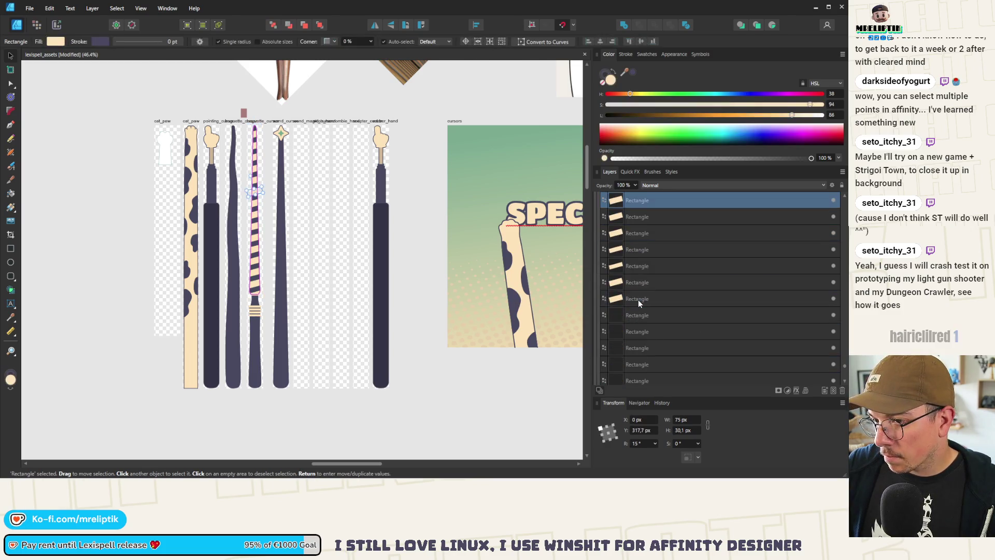
scroll(638, 300, "down", 2)
scroll(639, 285, "up", 2)
Select all 17 stripe rectangles and recolour them dark purple with the colour picker
left_click(634, 300)
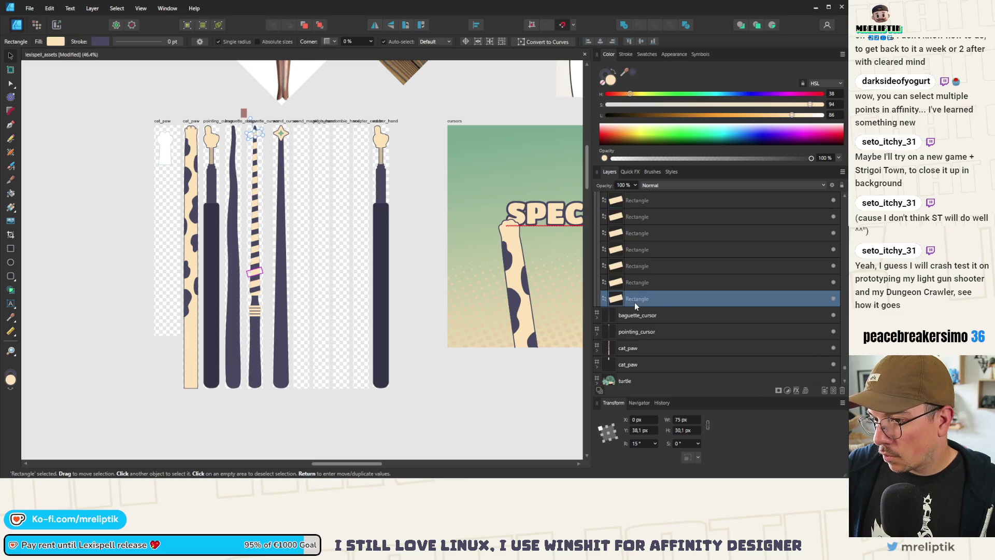
scroll(634, 306, "up", 2)
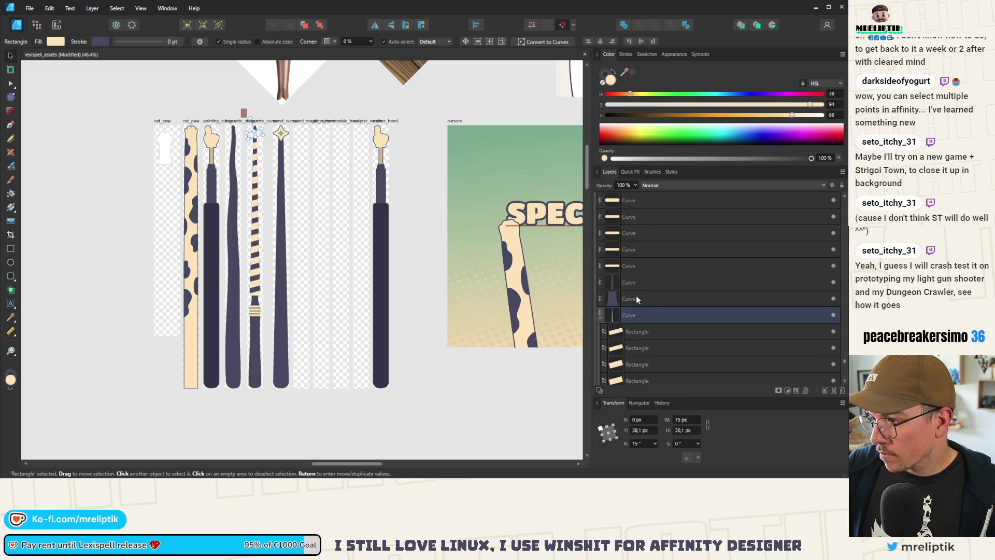
left_click(632, 331)
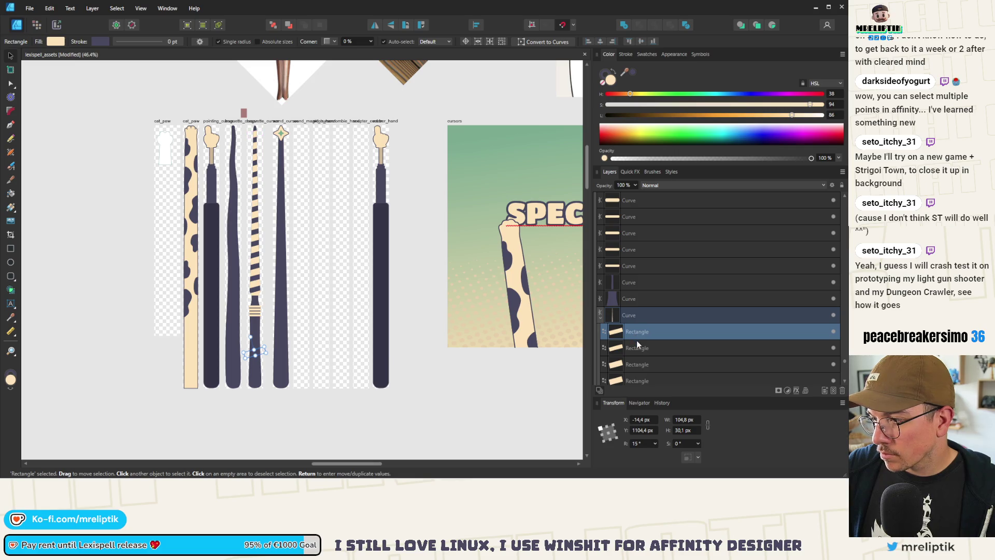
left_click(637, 348, "shift")
left_click(640, 365, "shift")
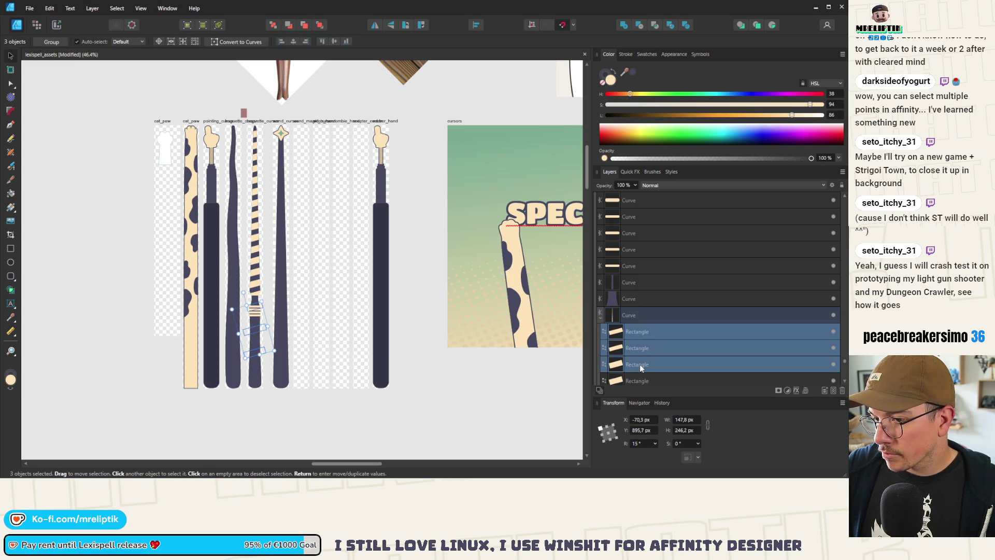
left_click(639, 360)
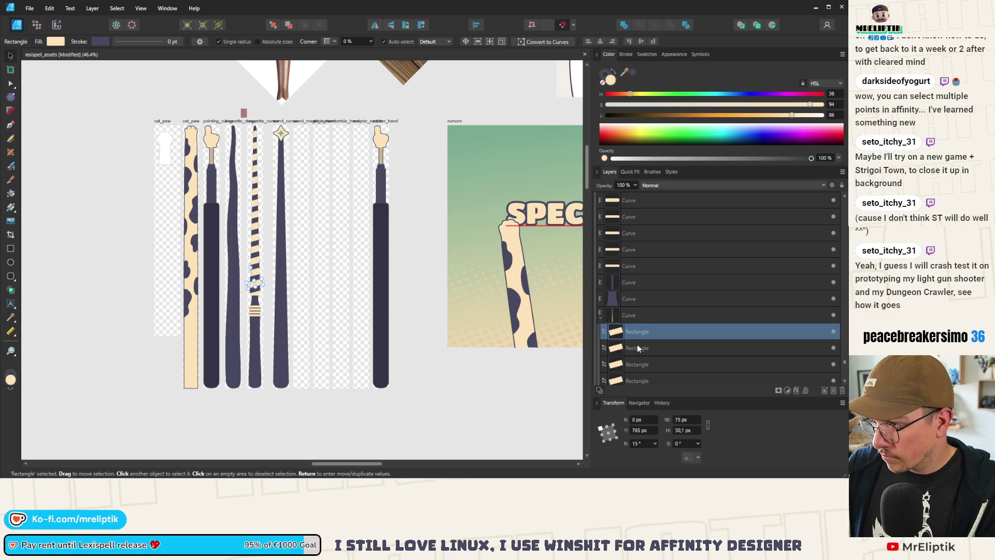
left_click(635, 342)
left_click(637, 334)
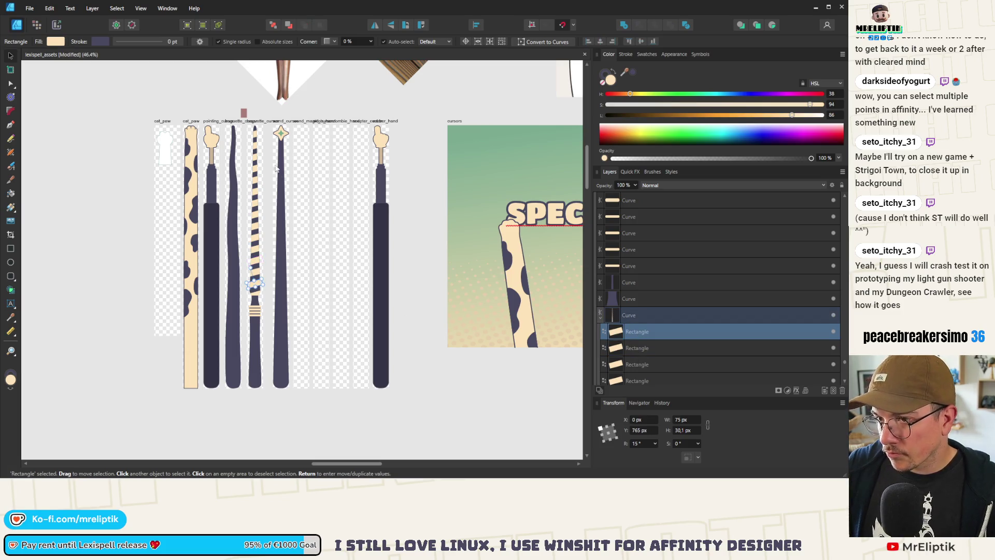
scroll(644, 335, "down", 3)
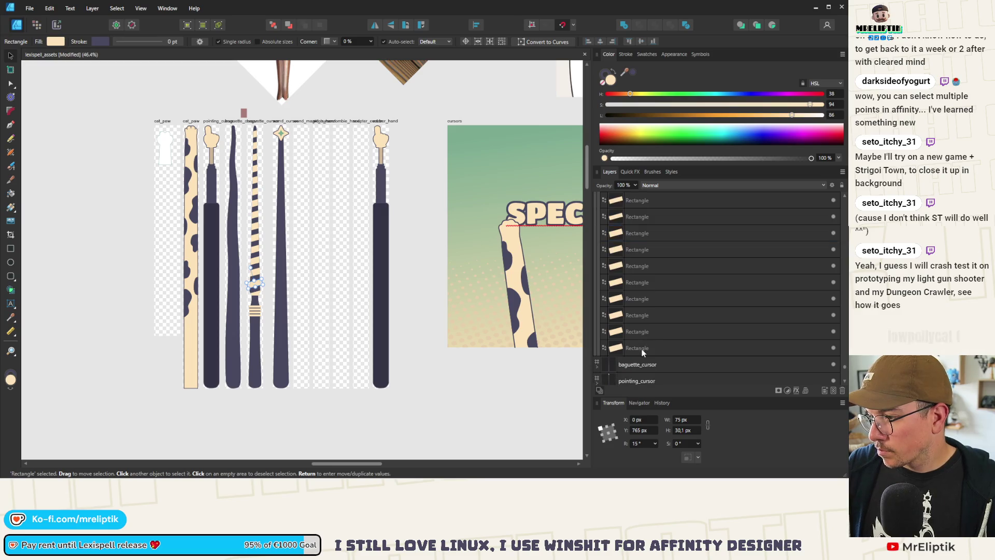
left_click(642, 349, "shift")
left_click_drag(626, 74, 210, 218)
left_click(249, 107)
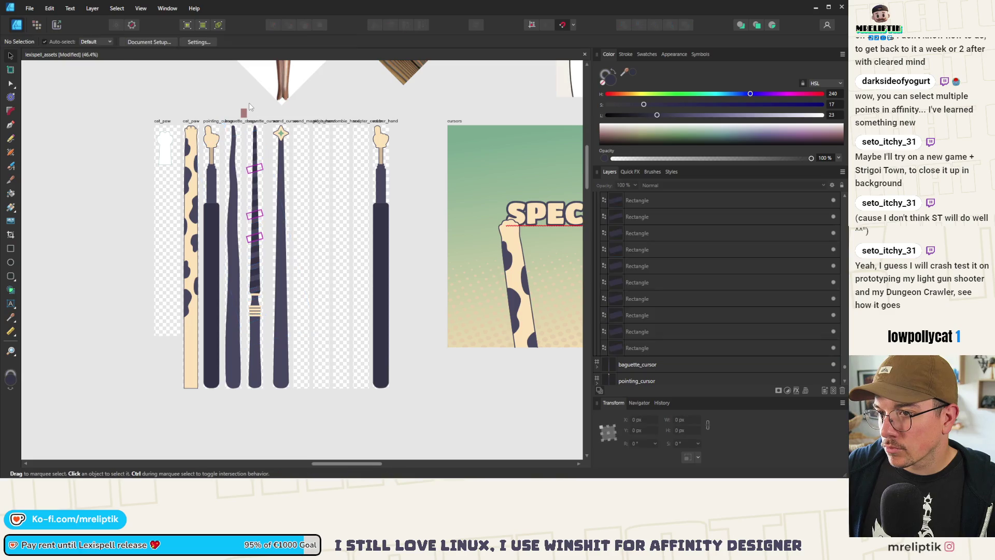
Darken the baguette handle's fill with the colour picker
scroll(210, 103, "up", 2)
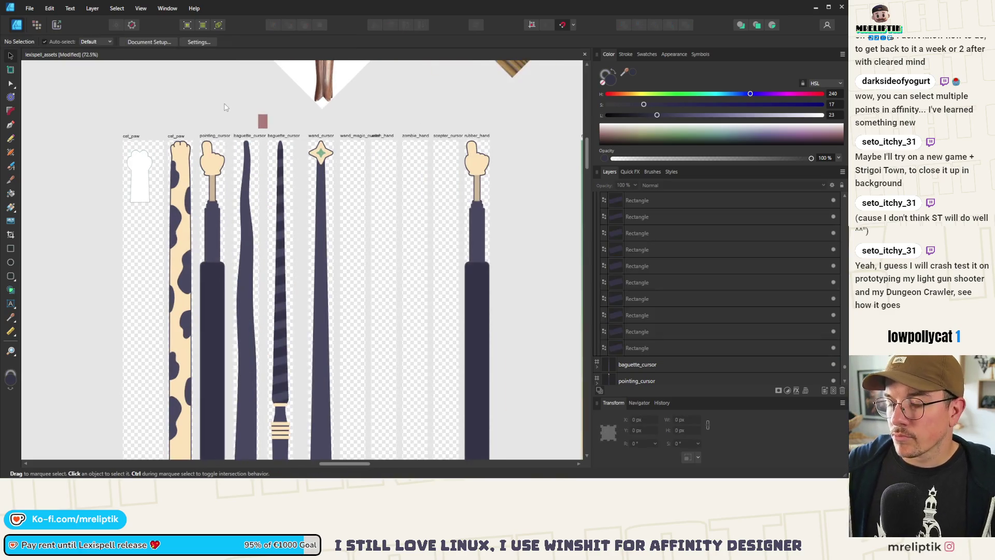
scroll(222, 100, "down", 2)
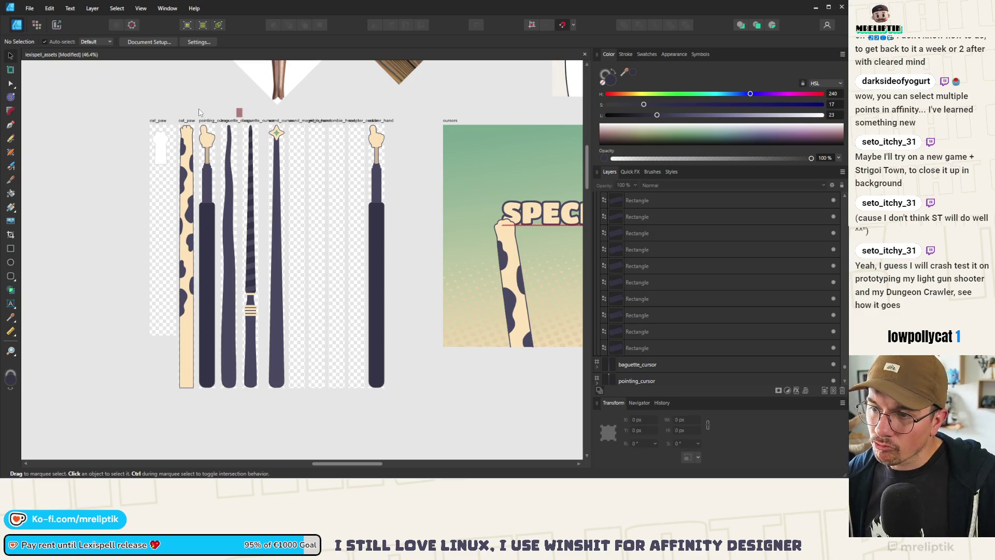
scroll(242, 346, "up", 2)
left_click(243, 347)
scroll(242, 347, "up", 2)
scroll(242, 346, "down", 1)
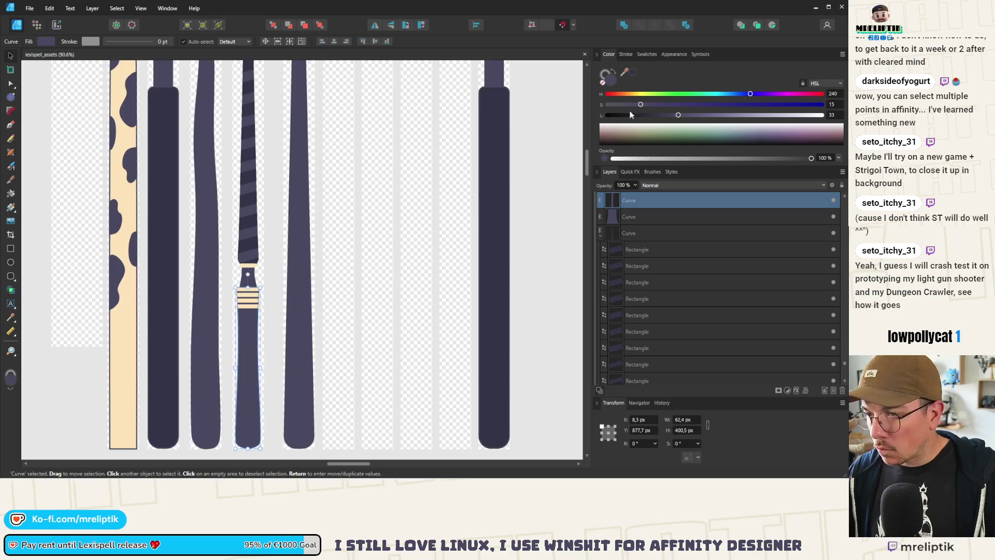
left_click_drag(624, 82, 164, 259)
scroll(306, 204, "down", 2)
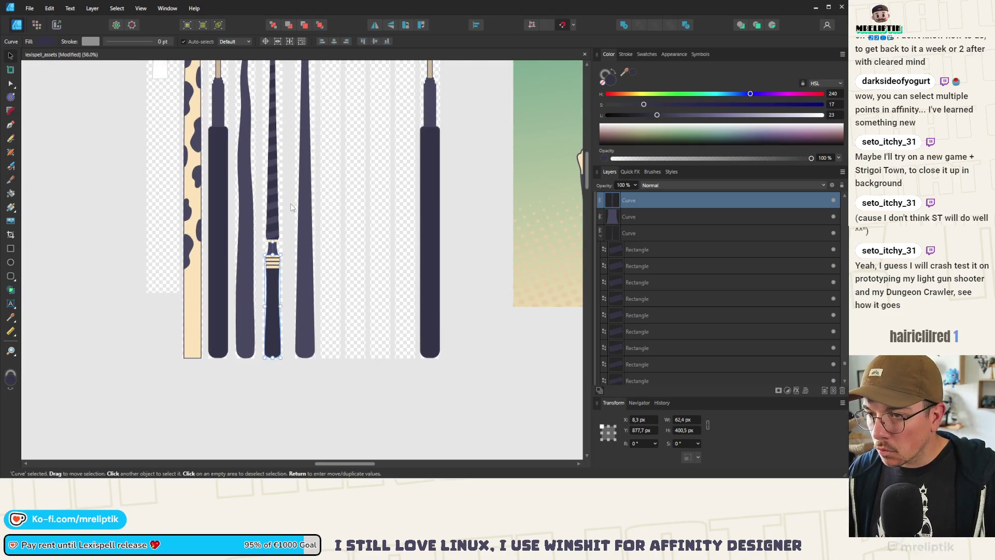
left_click(287, 233)
Save the lexispell_assets document with Ctrl+S and deselect the wand collar
scroll(287, 232, "up", 3)
left_click(258, 250)
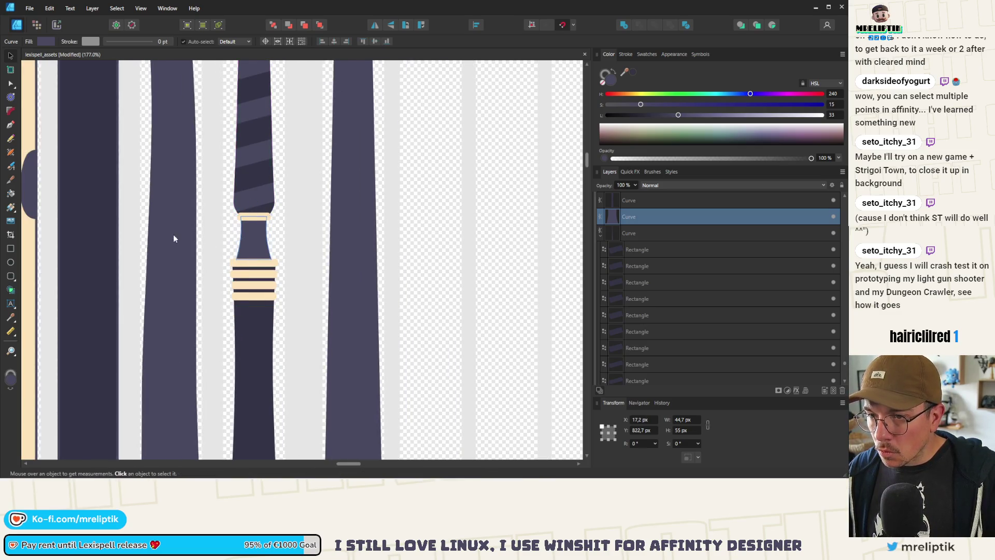
scroll(161, 283, "down", 5, "ctrl")
scroll(358, 183, "up", 4)
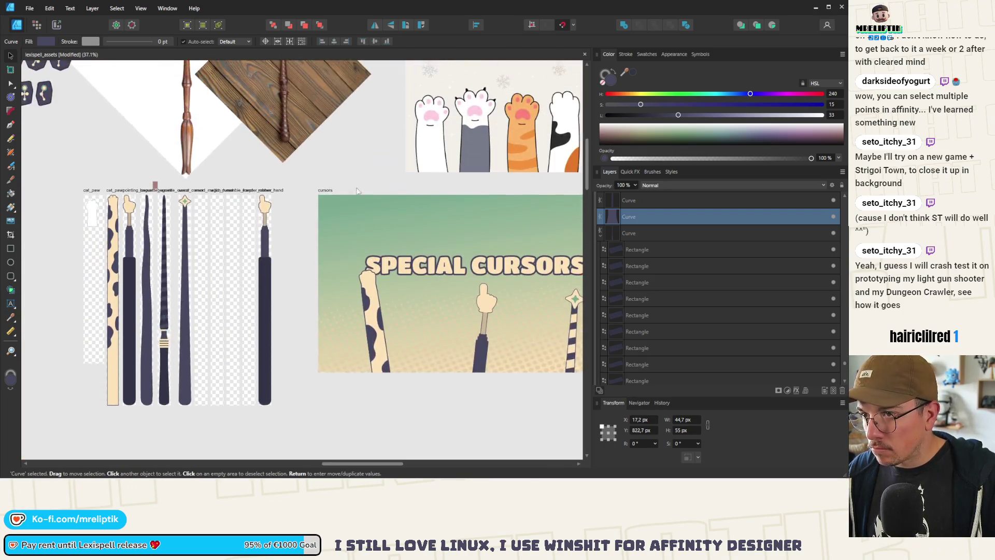
scroll(296, 163, "up", 4, "ctrl")
scroll(316, 207, "down", 3, "ctrl")
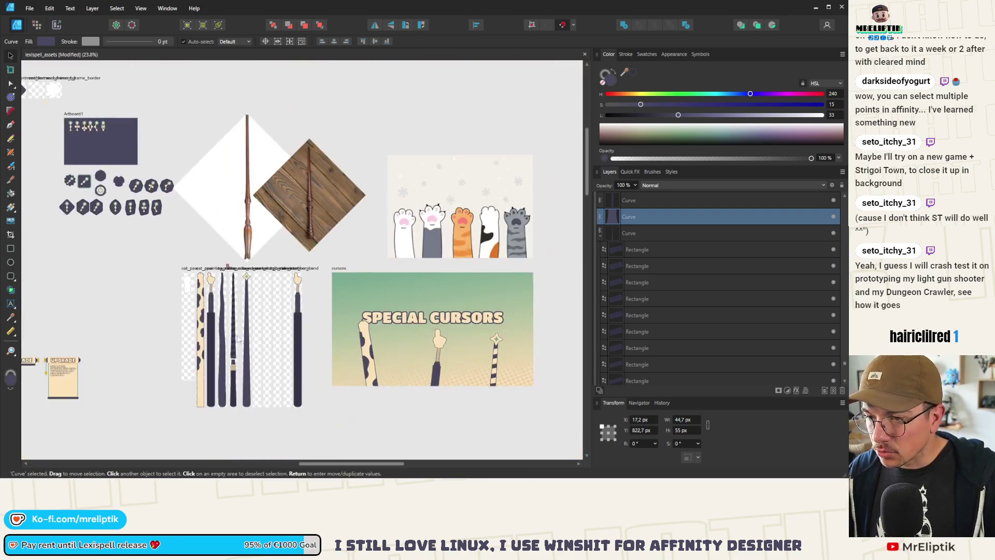
scroll(260, 361, "up", 7, "ctrl")
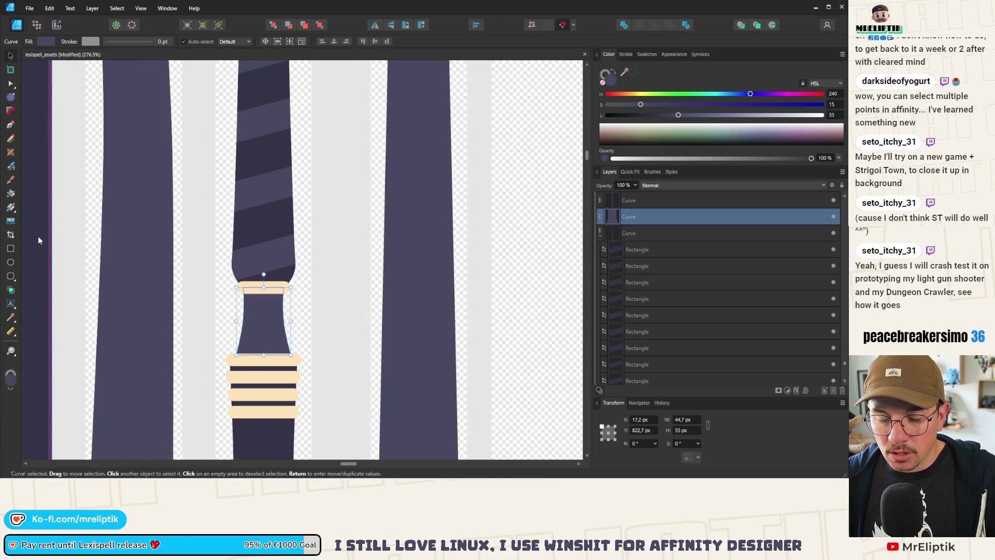
key("ctrl+s")
left_click(197, 270)
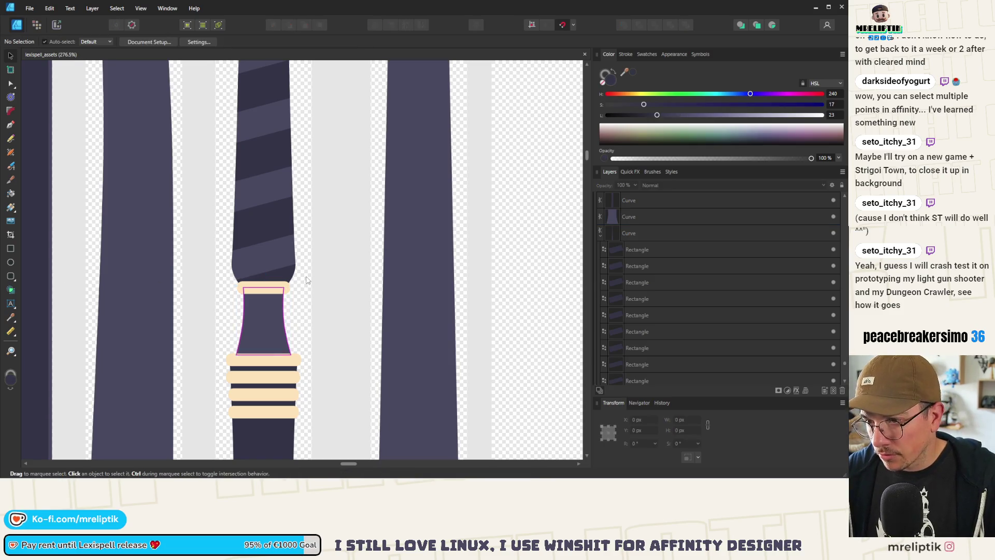
scroll(236, 242, "down", 4, "ctrl")
scroll(228, 207, "down", 2, "ctrl")
scroll(218, 158, "up", 2, "ctrl")
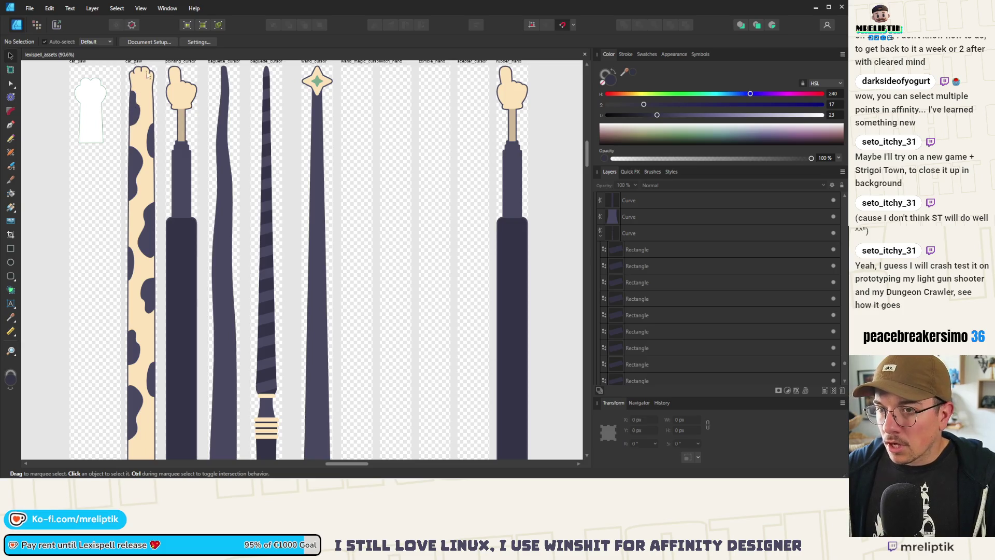
scroll(143, 98, "down", 2, "ctrl")
scroll(144, 104, "up", 4, "ctrl")
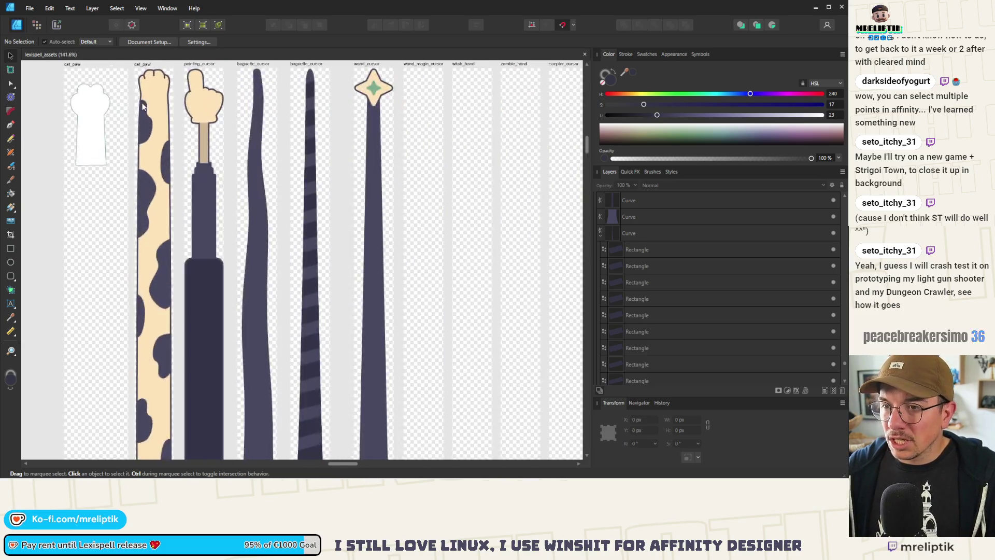
Drag the cat_paw outline's left and right edges to begin forming a wrist
scroll(145, 110, "down", 1, "ctrl")
left_click(152, 109)
key("a")
scroll(150, 104, "up", 3, "ctrl")
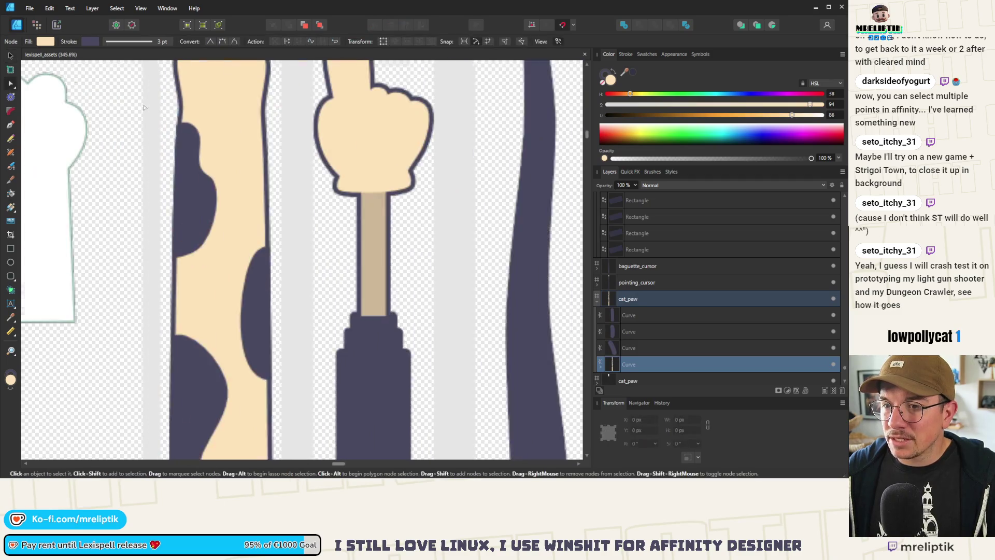
mouse_move(177, 195)
left_mouse_down()
mouse_move(190, 206)
mouse_move(193, 192)
mouse_move(187, 209)
mouse_move(191, 195)
mouse_move(174, 203)
mouse_move(178, 194)
mouse_move(172, 254)
left_mouse_up()
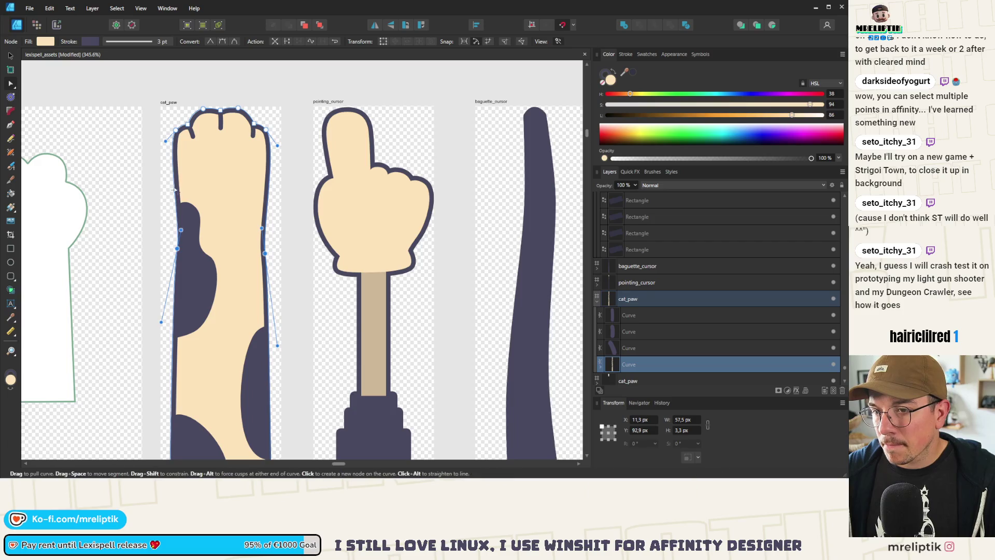
left_click_drag(176, 195, 169, 185)
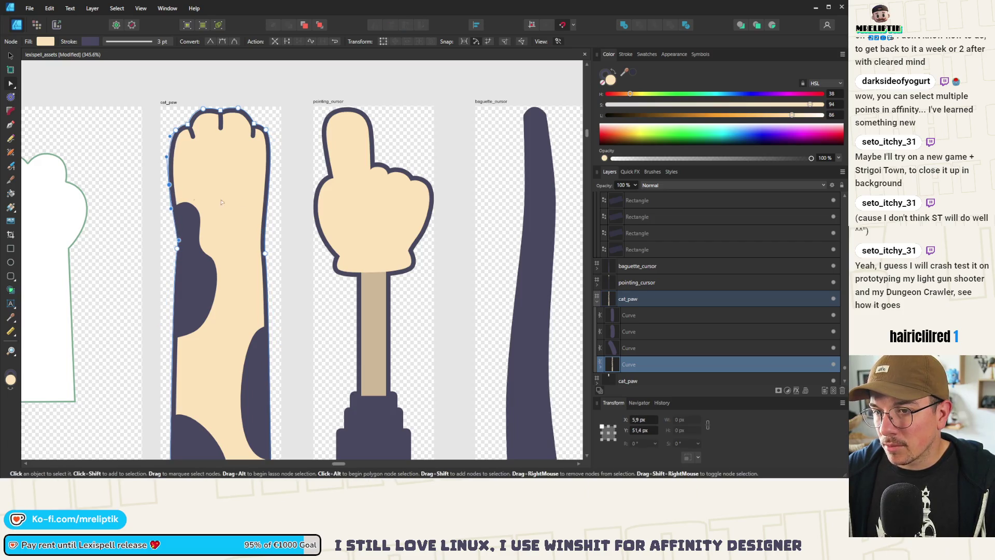
left_click(264, 203)
left_click_drag(265, 202, 273, 191)
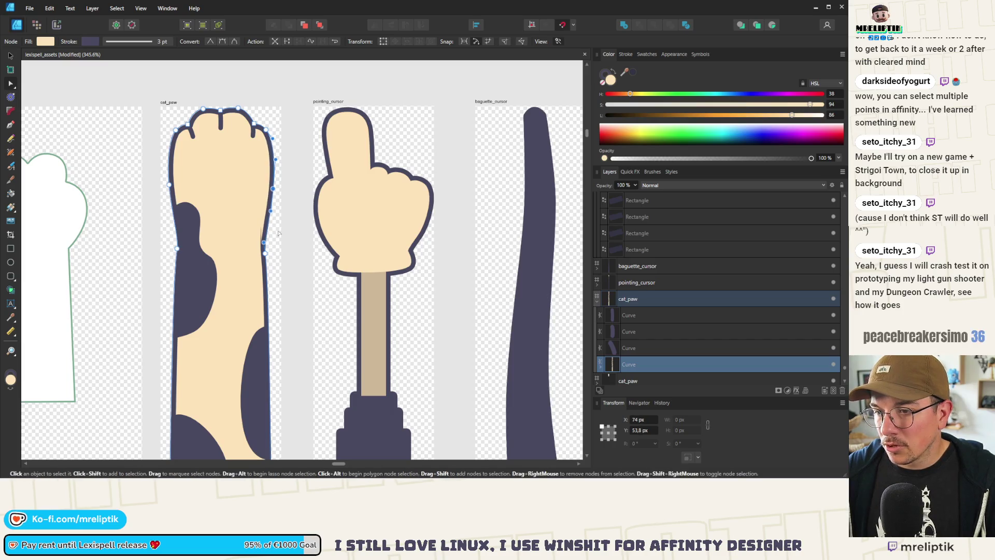
key("ctrl+d")
Move the left and right wrist nodes up and inward below the paw
scroll(212, 220, "down", 5, "ctrl")
scroll(212, 221, "down", 4, "ctrl")
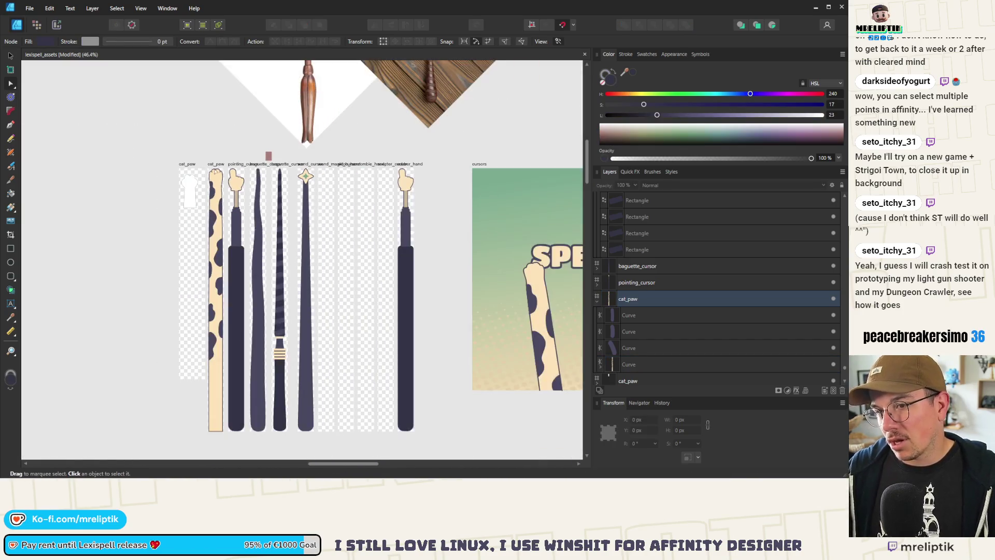
scroll(202, 182, "down", 2, "ctrl")
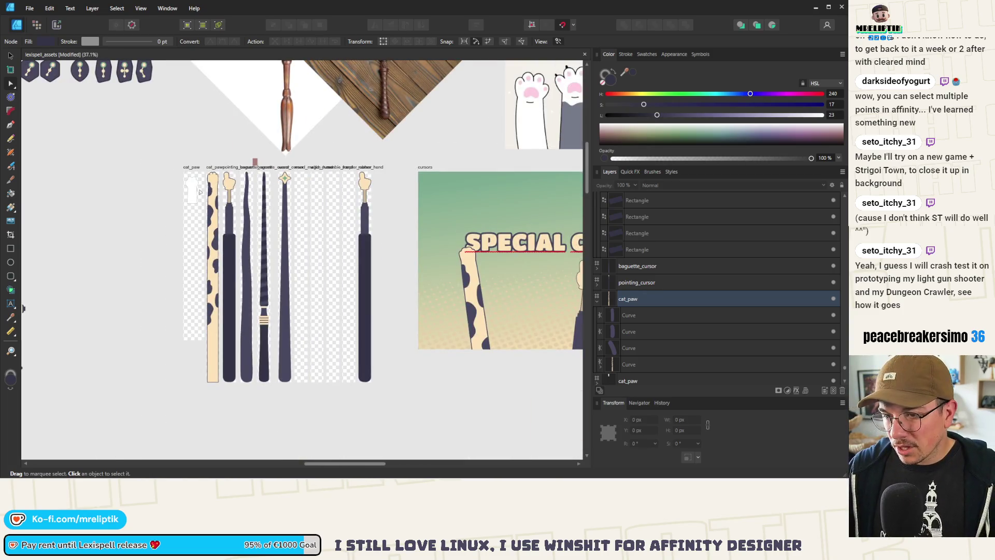
scroll(209, 207, "up", 5, "ctrl")
left_click(211, 206)
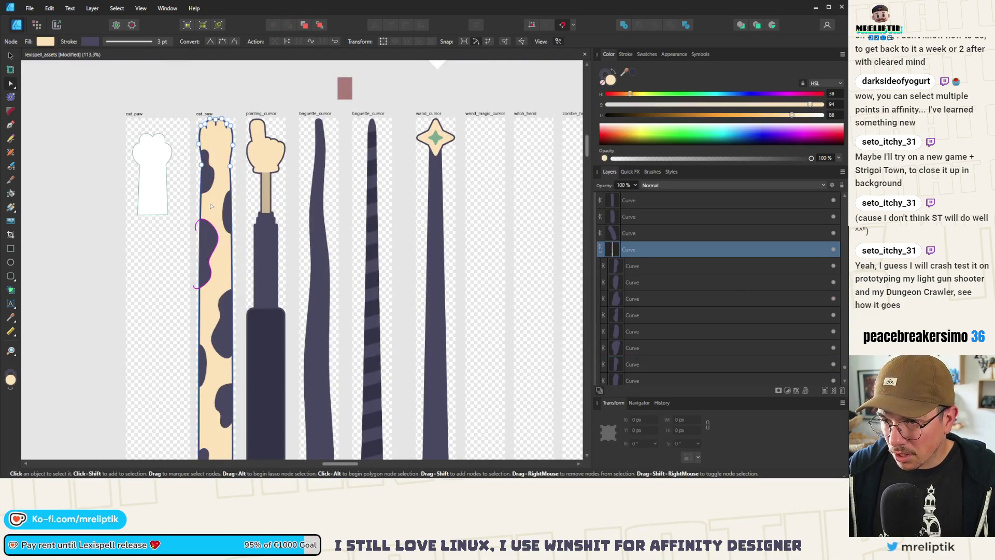
left_click_drag(196, 159, 240, 317)
scroll(214, 165, "up", 7, "ctrl")
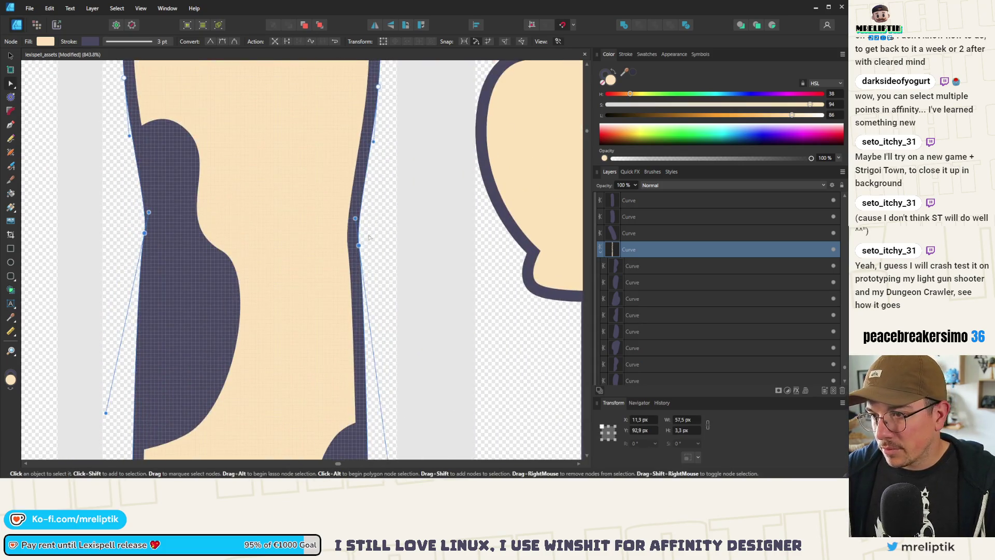
mouse_move(358, 245)
left_mouse_down()
mouse_move(347, 240)
mouse_move(341, 213)
left_mouse_up()
mouse_move(145, 234)
left_mouse_down()
mouse_move(156, 234)
mouse_move(159, 197)
left_mouse_up()
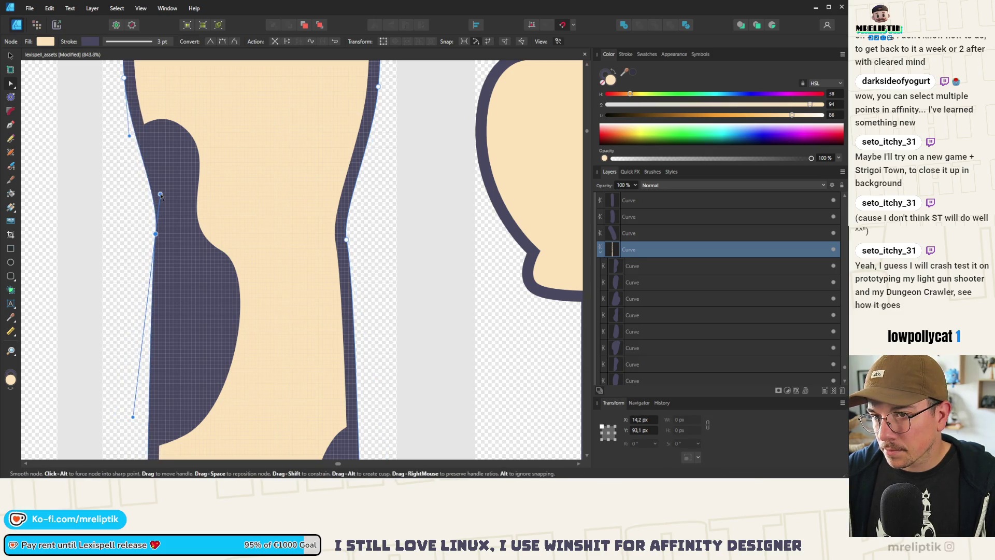
scroll(160, 197, "down", 5)
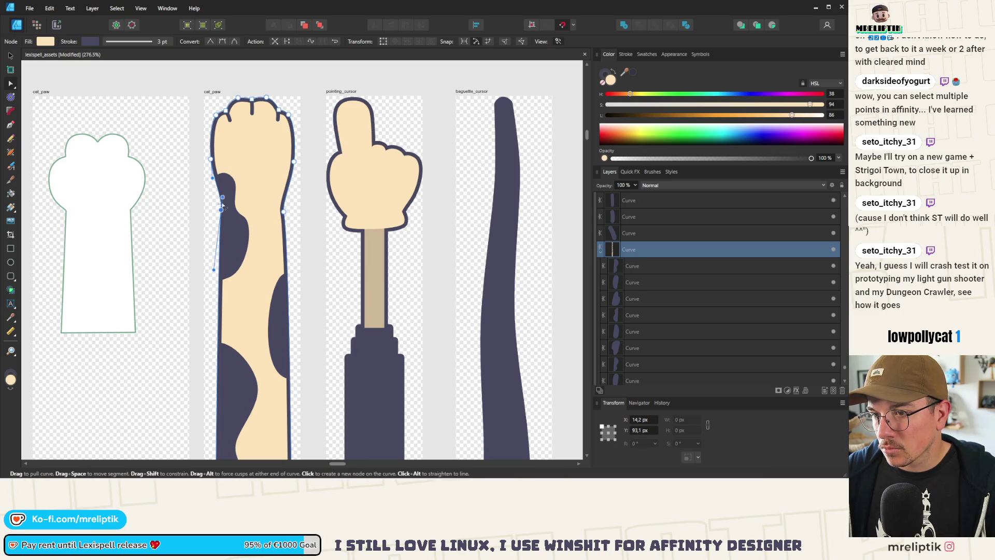
left_click_drag(222, 210, 208, 169)
scroll(223, 208, "up", 5)
left_click(464, 184)
scroll(313, 289, "down", 10)
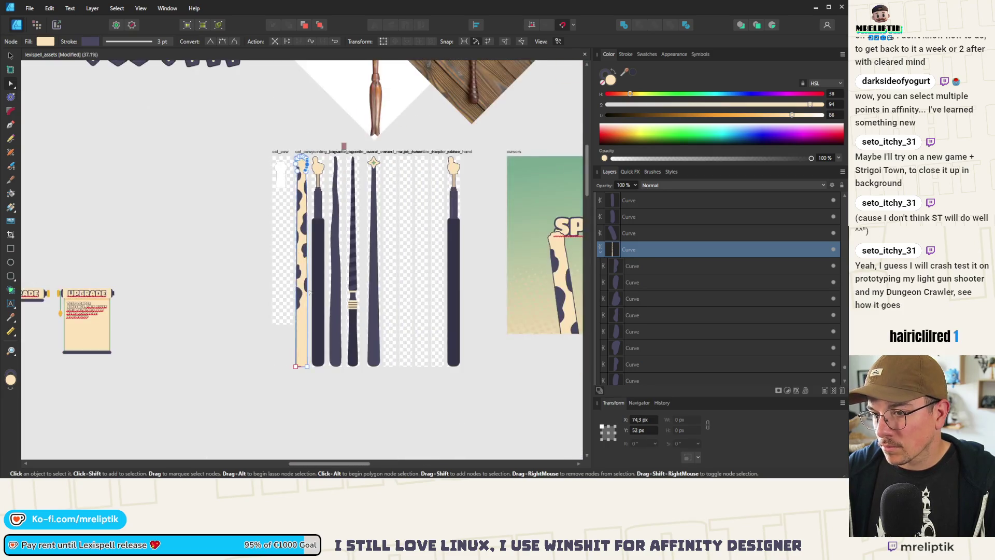
scroll(304, 363, "up", 8)
Nudge the bottom-left corner node slightly left to square off the base
right_click(356, 414)
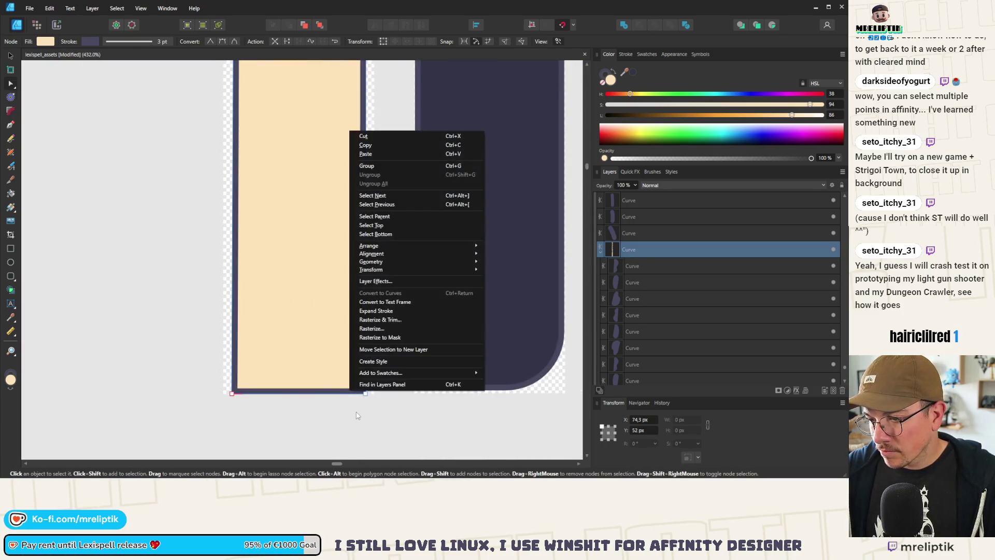
key("Escape")
scroll(368, 393, "up", 3)
left_click(360, 399)
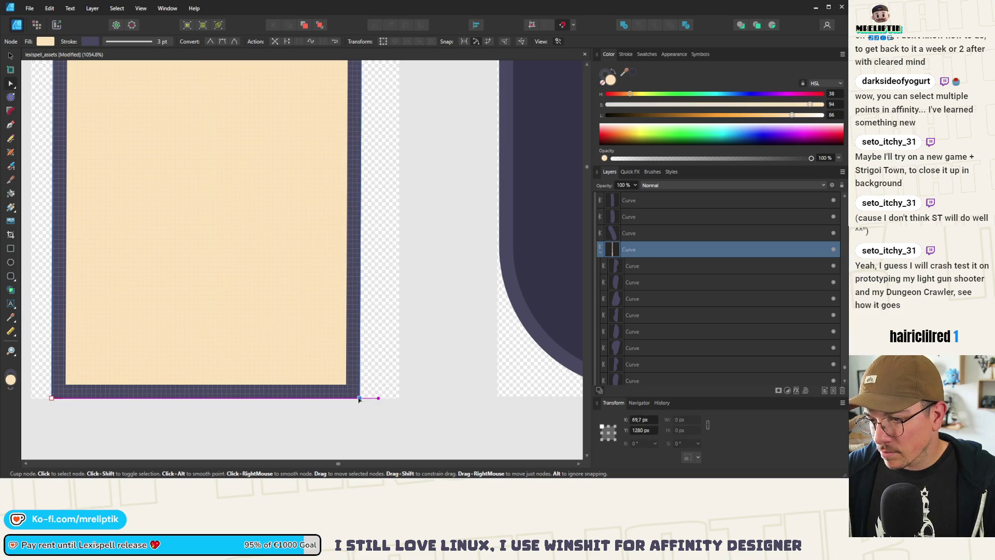
scroll(292, 374, "down", 2)
left_click(147, 391)
left_click_drag(148, 391, 145, 391)
scroll(212, 329, "down", 9)
scroll(212, 329, "down", 3)
left_click(236, 209)
left_click(227, 202)
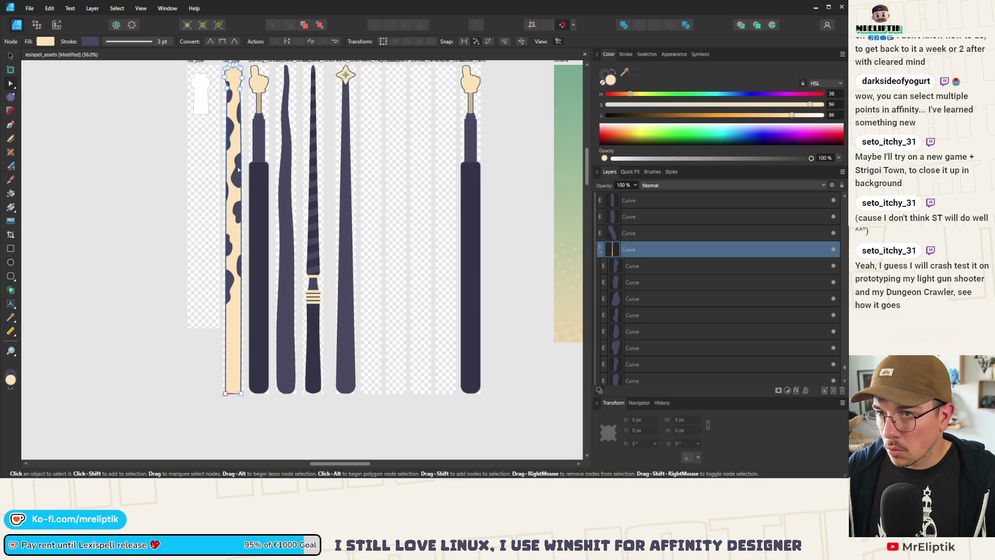
scroll(234, 110, "up", 5)
key("ctrl+d")
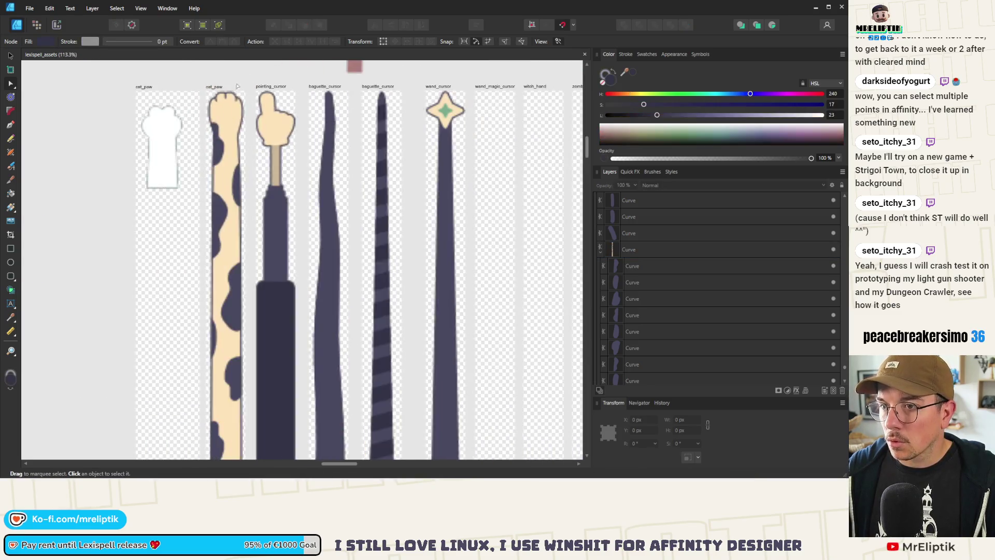
Shift the left wrist node slightly up and bulge the right outline slightly outward
scroll(234, 110, "up", 4)
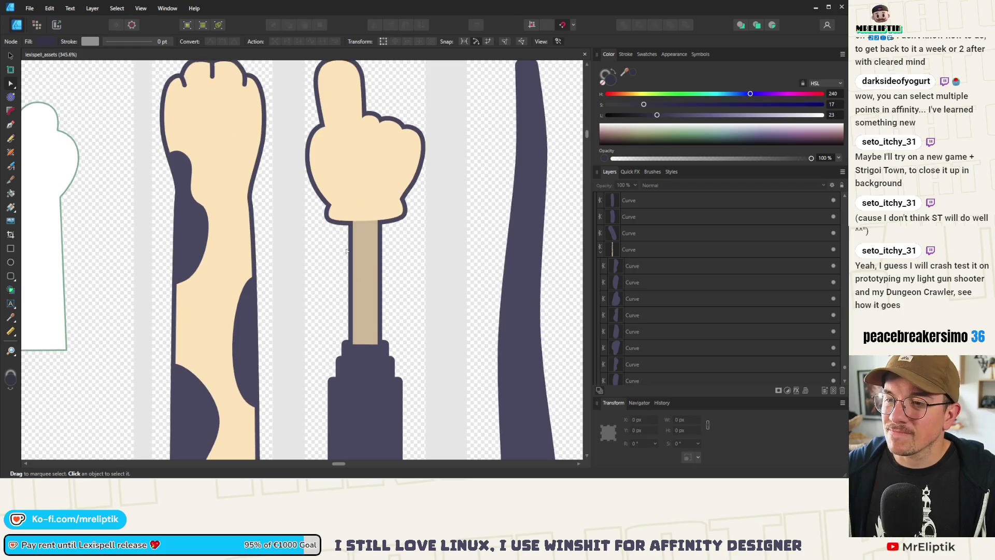
scroll(242, 224, "down", 2)
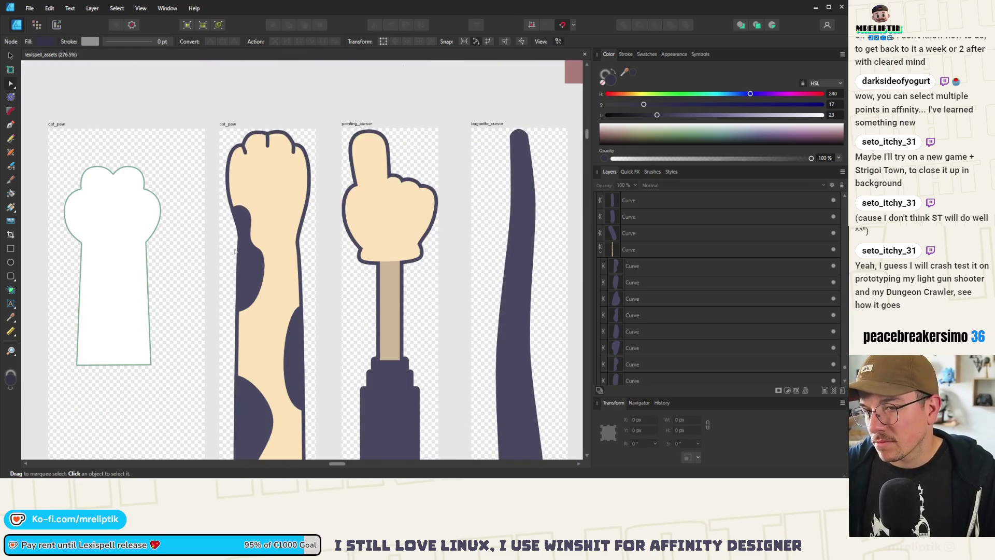
scroll(212, 249, "down", 10)
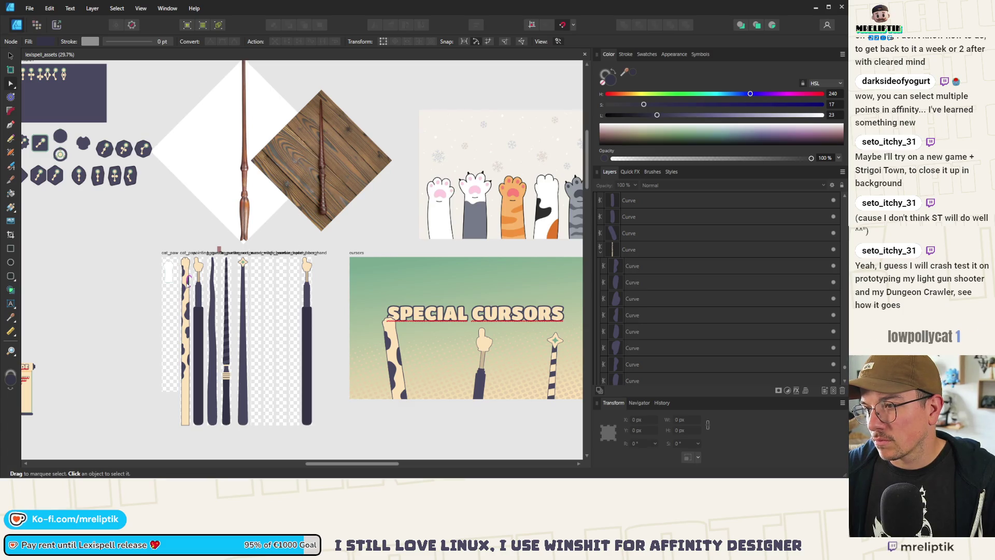
scroll(188, 281, "up", 10)
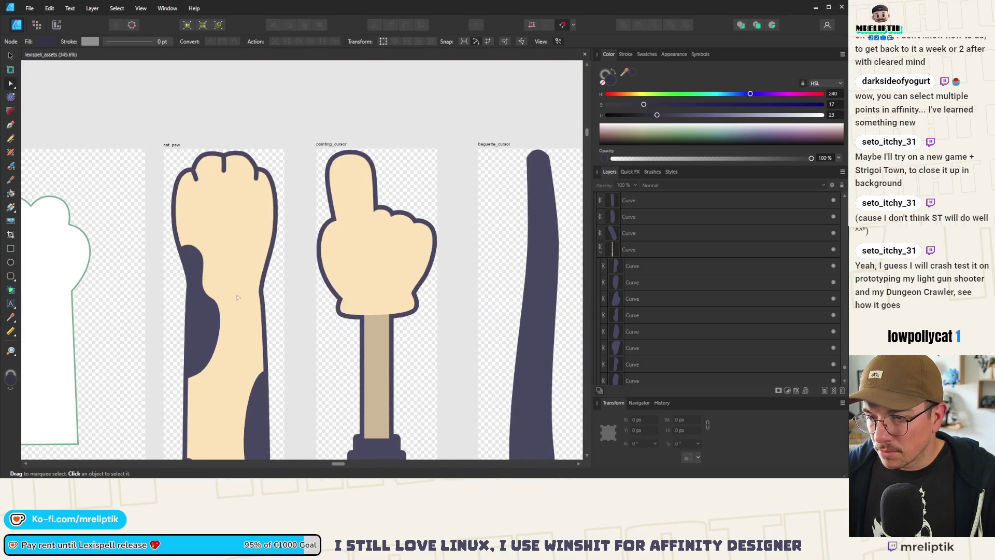
left_click(249, 297)
mouse_move(274, 344)
left_mouse_down()
mouse_move(137, 276)
mouse_move(187, 275)
left_mouse_up()
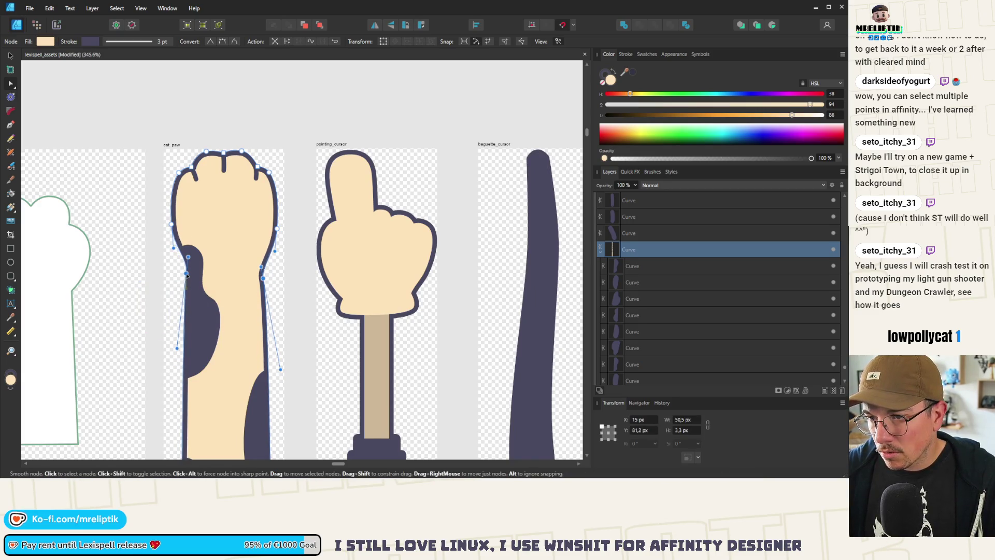
key("Escape")
left_click(187, 275)
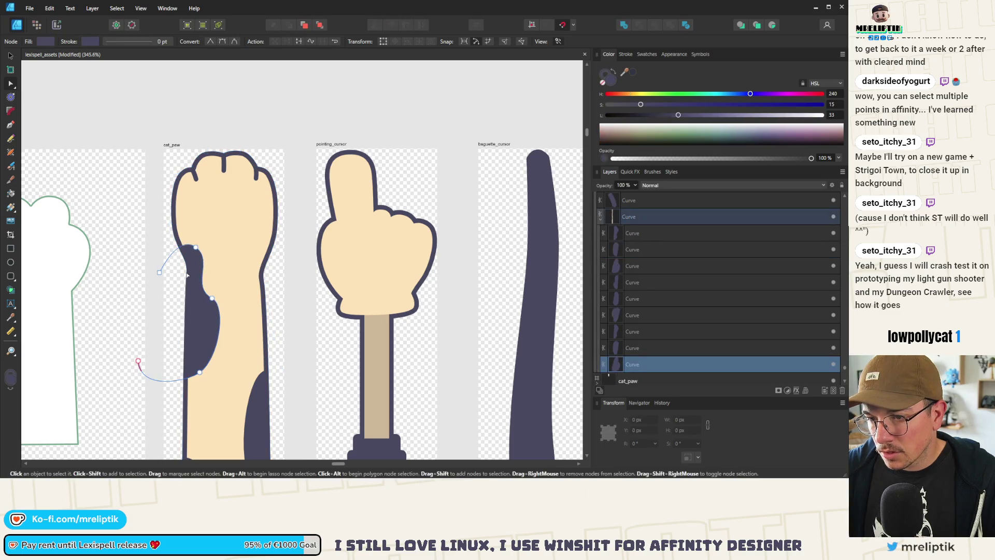
left_click(179, 275)
left_click_drag(179, 275, 179, 273)
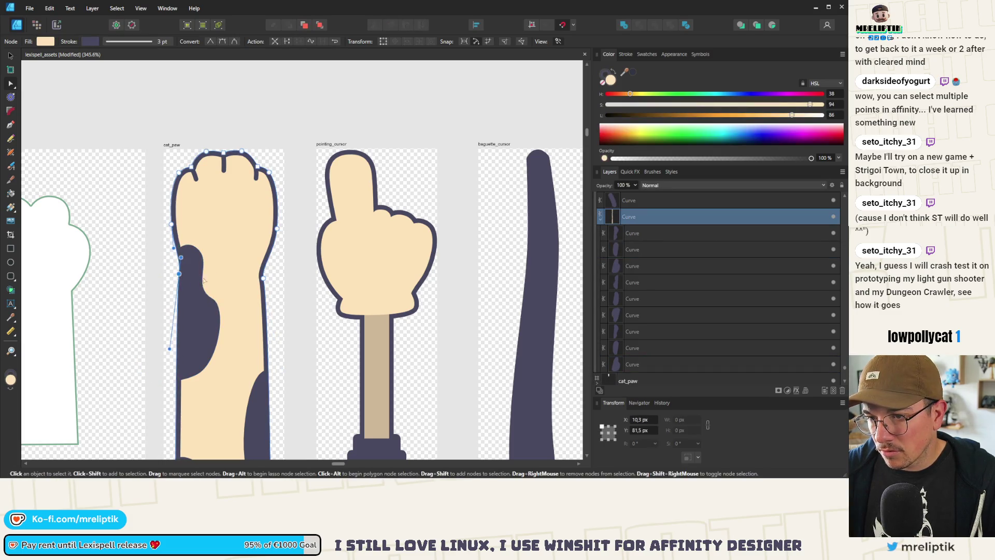
left_click_drag(264, 279, 264, 275)
Nudge the paw's left-side node slightly lower and finish editing the outline
mouse_move(286, 217)
left_mouse_down()
mouse_move(197, 339)
mouse_move(166, 307)
left_mouse_up()
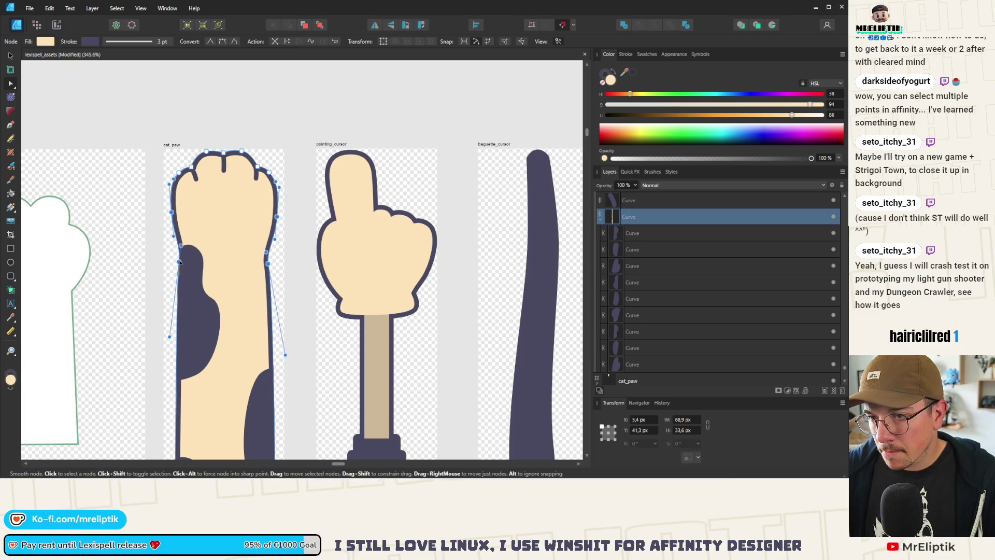
left_click(278, 219)
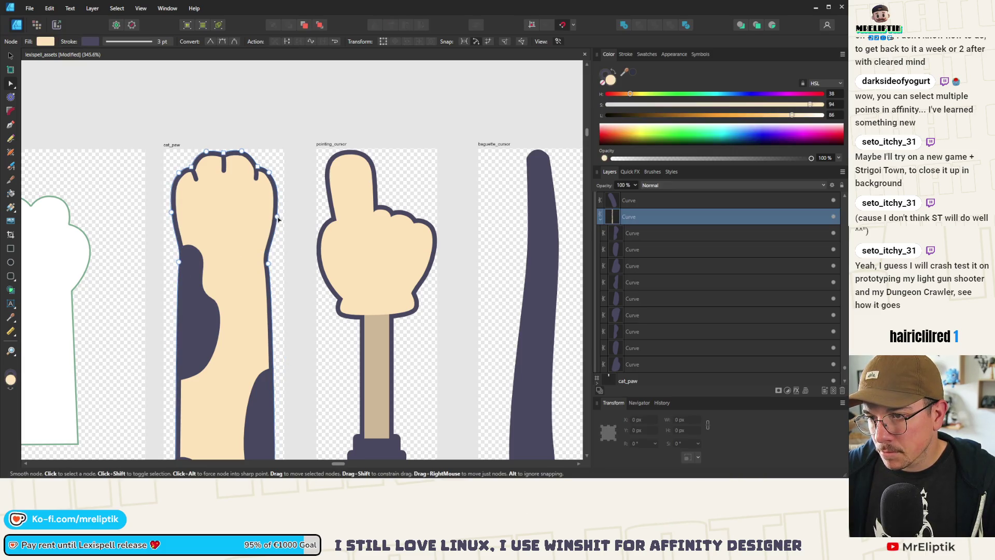
left_click(278, 219)
left_click(171, 216)
left_click(180, 263)
left_click(180, 259)
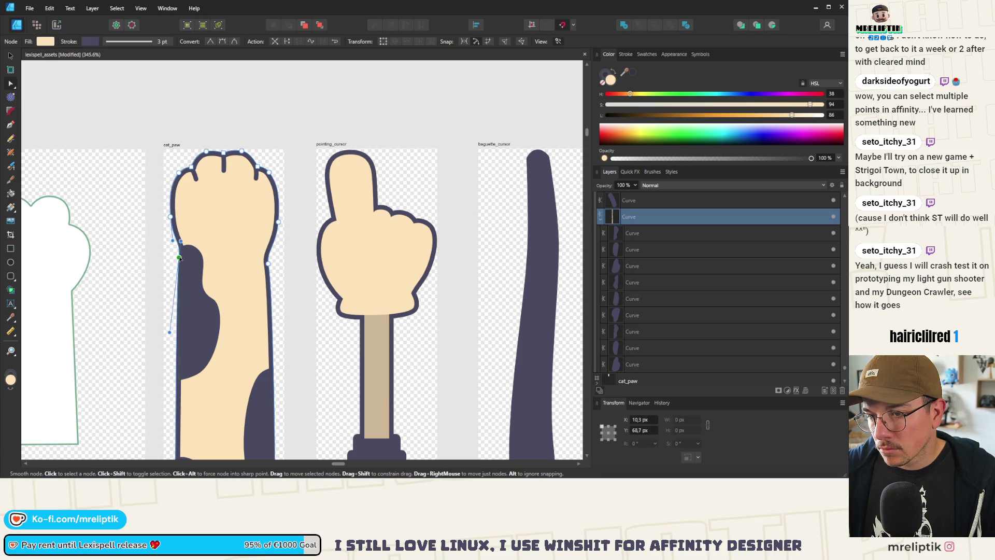
left_click_drag(180, 261, 180, 261)
left_click(268, 263)
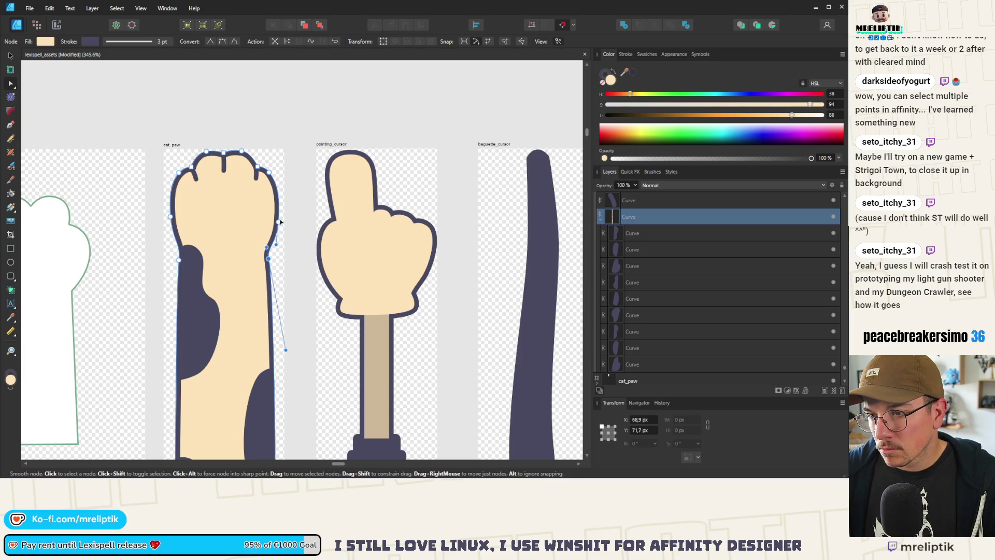
key("ctrl+d")
scroll(216, 245, "down", 3)
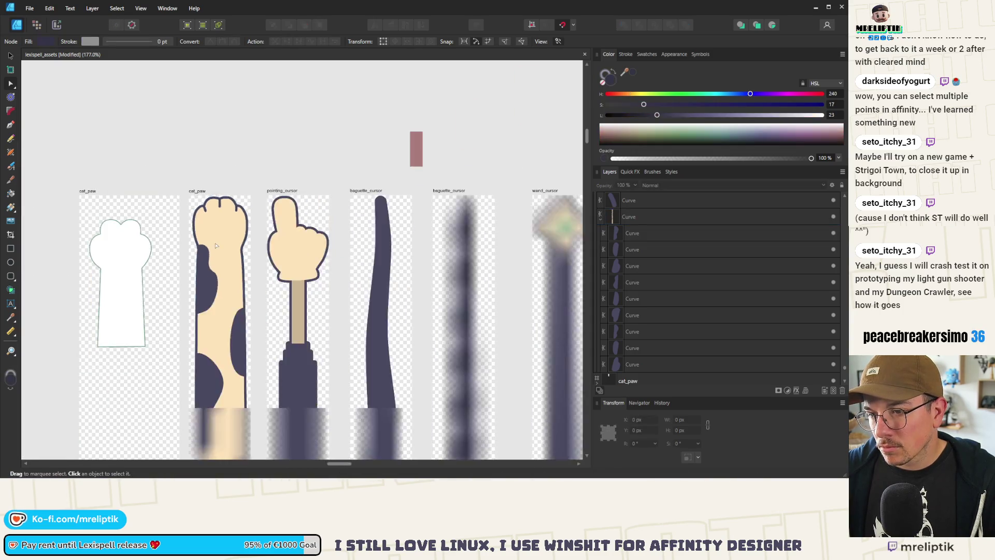
Delete the wooden diamond Image.png and clear the selection
scroll(216, 246, "down", 2)
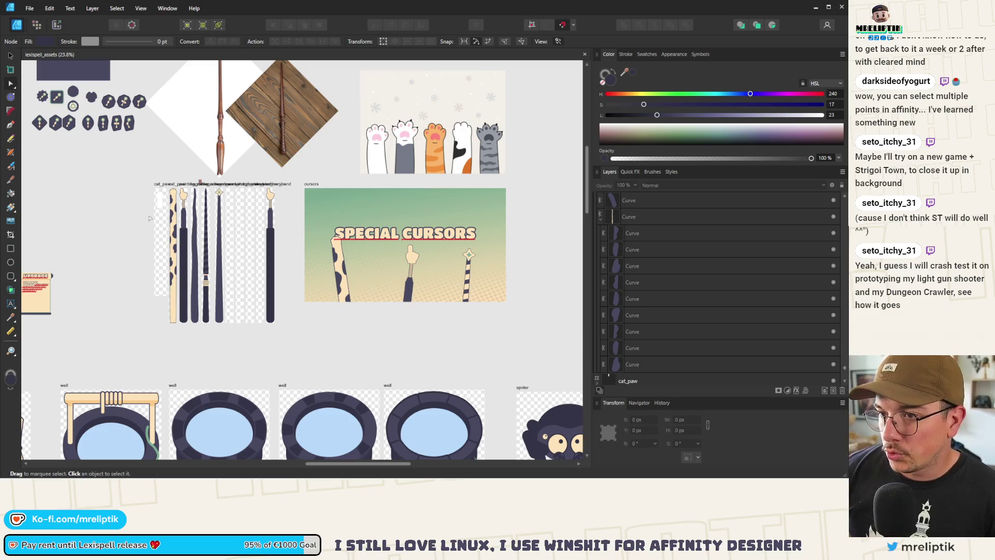
scroll(213, 246, "down", 2)
left_click(274, 158)
key("Delete")
scroll(222, 235, "up", 3)
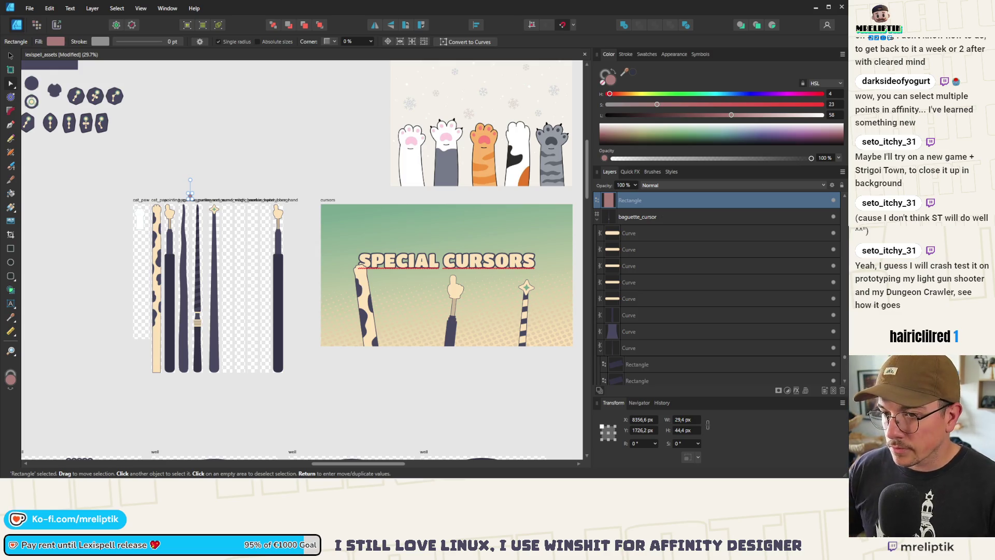
key("ctrl+d")
Rename the first baguette_cursor artboard to baton_cursor in the Layers panel
scroll(191, 196, "up", 6)
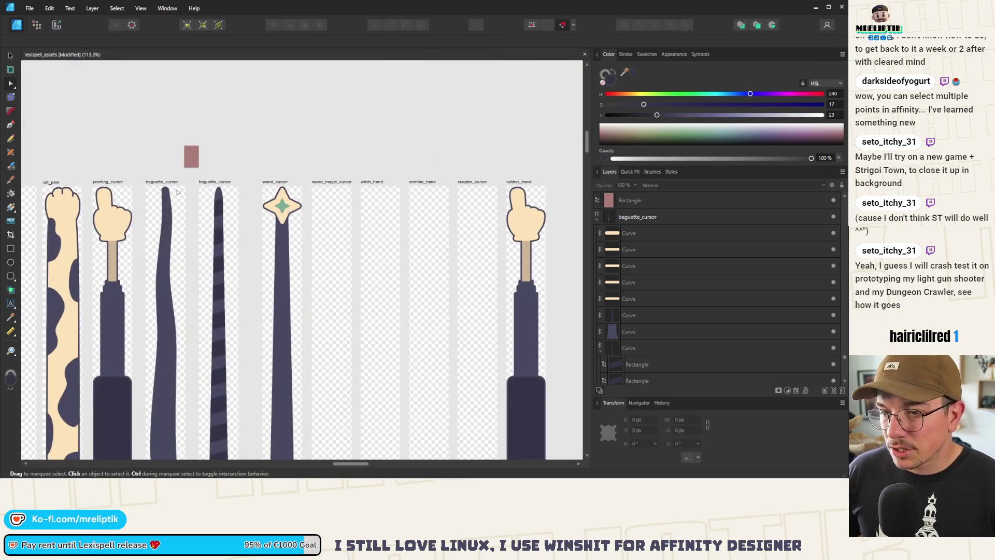
left_click(166, 182)
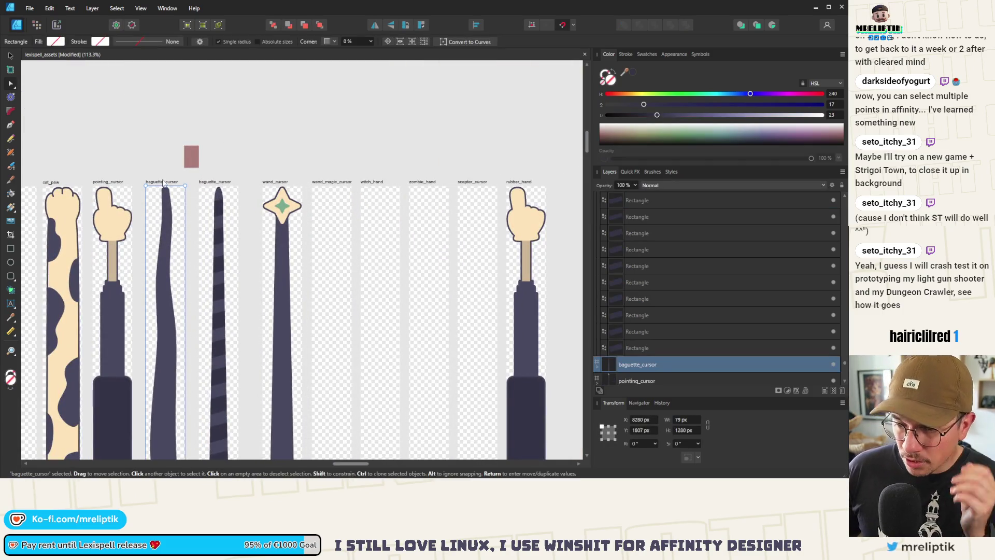
key("ctrl+z")
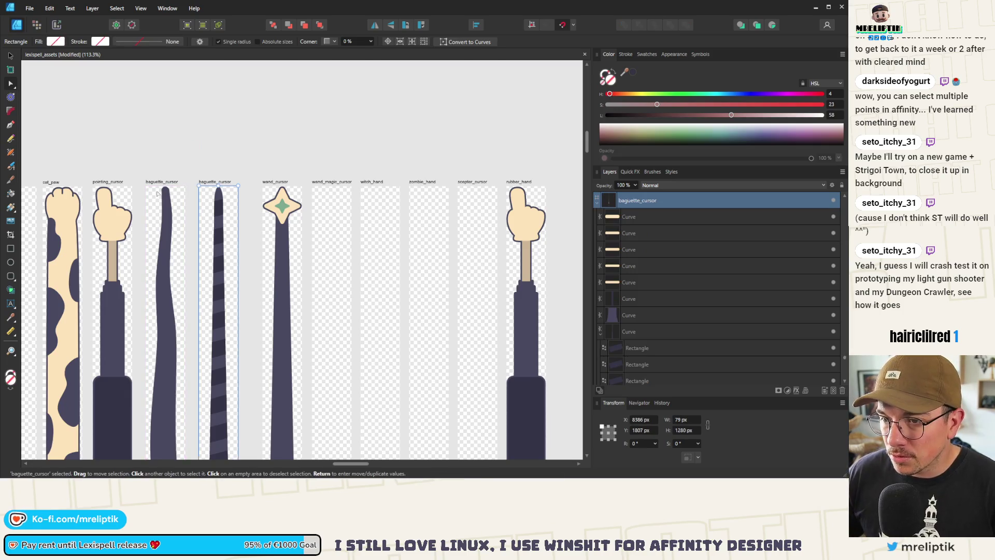
double_click(157, 183)
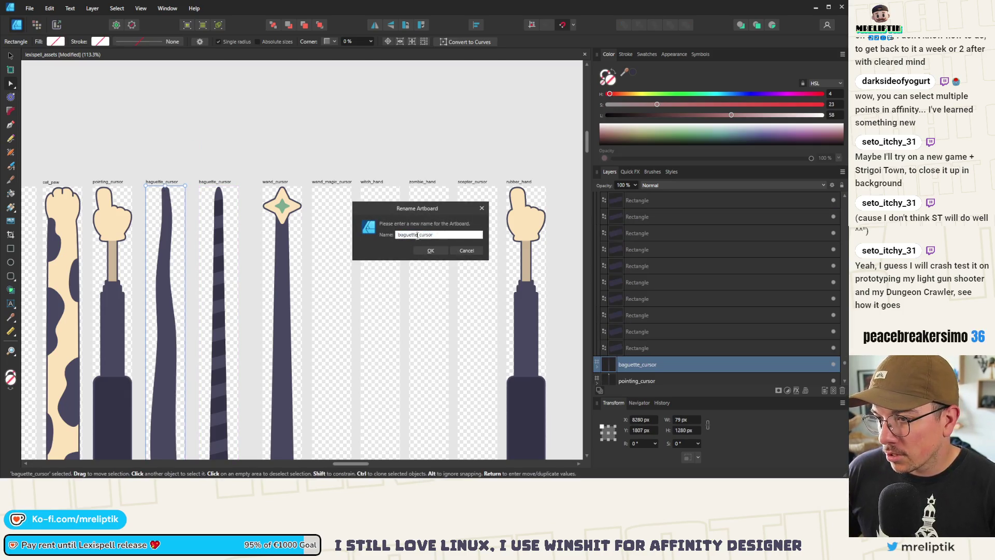
type("baton")
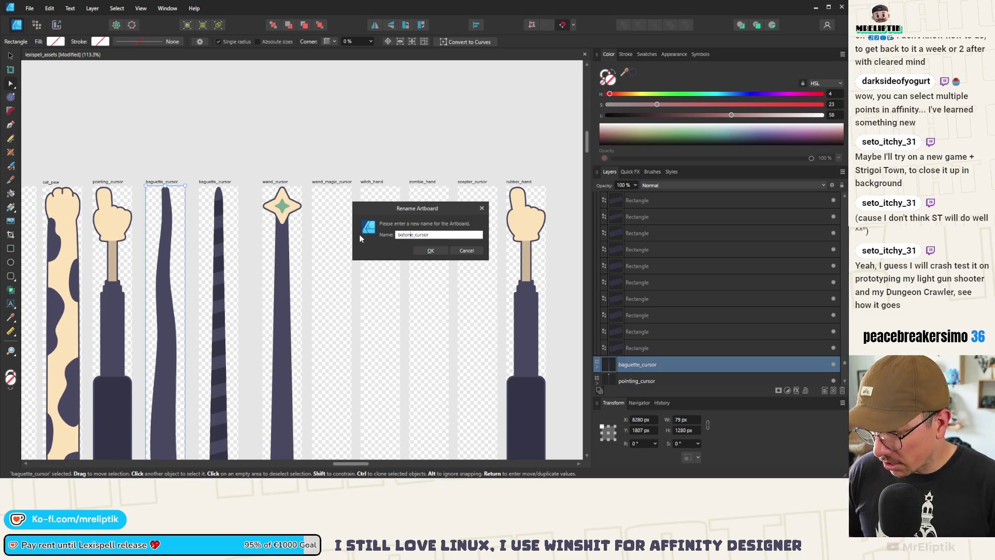
key("Delete")
key("Return")
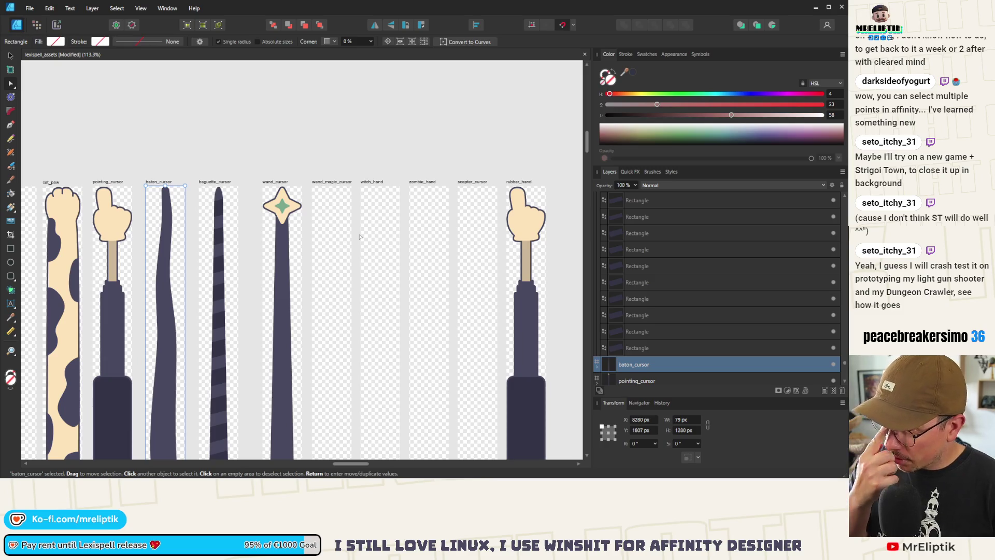
left_click(276, 98)
scroll(208, 119, "down", 6)
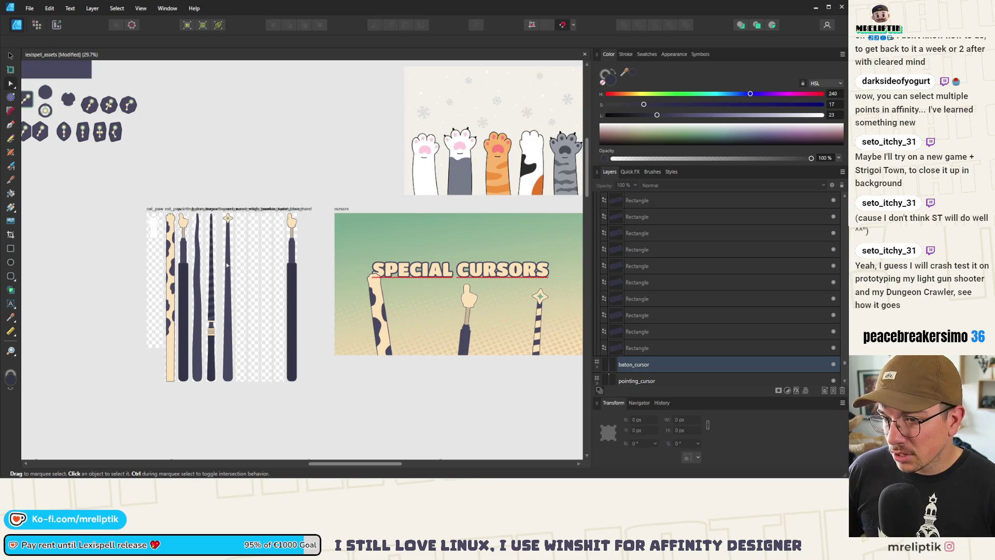
Move the cartoon hands reference image above the cursor artboards
scroll(226, 265, "up", 3)
scroll(236, 335, "up", 7)
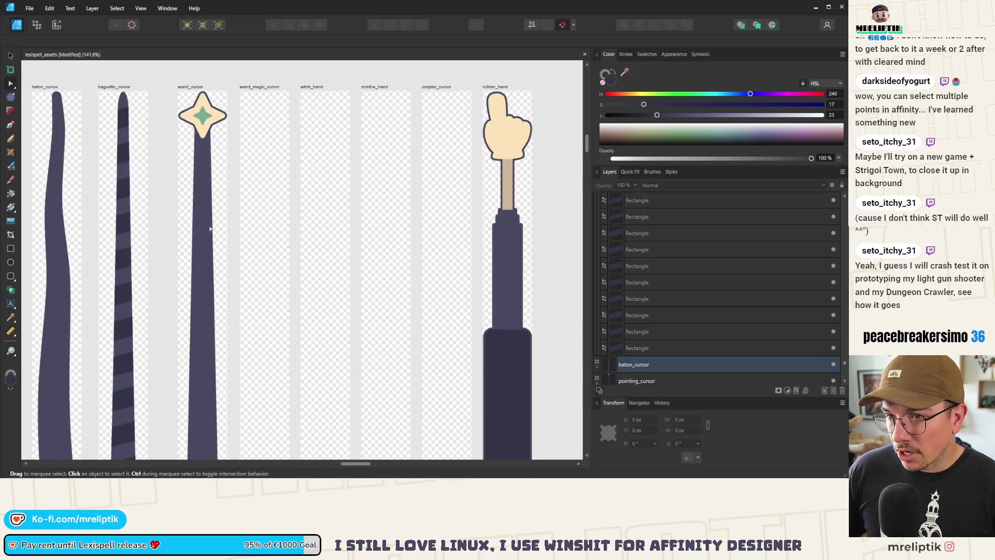
scroll(206, 219, "down", 6)
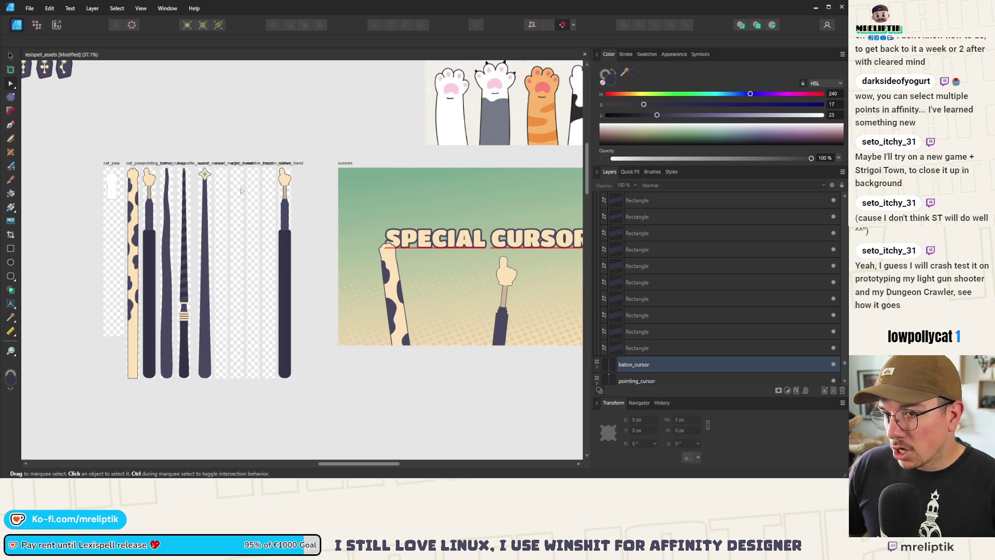
scroll(284, 179, "down", 1)
scroll(284, 179, "up", 3)
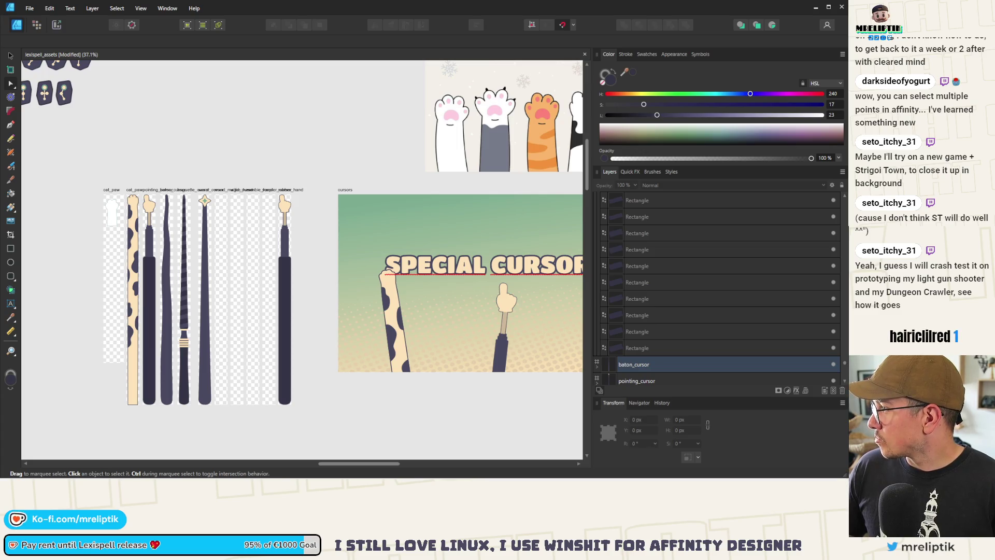
scroll(465, 264, "down", 5)
left_click(217, 260)
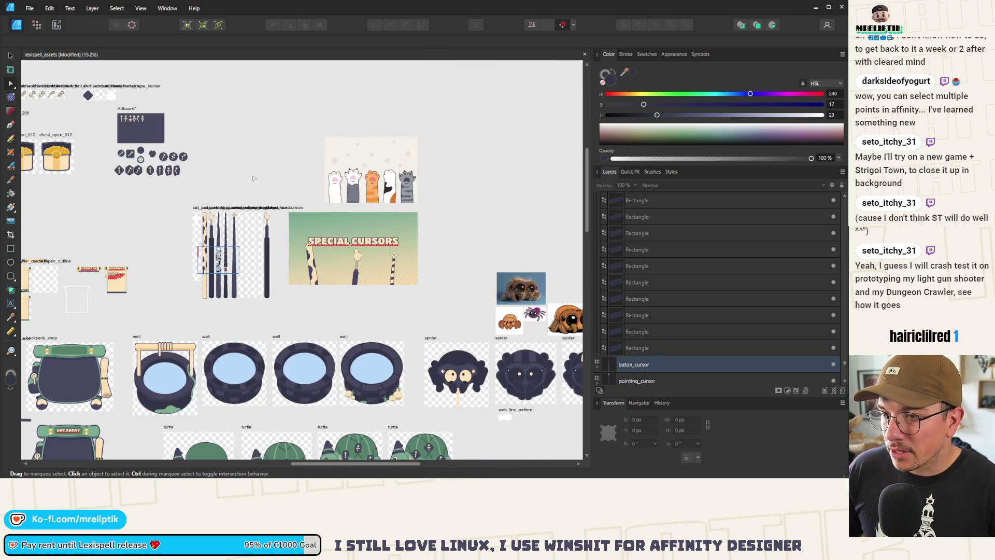
left_click_drag(220, 262, 281, 171)
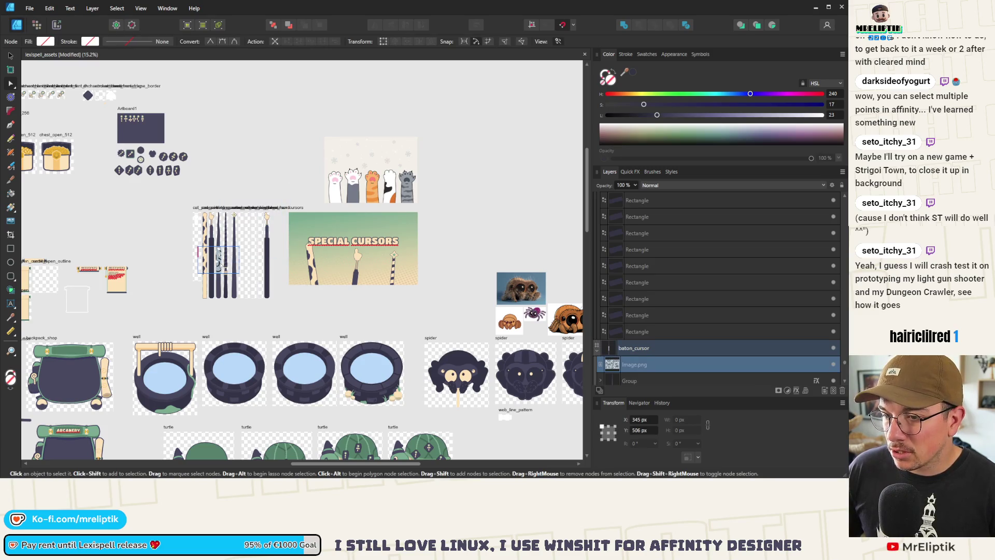
left_click(10, 55)
mouse_move(220, 272)
left_mouse_down()
mouse_move(272, 189)
mouse_move(269, 203)
left_mouse_up()
Expand the rubber_hand group in Layers and delete its dark Curve handle tip
scroll(268, 203, "up", 5)
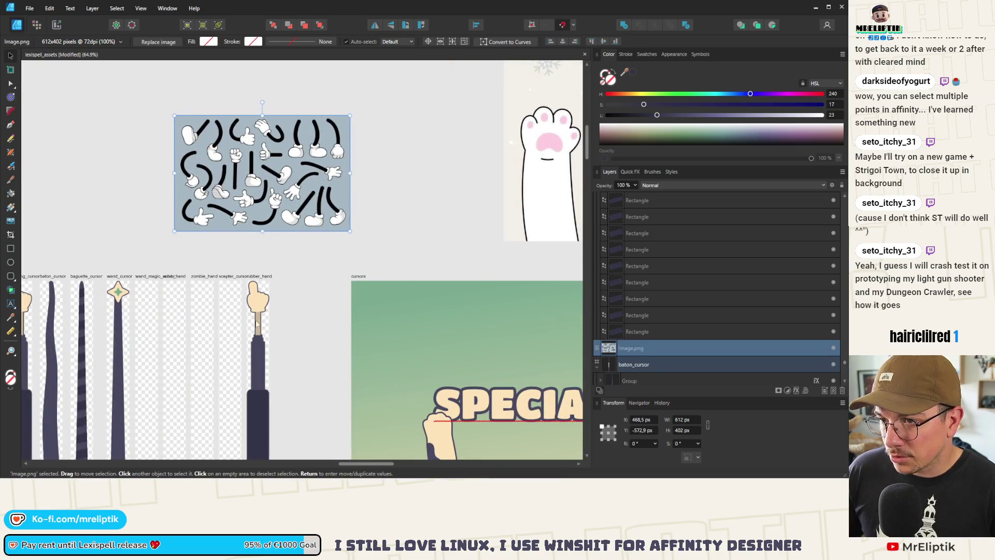
scroll(250, 244, "up", 2)
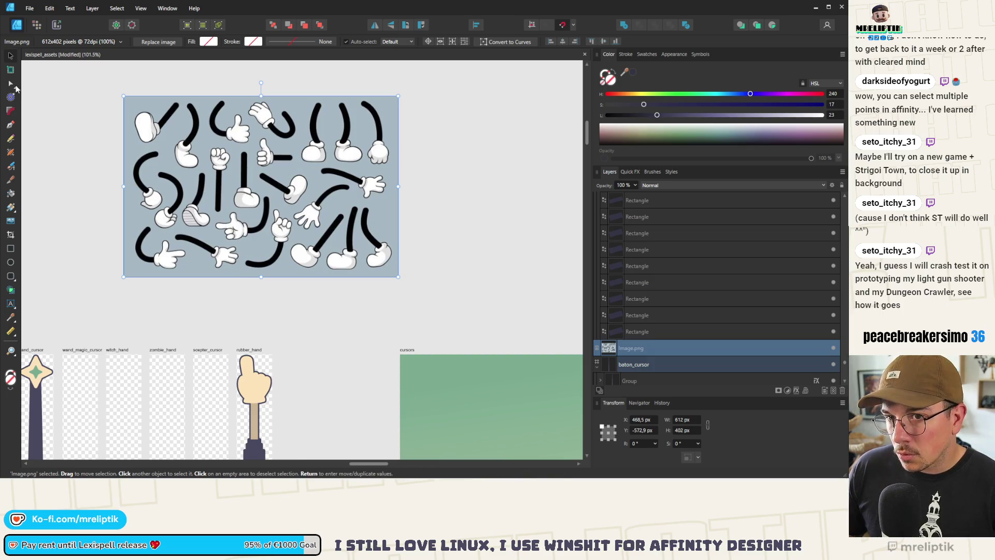
scroll(180, 184, "down", 4)
left_click(204, 284)
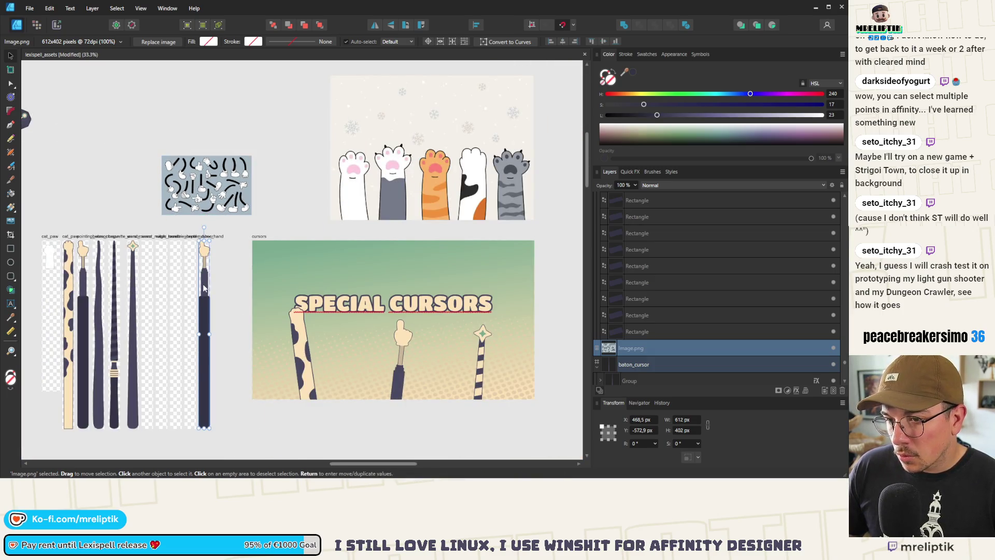
scroll(203, 284, "up", 4)
left_click(600, 200)
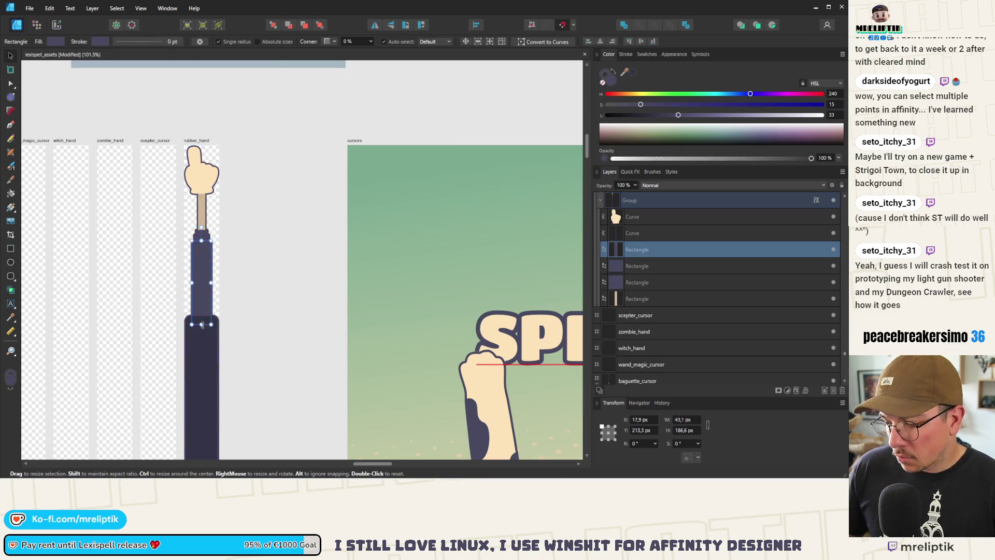
left_click(617, 232)
key("Delete")
key("Delete")
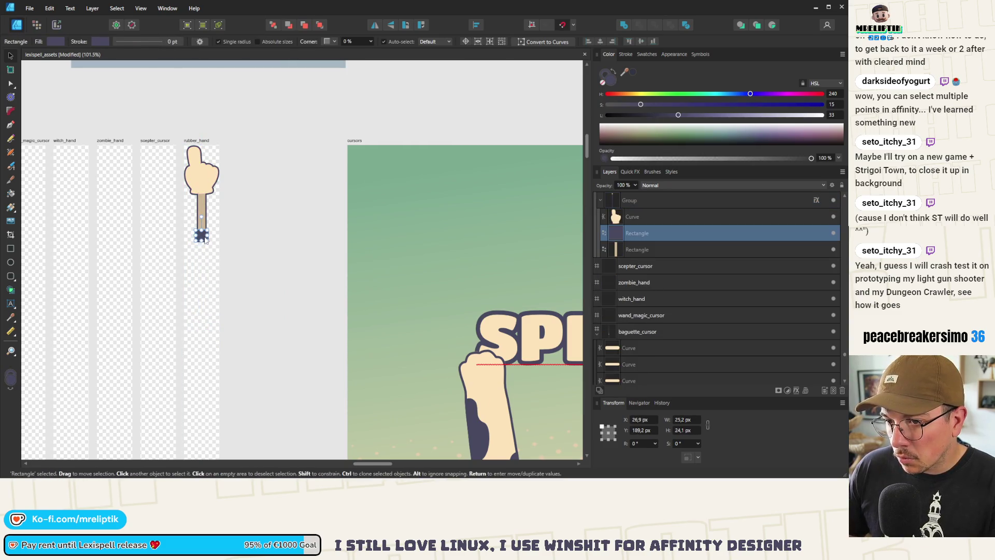
Delete the dark handle rectangle and stretch the tan stick to about 1011 px tall
key("Delete")
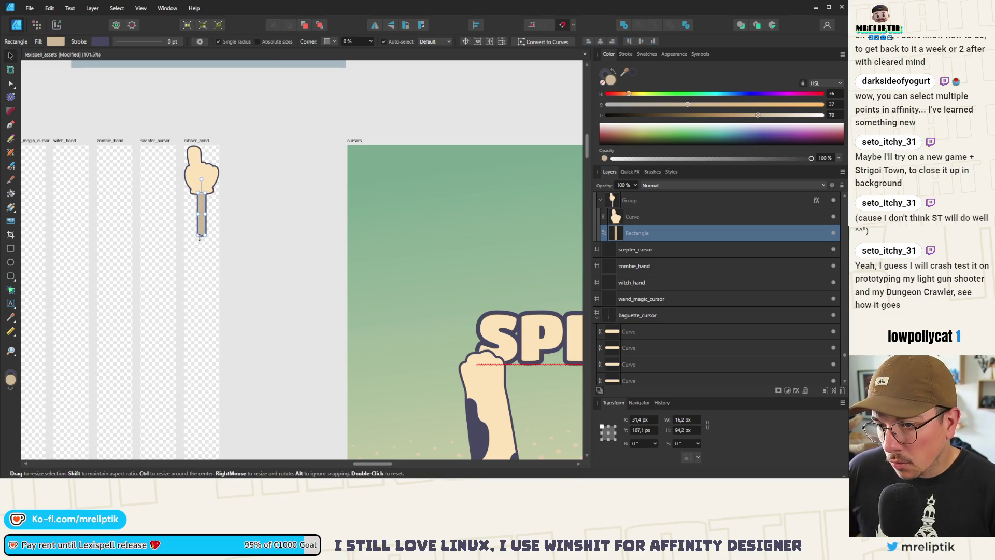
left_click_drag(202, 236, 202, 406)
scroll(200, 209, "down", 2)
scroll(200, 209, "down", 3)
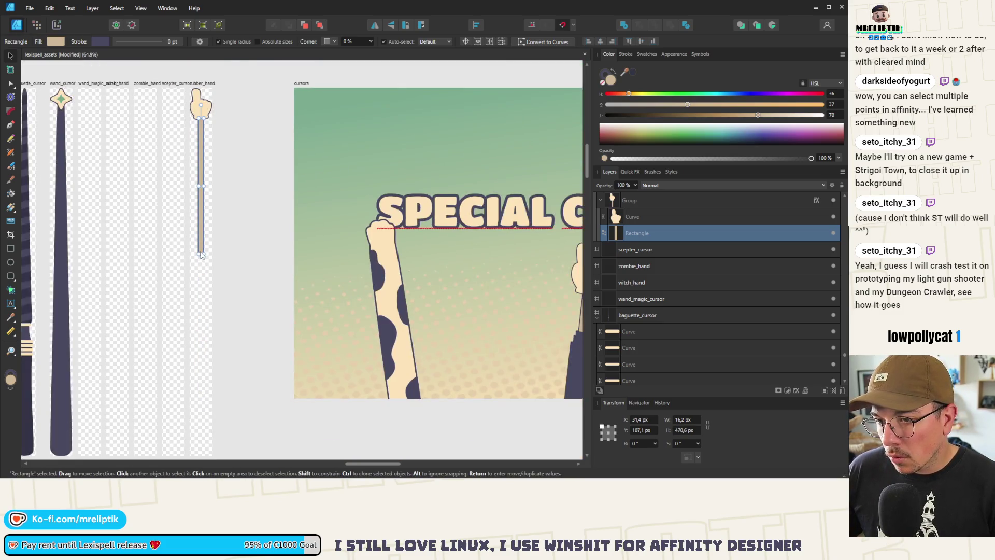
left_click_drag(202, 254, 192, 387)
scroll(194, 363, "up", 8)
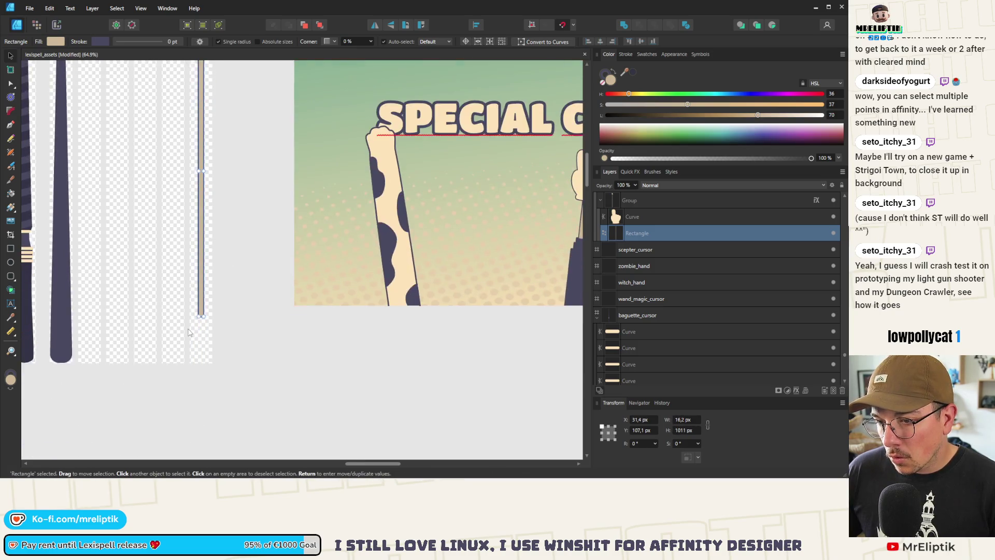
mouse_move(223, 78)
left_mouse_down()
mouse_move(224, 386)
mouse_move(226, 309)
mouse_move(236, 412)
left_mouse_up()
scroll(219, 208, "down", 6)
scroll(220, 208, "up", 5)
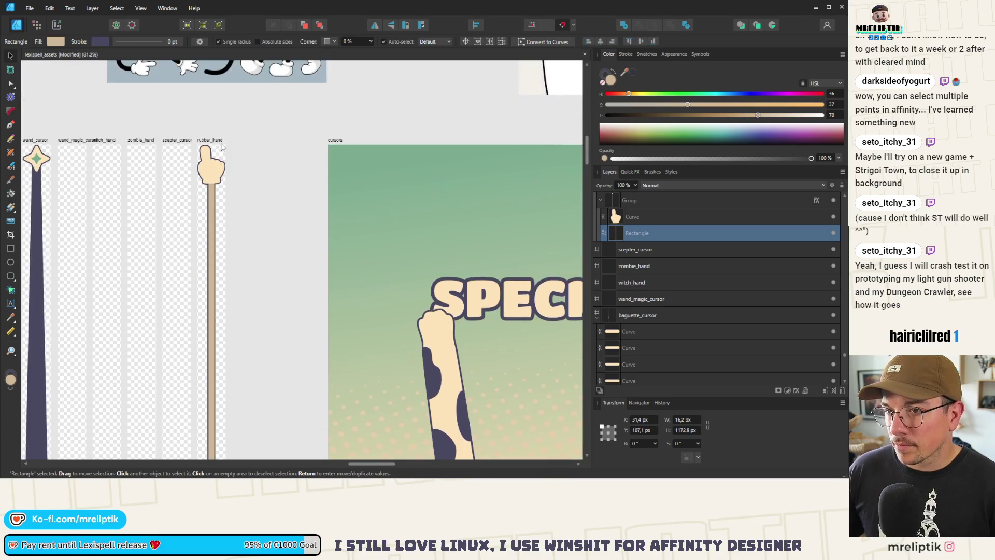
scroll(216, 202, "up", 5)
scroll(301, 208, "up", 8)
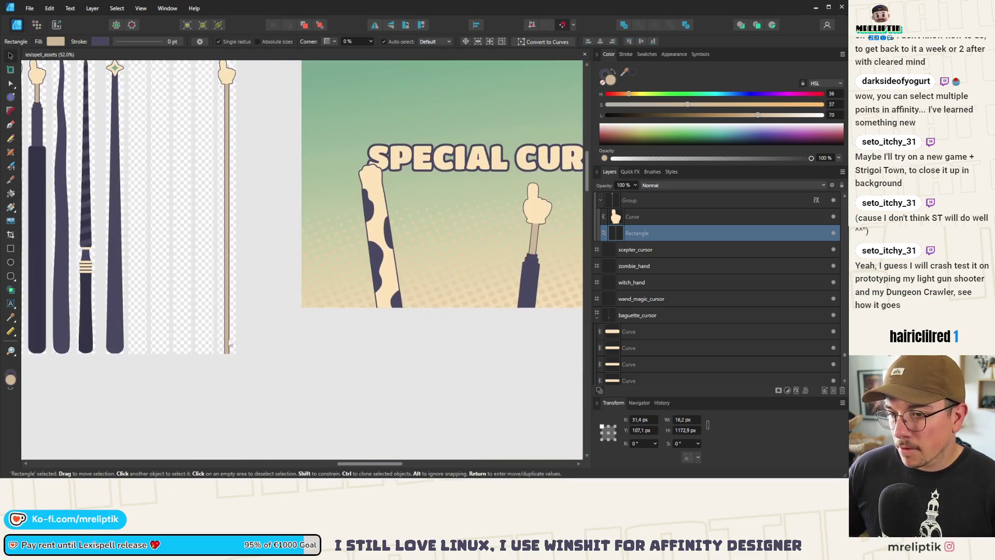
left_click_drag(300, 214, 300, 196)
Sample dark navy with the Color panel picker and apply it as the stick's fill
scroll(300, 196, "down", 10)
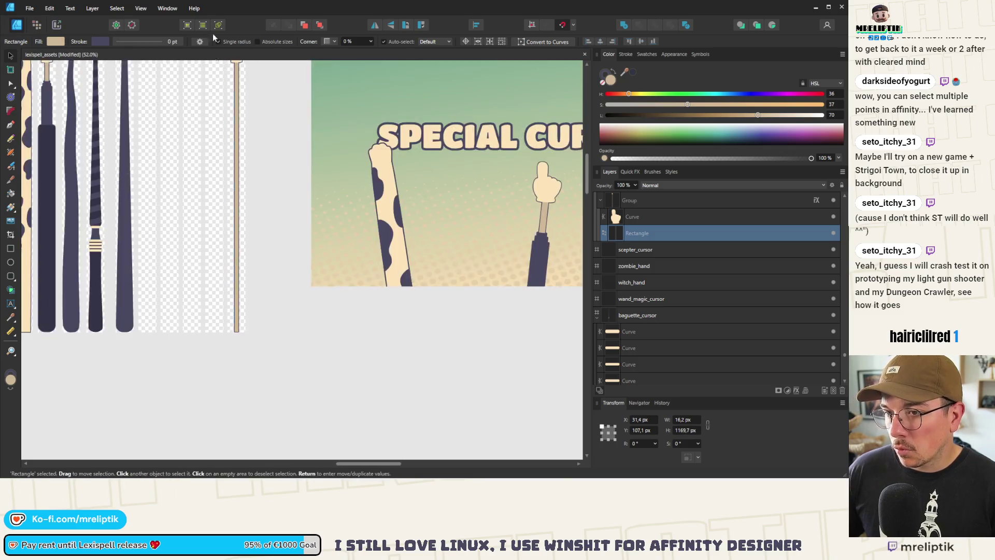
scroll(238, 117, "up", 6)
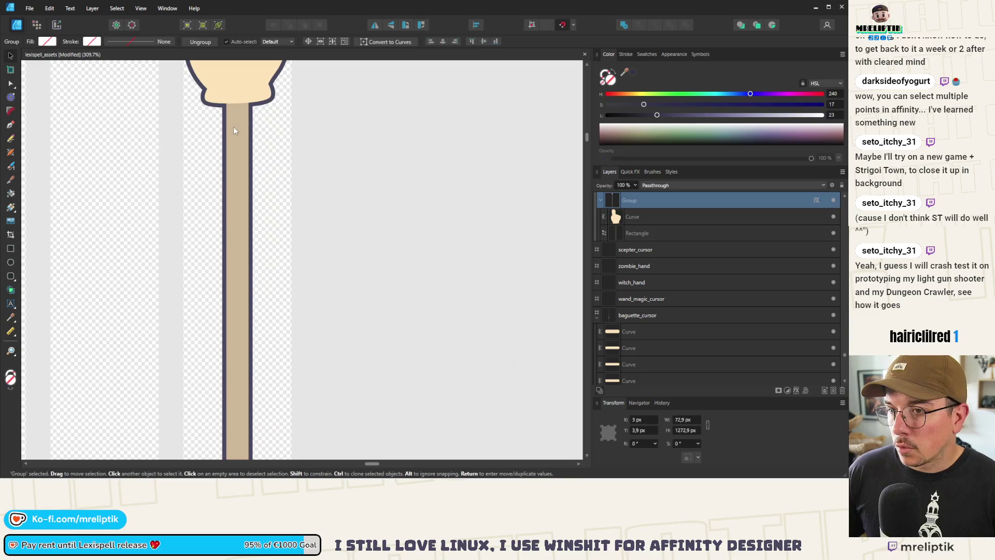
mouse_move(625, 72)
left_mouse_down()
mouse_move(643, 83)
mouse_move(249, 259)
left_mouse_up()
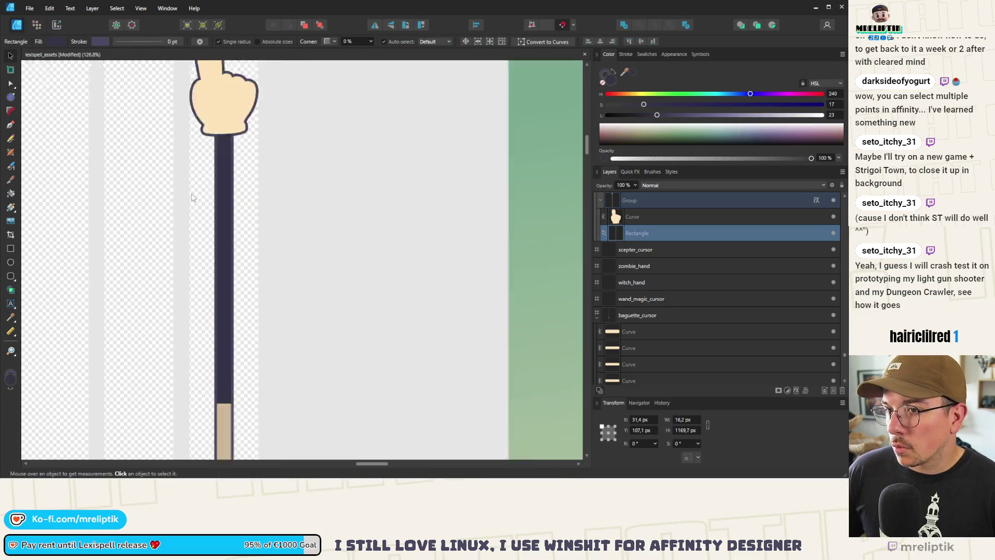
scroll(244, 158, "down", 5)
left_click(241, 158)
scroll(238, 157, "up", 3)
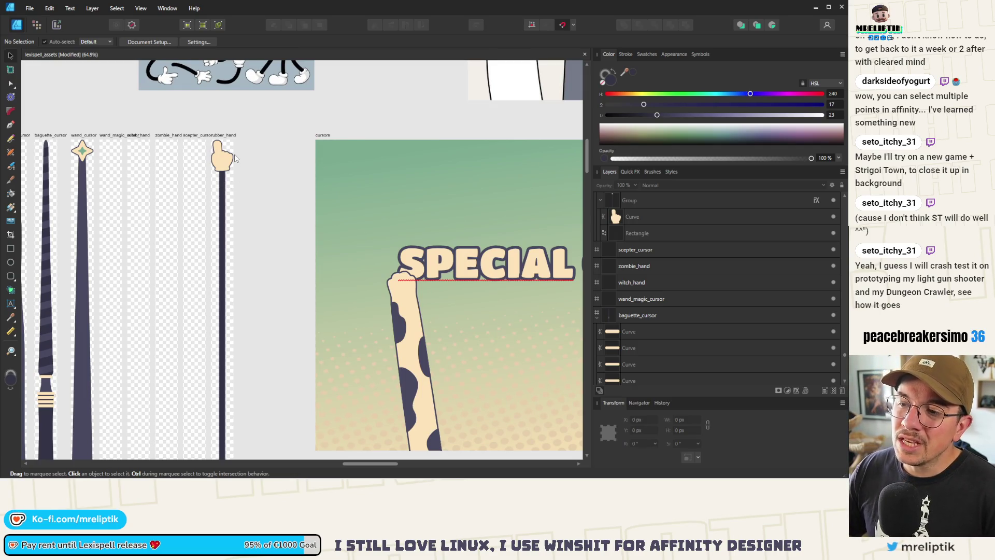
scroll(252, 70, "up", 3)
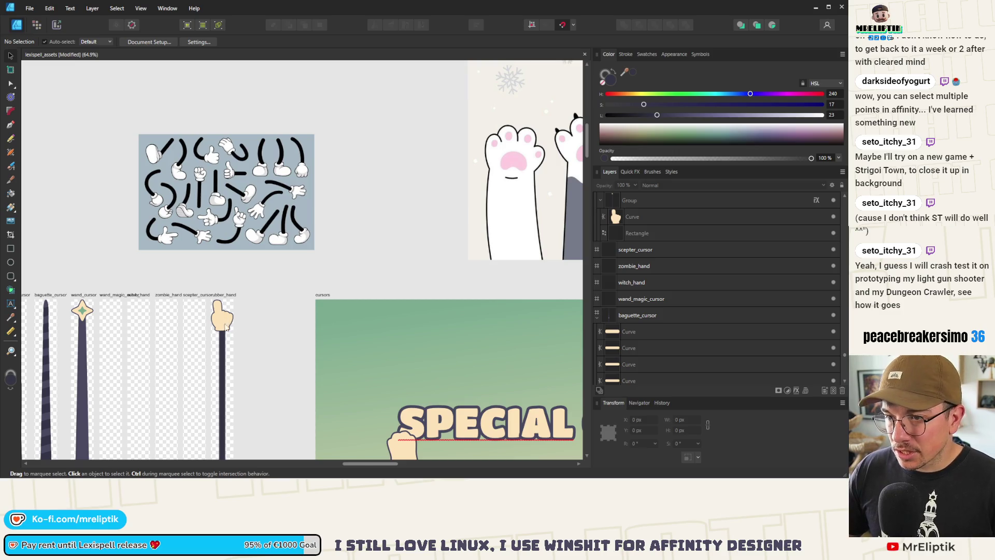
scroll(225, 324, "up", 5)
left_click(193, 371)
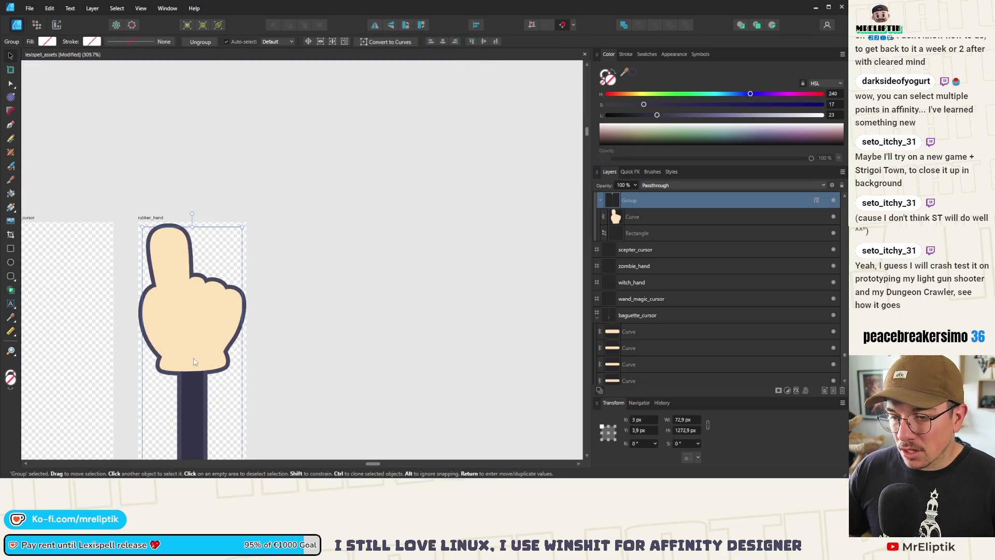
double_click(193, 356)
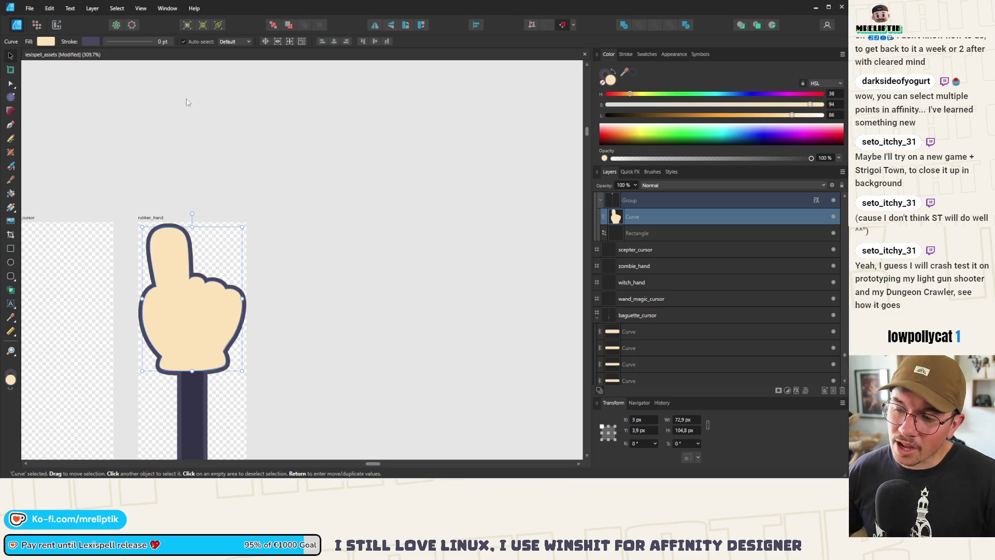
scroll(190, 171, "down", 5)
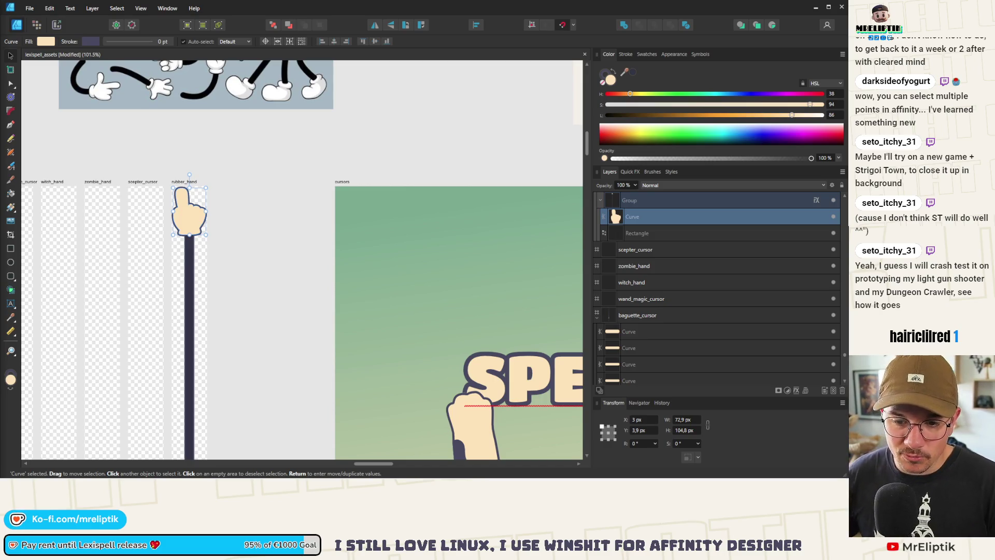
scroll(187, 192, "down", 5)
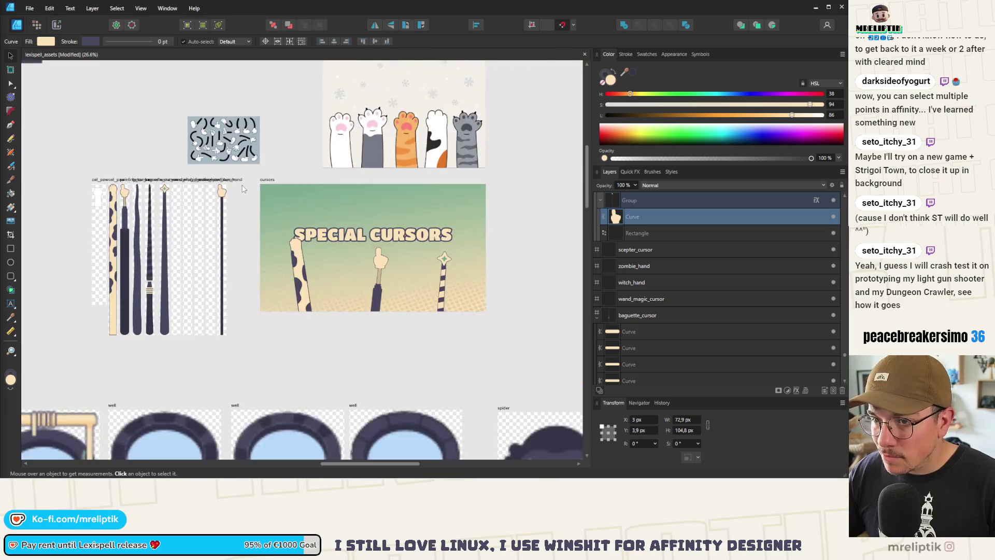
scroll(186, 192, "up", 4)
scroll(186, 192, "up", 4)
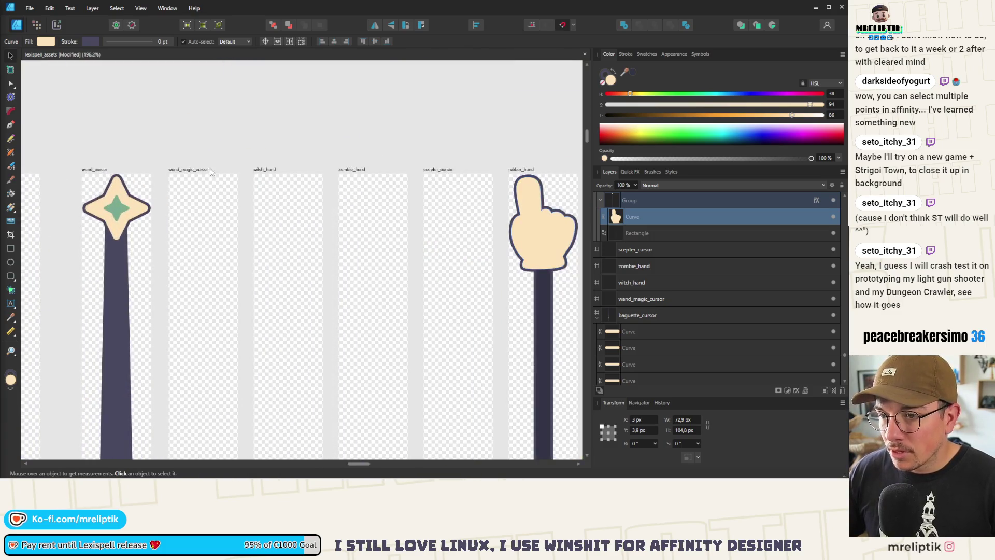
Rename the wand_magic_cursor artboard to magician_cursor
double_click(189, 172)
left_click(423, 236)
left_click_drag(425, 235, 352, 233)
type("magician")
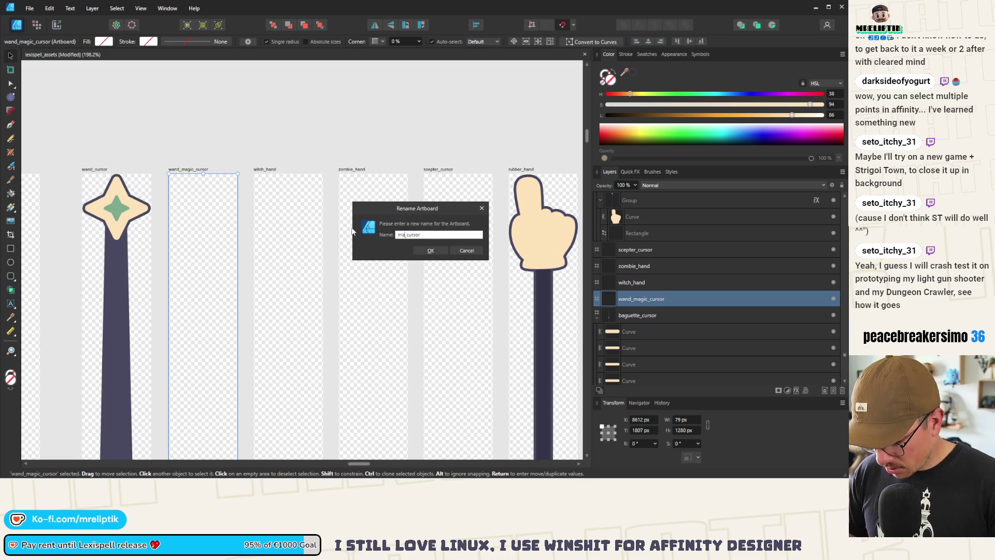
key("Return")
Paste the hand-and-stick group into magician_cursor and stretch the stick to fill the artboard
scroll(352, 232, "down", 5)
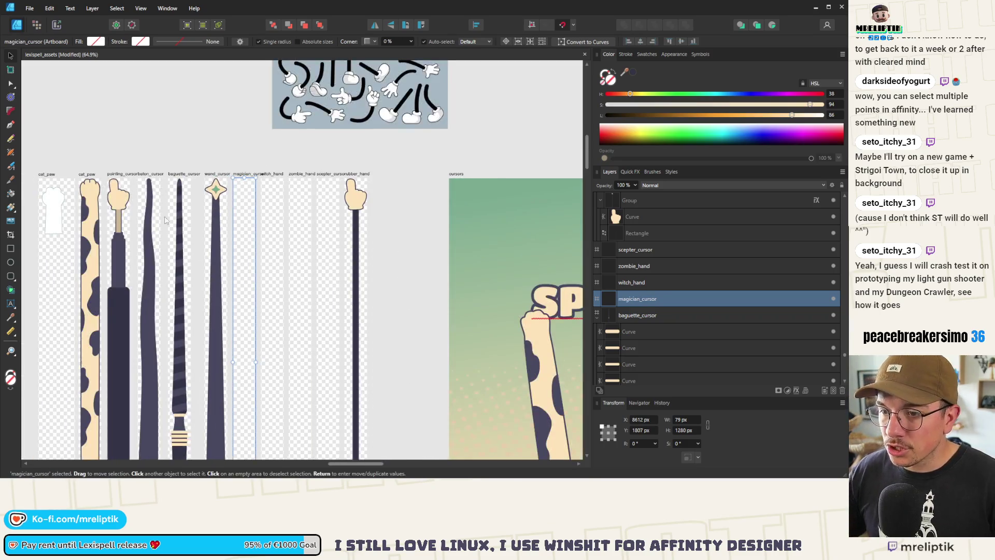
left_click(253, 234)
double_click(253, 235)
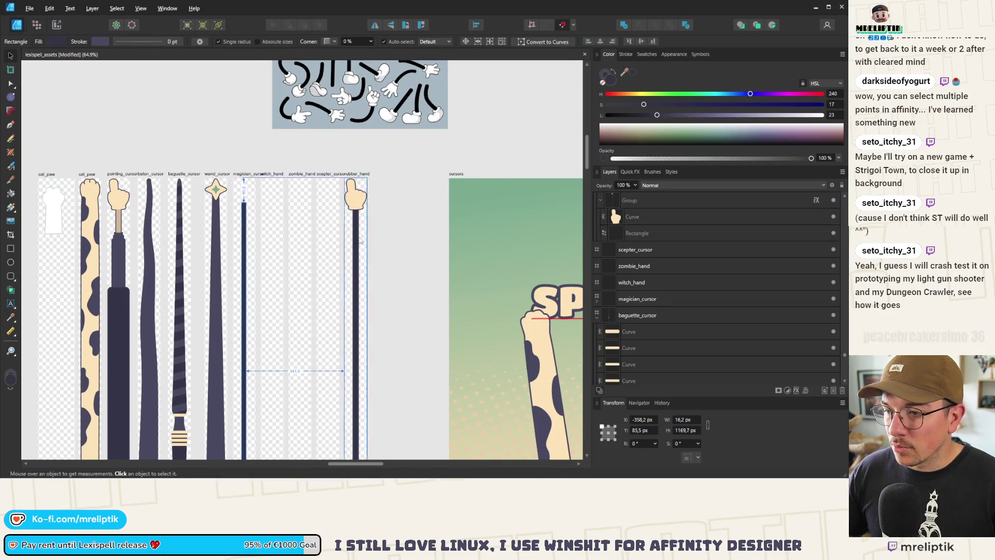
left_click_drag(252, 234, 355, 240)
left_click(352, 200)
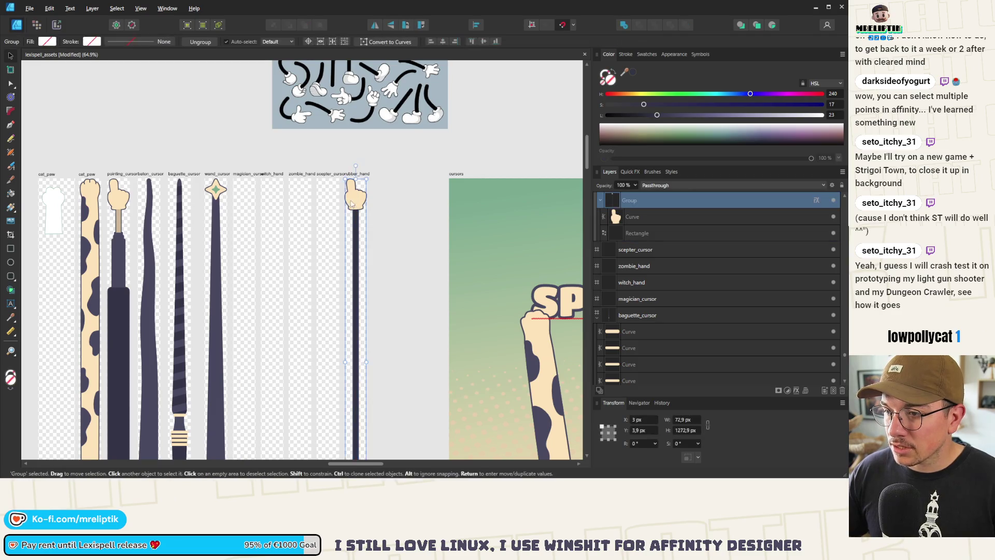
left_click(238, 179)
scroll(238, 179, "up", 4)
key("ctrl+v")
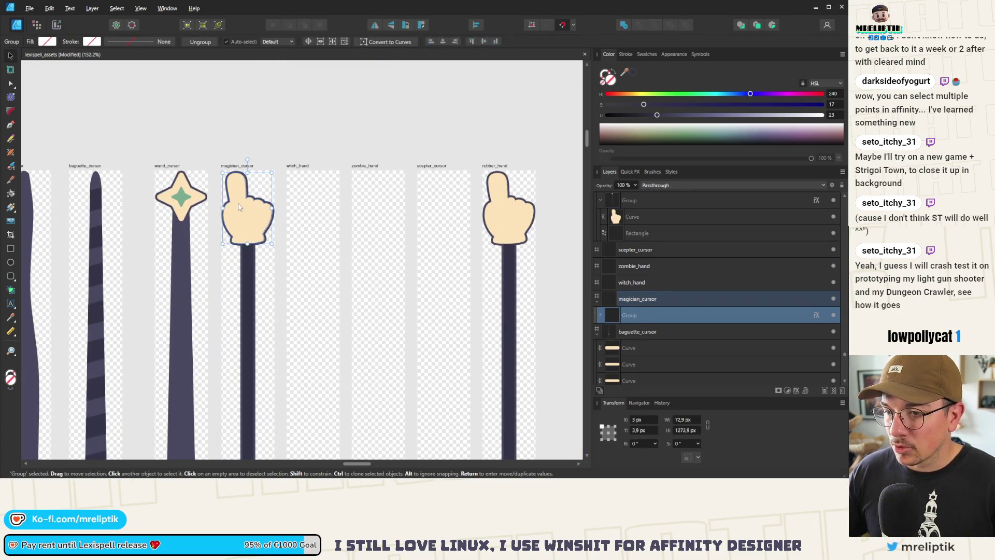
mouse_move(248, 242)
left_mouse_down()
mouse_move(247, 145)
mouse_move(247, 174)
left_mouse_up()
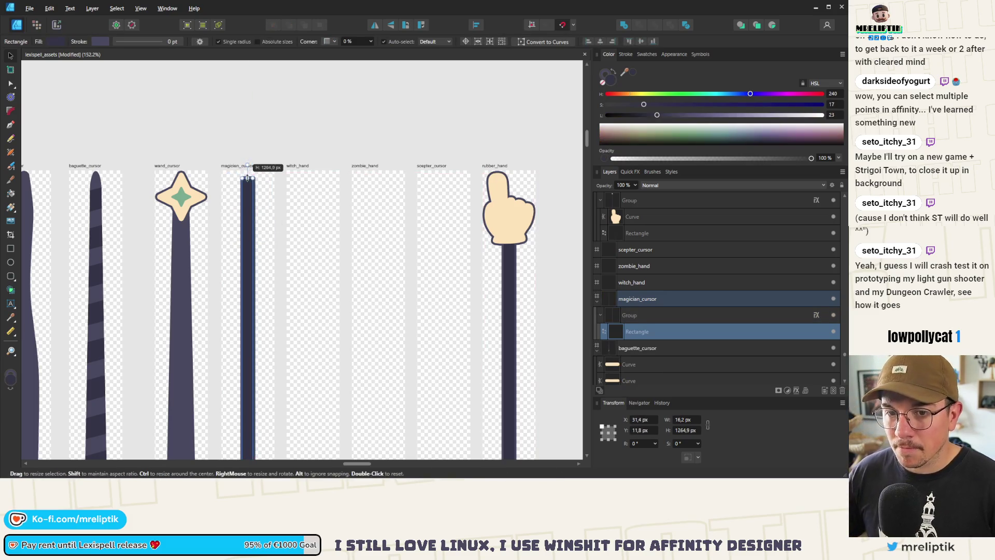
scroll(248, 174, "up", 5)
scroll(247, 174, "up", 2)
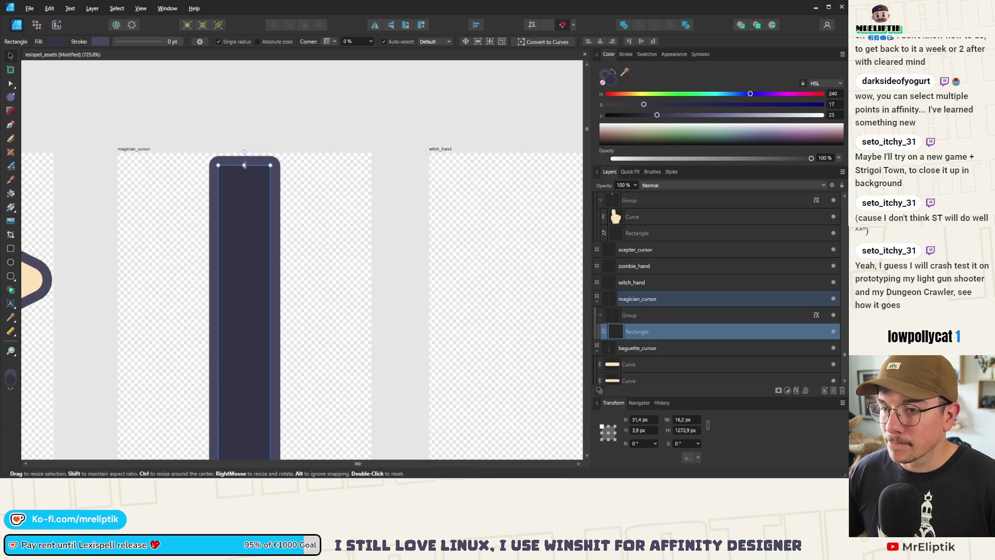
Round the stick's top and bottom corners to about 5 px with the Corner Tool
left_click(10, 110)
left_click_drag(192, 142, 311, 240)
left_click_drag(271, 165, 267, 198)
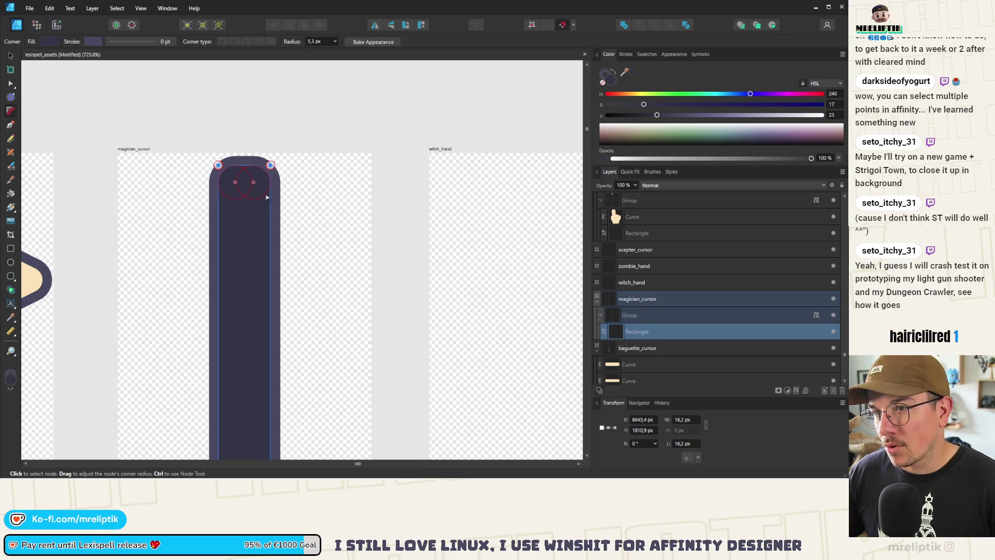
key("a")
scroll(267, 196, "down", 5)
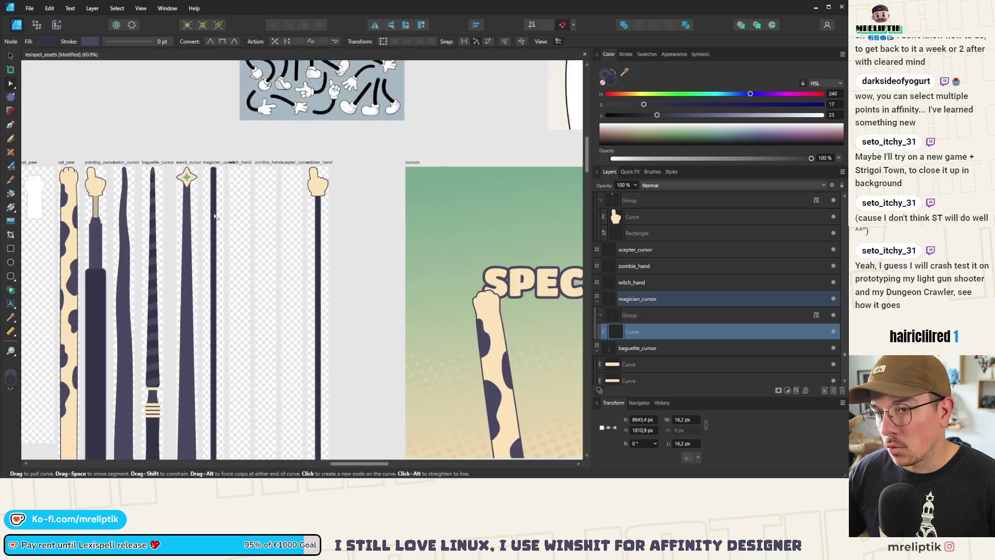
scroll(217, 338, "down", 2)
scroll(217, 338, "up", 5)
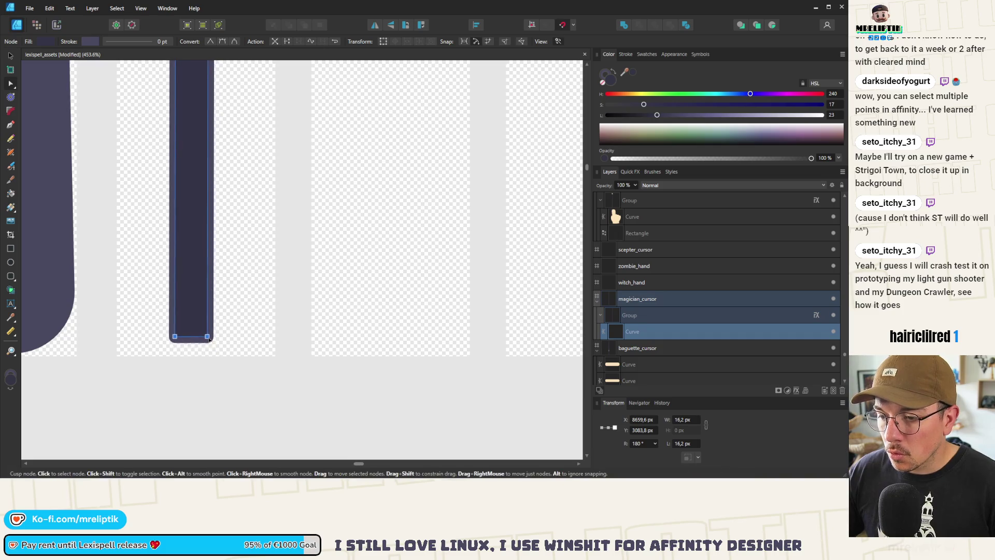
left_click(10, 111)
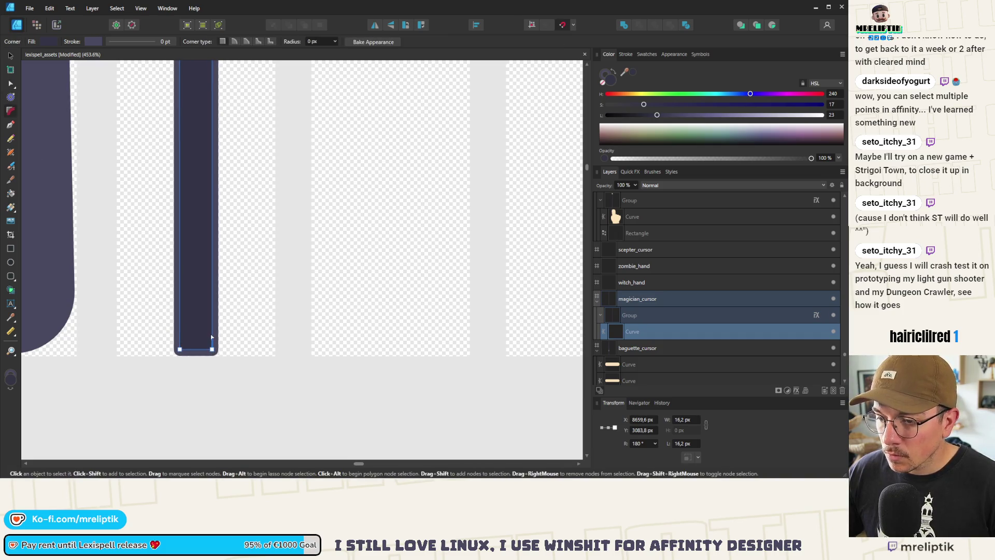
left_click_drag(211, 338, 209, 341)
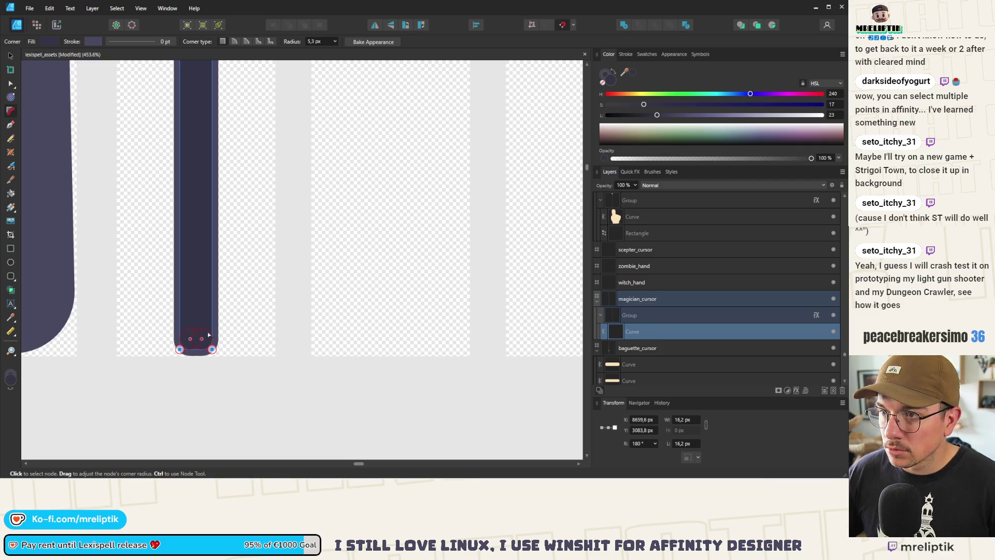
scroll(209, 336, "down", 6)
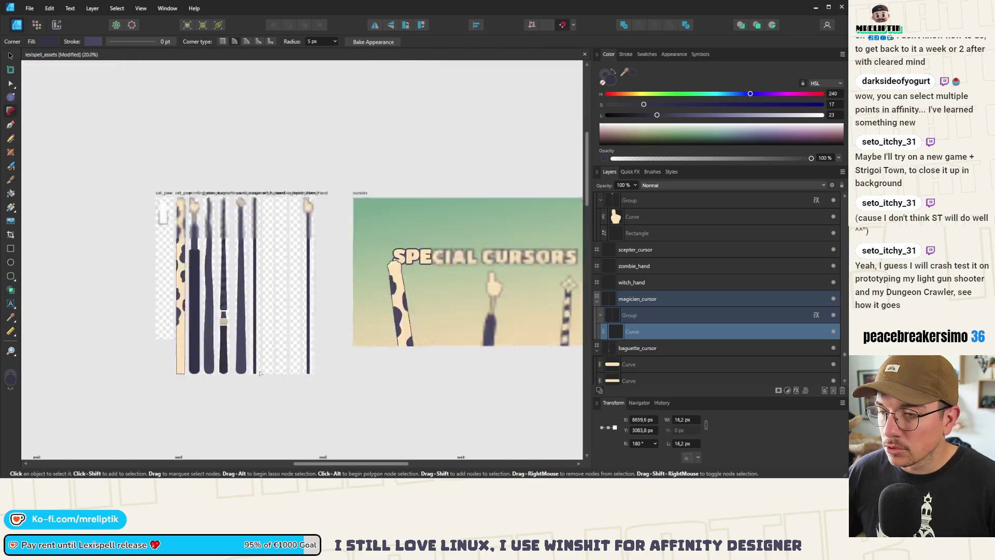
Duplicate the thin stick and shorten the copy to 930.5 px tall
scroll(238, 230, "up", 6)
scroll(264, 222, "down", 3)
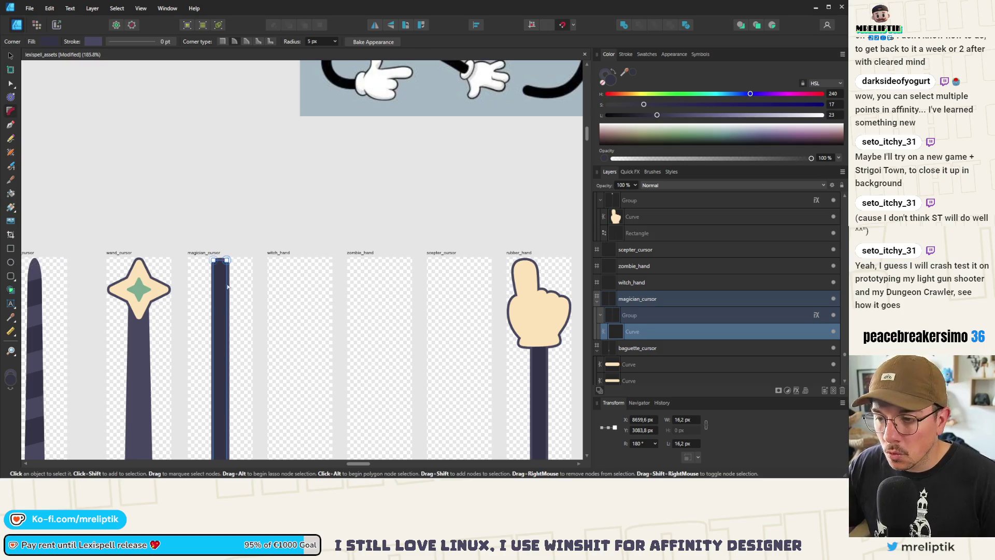
left_click(10, 55)
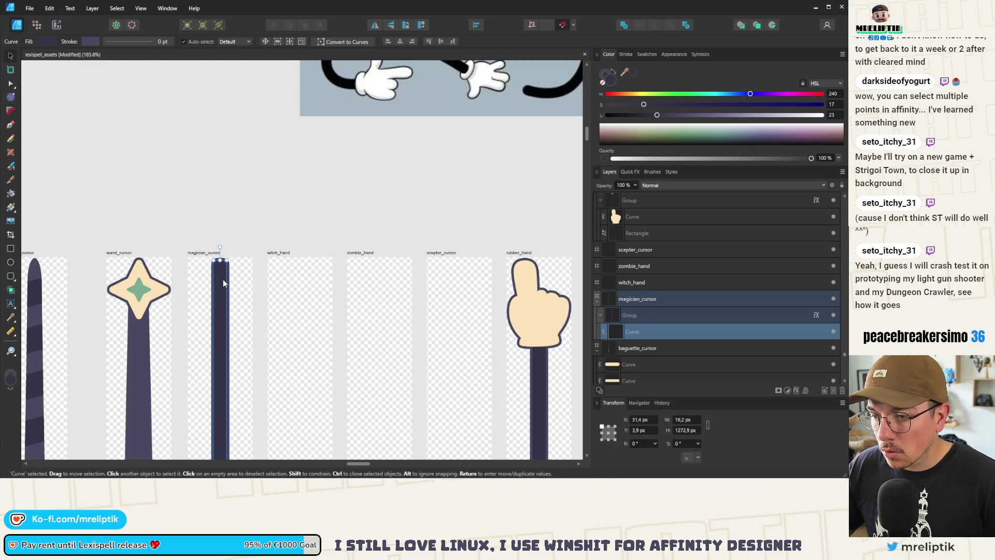
key("ctrl+j")
scroll(214, 243, "down", 6)
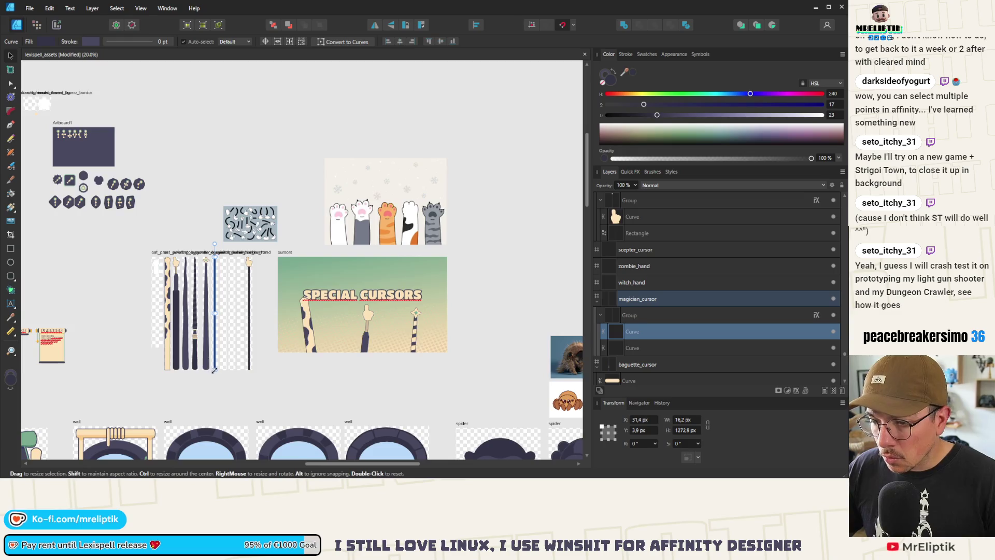
scroll(215, 371, "up", 8)
left_click_drag(216, 356, 212, 130)
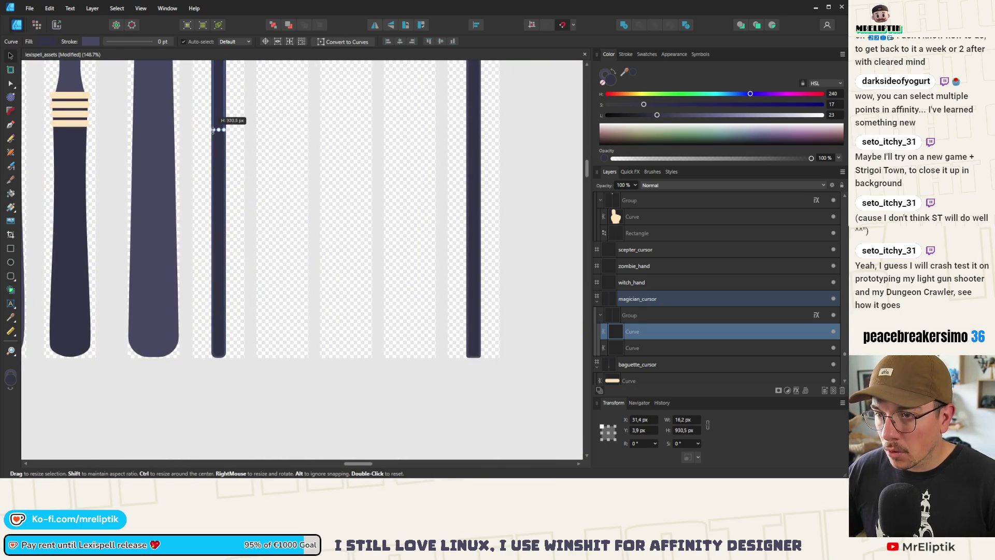
scroll(223, 299, "up", 2)
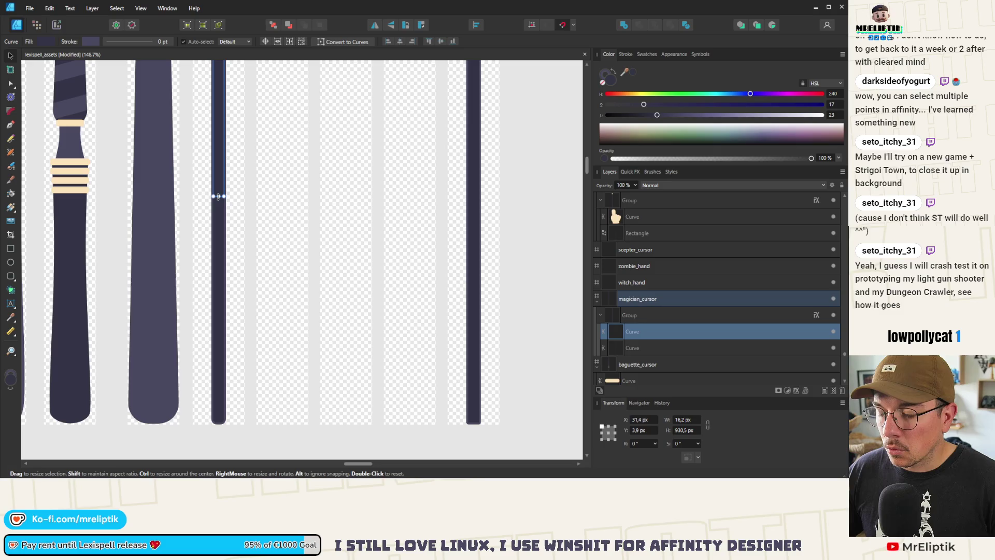
Pull the duplicate's bottom nodes up to shorten it and show its Stroke settings
key("a")
mouse_move(205, 411)
left_mouse_down()
mouse_move(228, 439)
mouse_move(216, 158)
mouse_move(238, 65)
mouse_move(254, 341)
mouse_move(245, 93)
left_mouse_up()
scroll(277, 355, "down", 3)
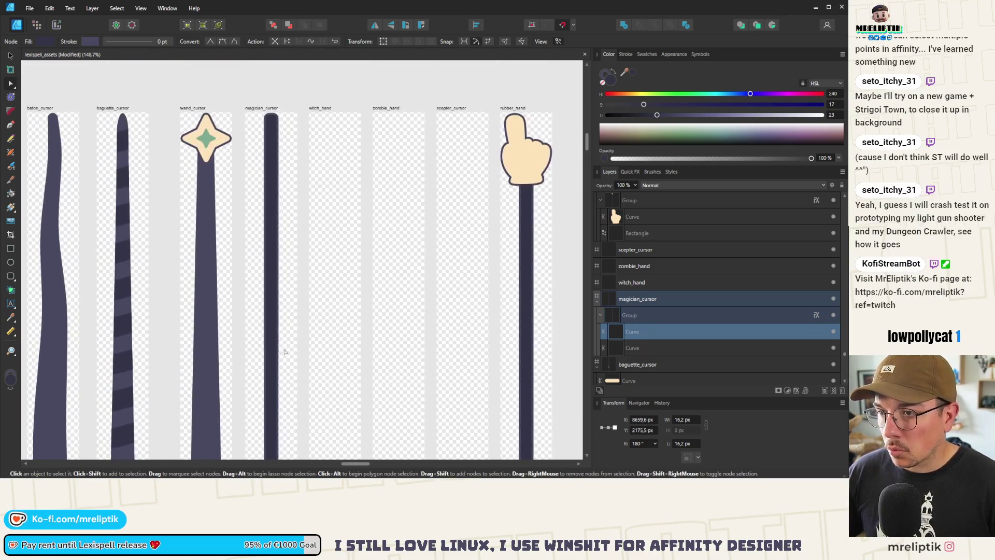
mouse_move(277, 356)
left_mouse_down()
mouse_move(276, 143)
mouse_move(278, 169)
left_mouse_up()
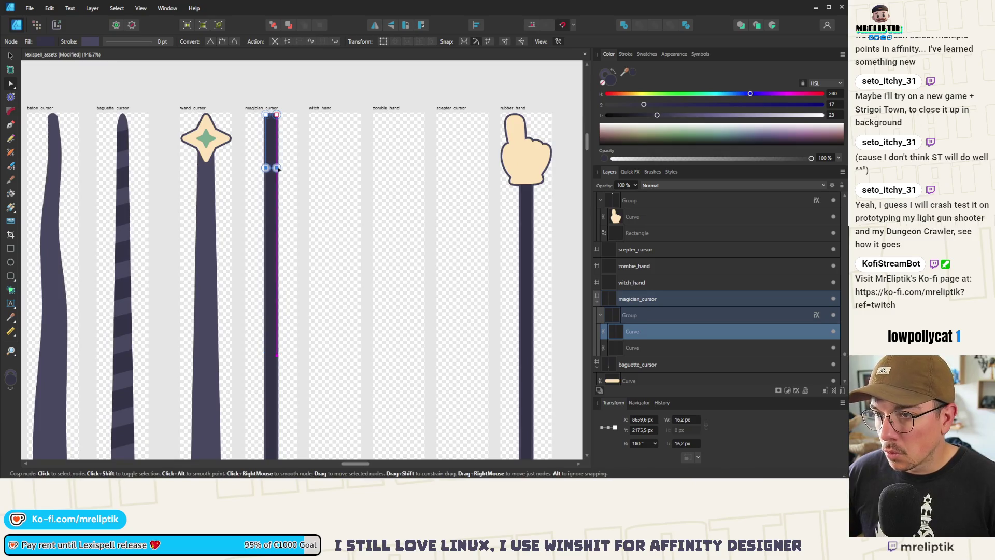
scroll(279, 166, "up", 5)
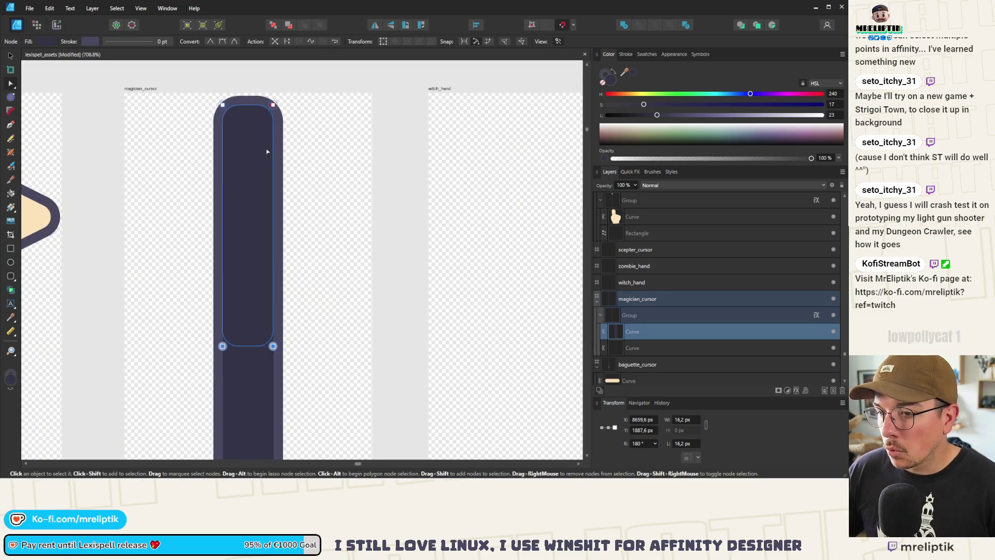
left_click(629, 54)
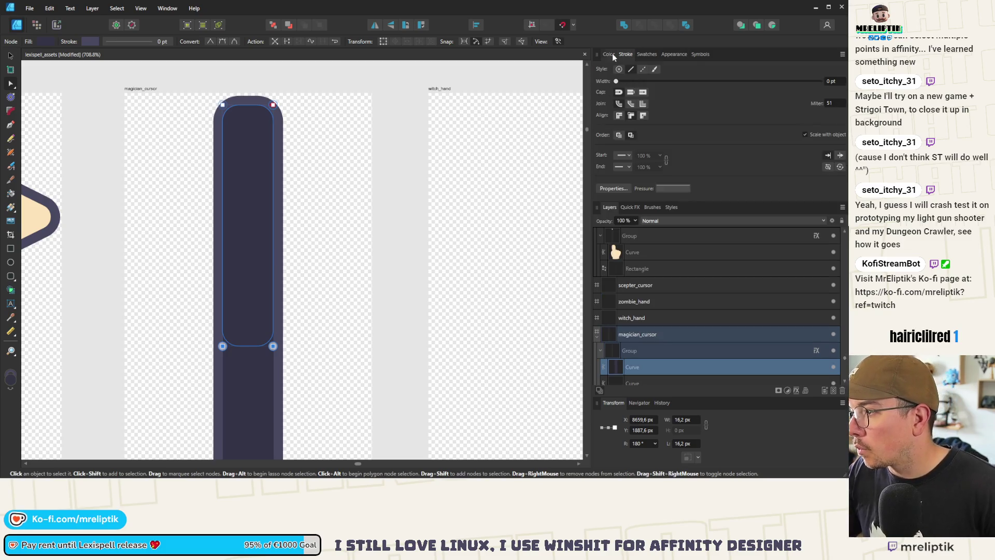
Fill the top curve with peach sampled from the canvas
left_click(609, 55)
mouse_move(626, 72)
left_mouse_down()
mouse_move(16, 212)
mouse_move(64, 222)
mouse_move(40, 211)
left_mouse_up()
scroll(205, 179, "down", 5)
left_click(206, 179)
scroll(215, 110, "down", 2)
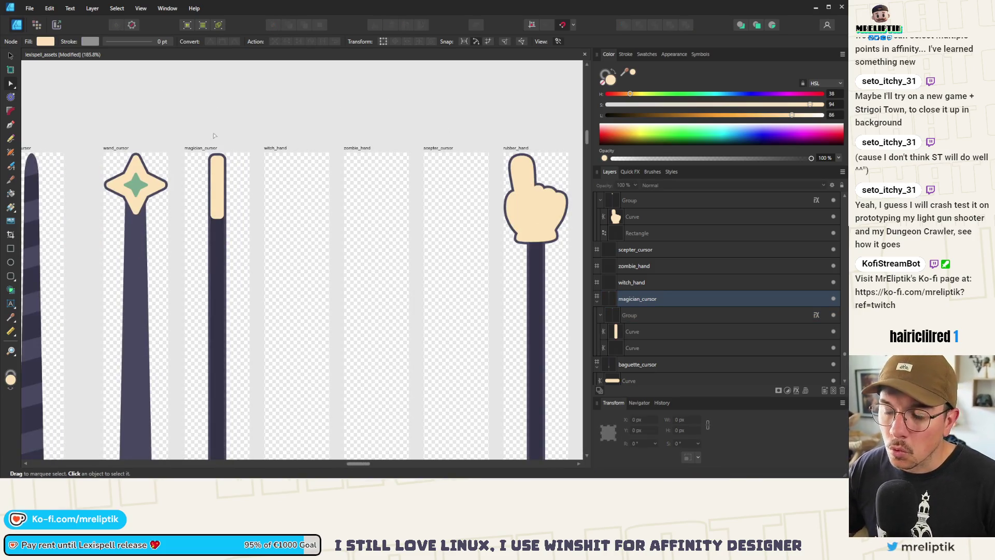
scroll(222, 200, "up", 5)
Make the peach cap's two bottom corners square (0 px radius)
key("v")
left_click(212, 242)
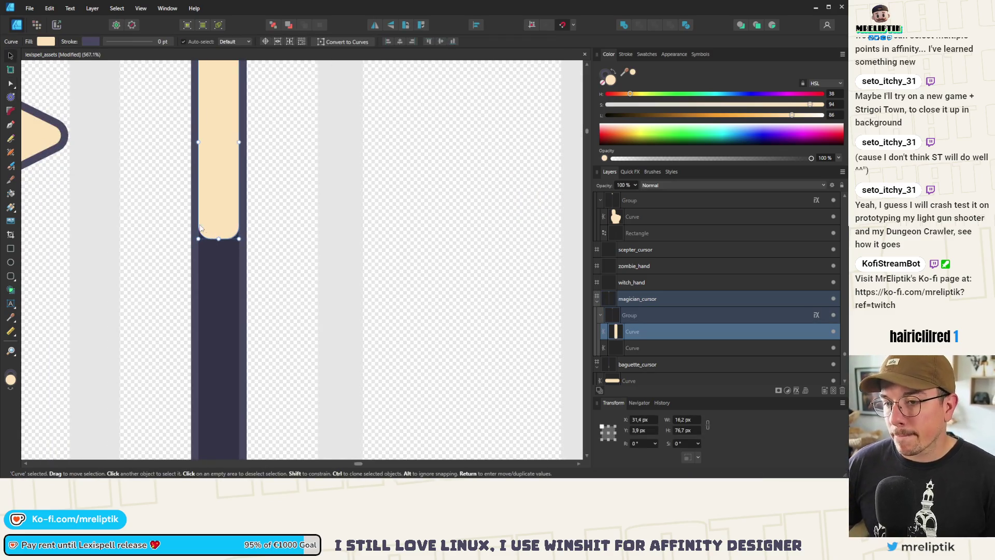
key("a")
left_click_drag(188, 219, 244, 247)
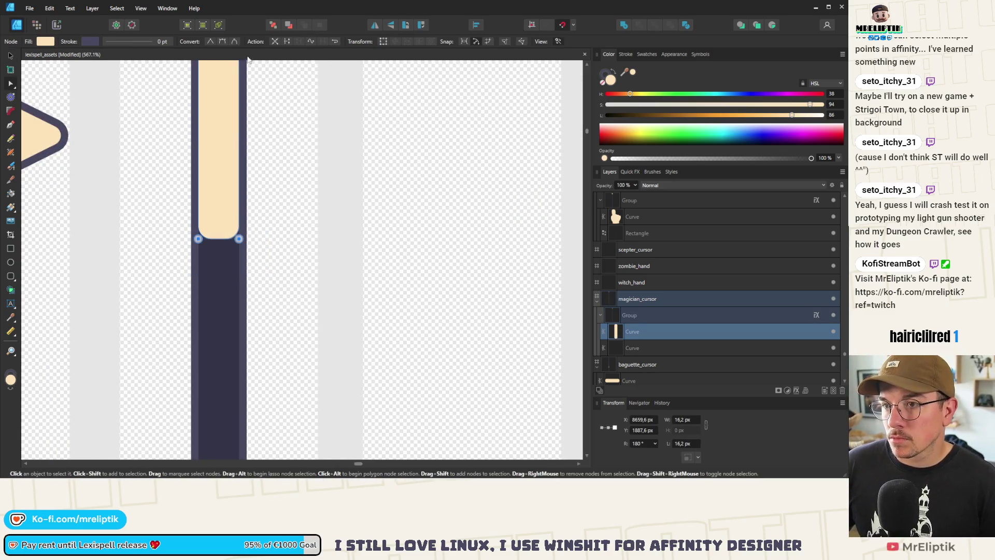
key("c")
key("ctrl+z")
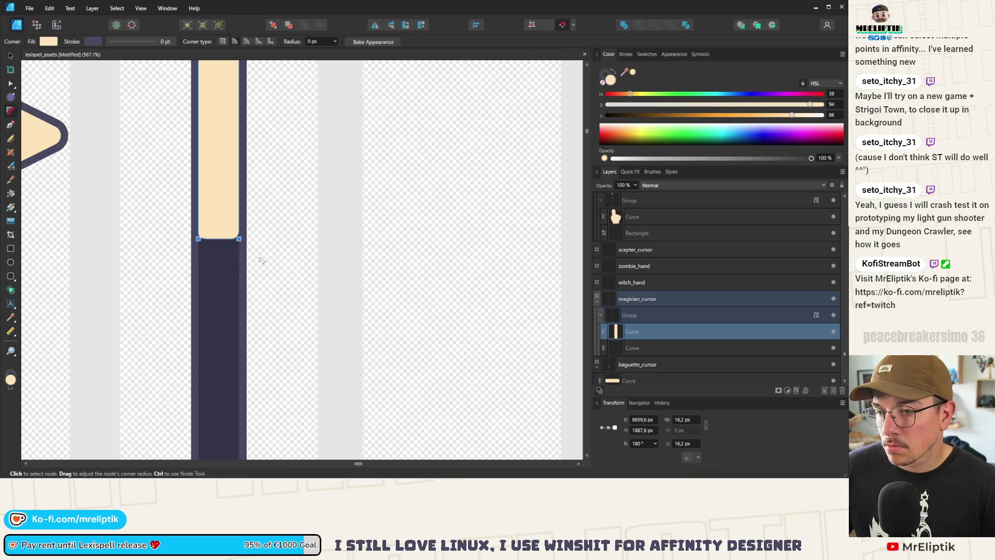
scroll(243, 228, "down", 5)
left_click(249, 107)
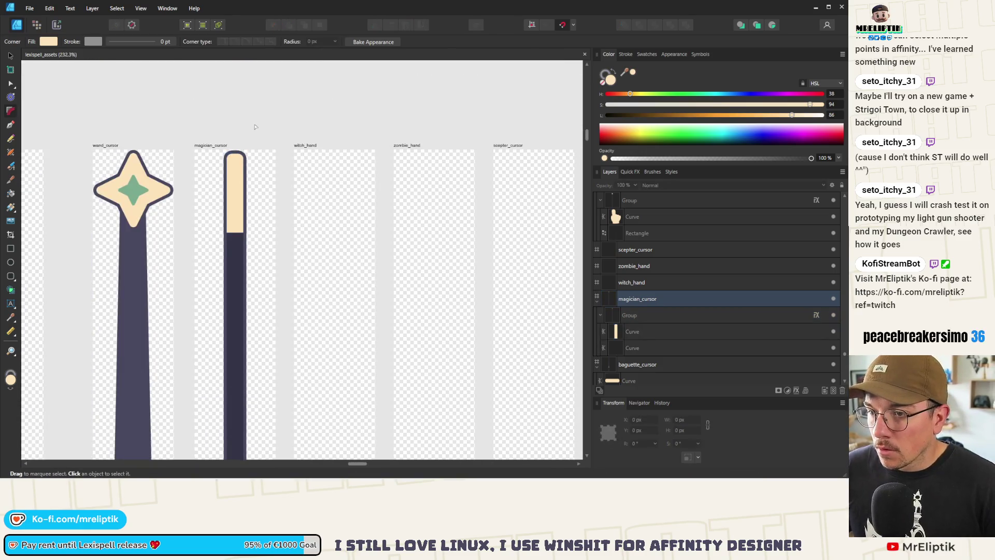
Duplicate the peach cap and move the copy down to the stick's bottom end
scroll(248, 107, "down", 4)
scroll(219, 146, "down", 2)
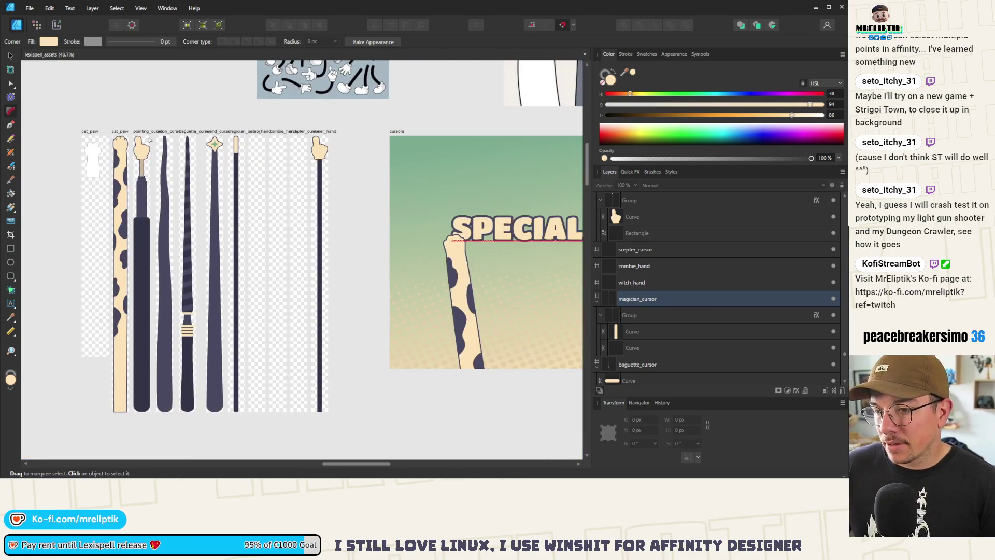
left_click(236, 149)
scroll(236, 149, "up", 2)
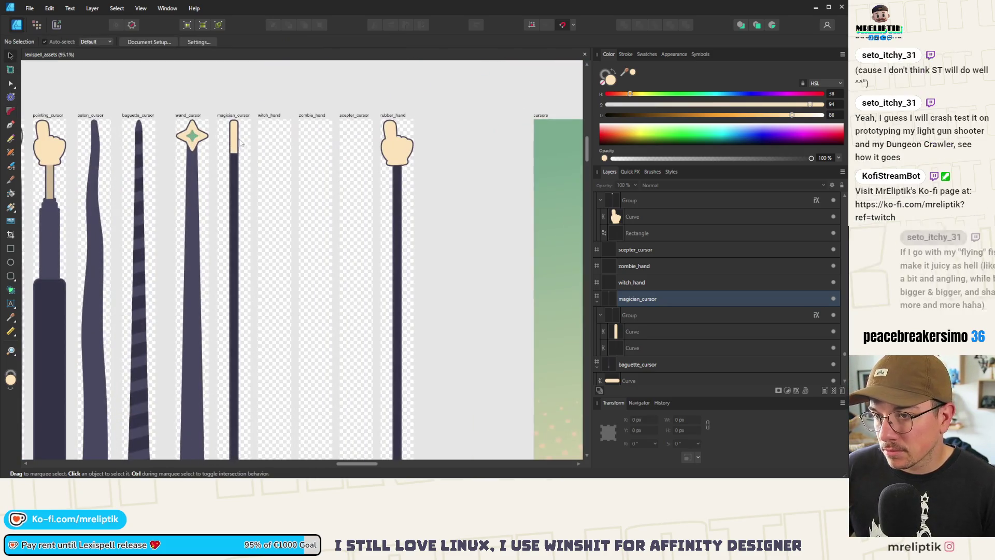
double_click(235, 145)
scroll(236, 144, "up", 3)
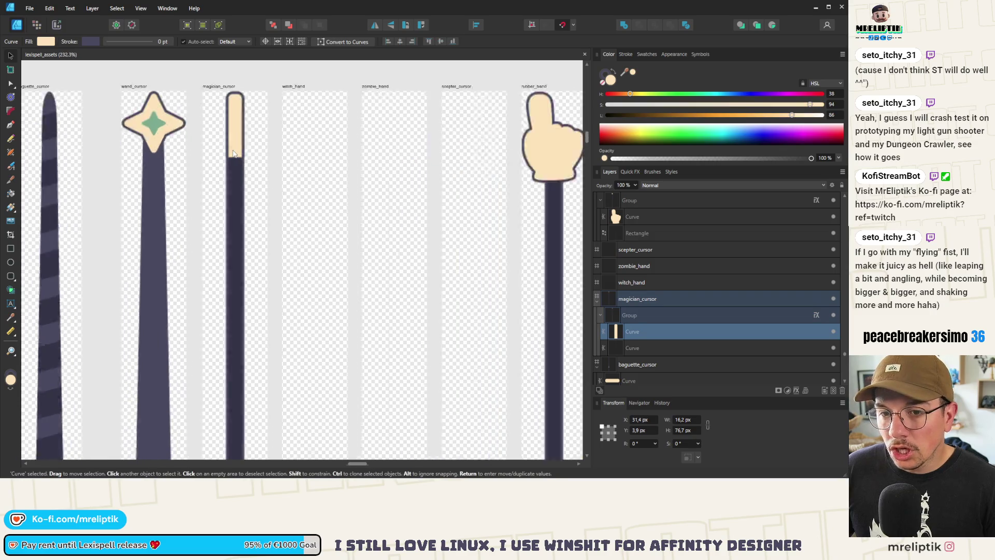
key("a")
left_click(236, 155)
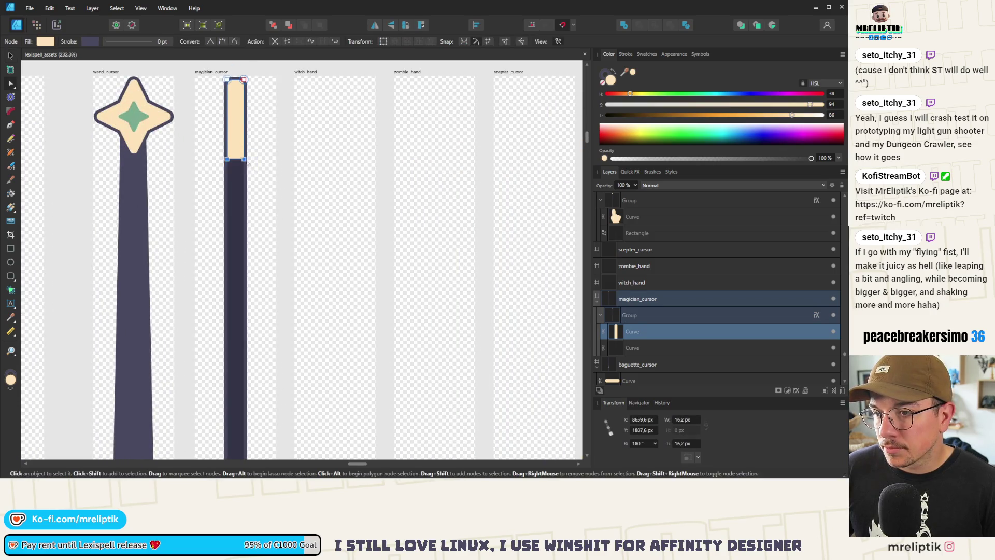
scroll(237, 155, "up", 3)
key("v")
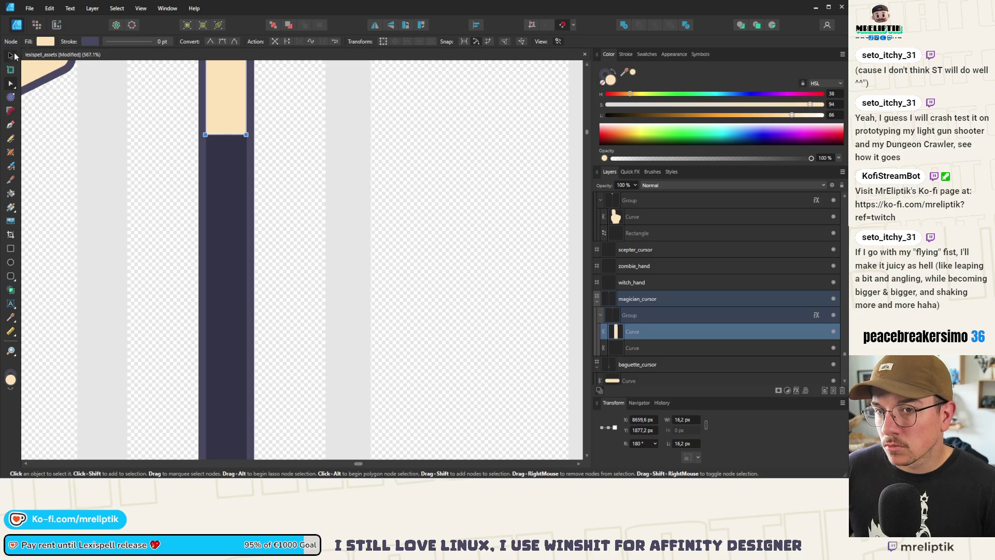
scroll(277, 125, "down", 3)
key("ctrl+j")
mouse_move(276, 125)
left_mouse_down()
mouse_move(267, 100)
mouse_move(278, 196)
mouse_move(257, 190)
mouse_move(259, 394)
mouse_move(279, 313)
mouse_move(278, 330)
left_mouse_up()
scroll(275, 195, "down", 5)
scroll(260, 394, "up", 5)
scroll(249, 330, "down", 4)
left_click(249, 331)
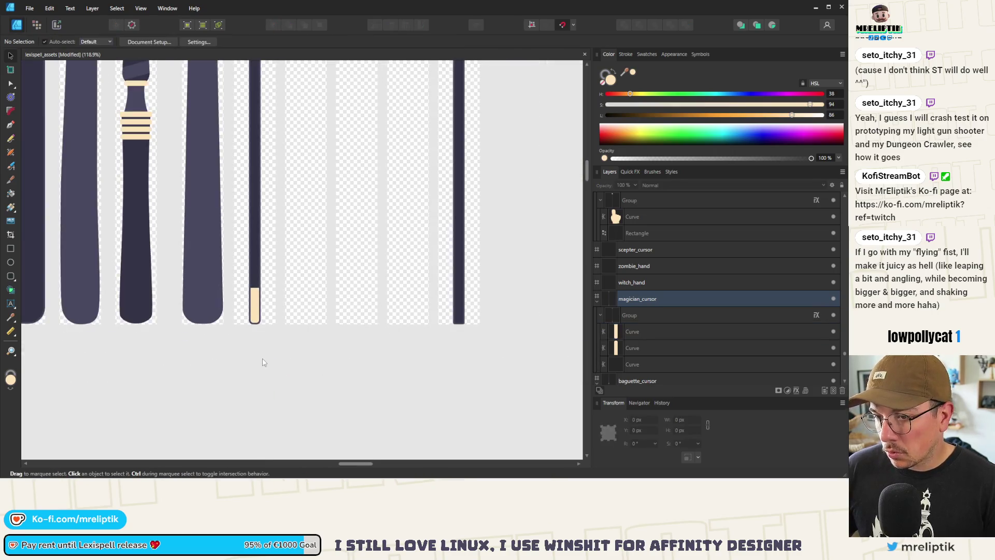
scroll(262, 363, "down", 4)
scroll(264, 209, "up", 6)
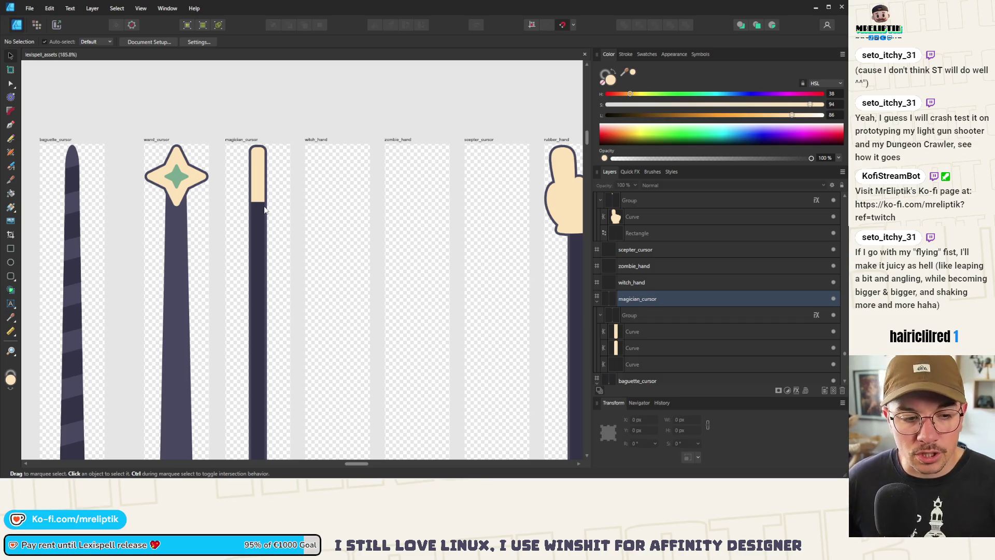
scroll(176, 165, "down", 3, "ctrl")
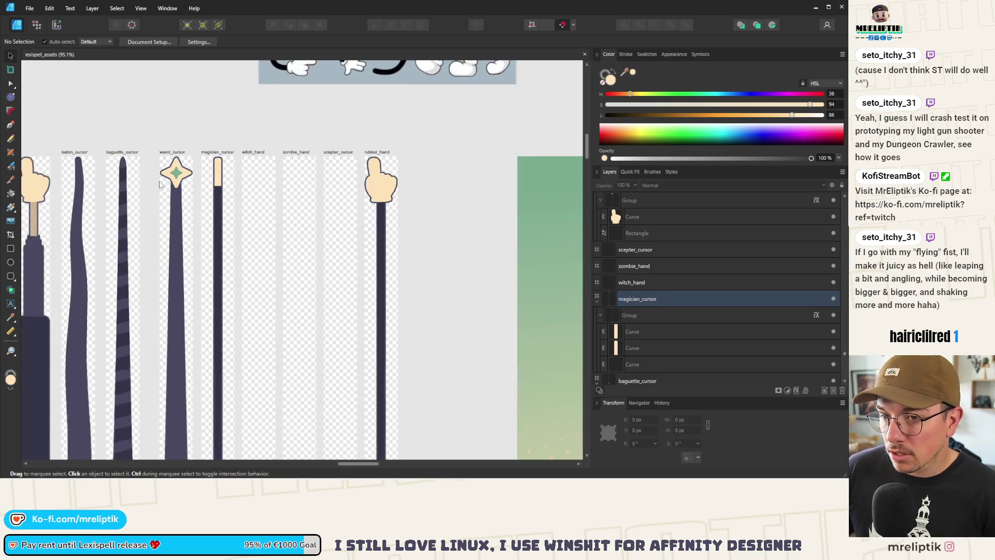
Copy the baguette wand's stripe rectangles and paste them onto the magician wand's dark stick
left_click(122, 182)
scroll(635, 359, "down", 5)
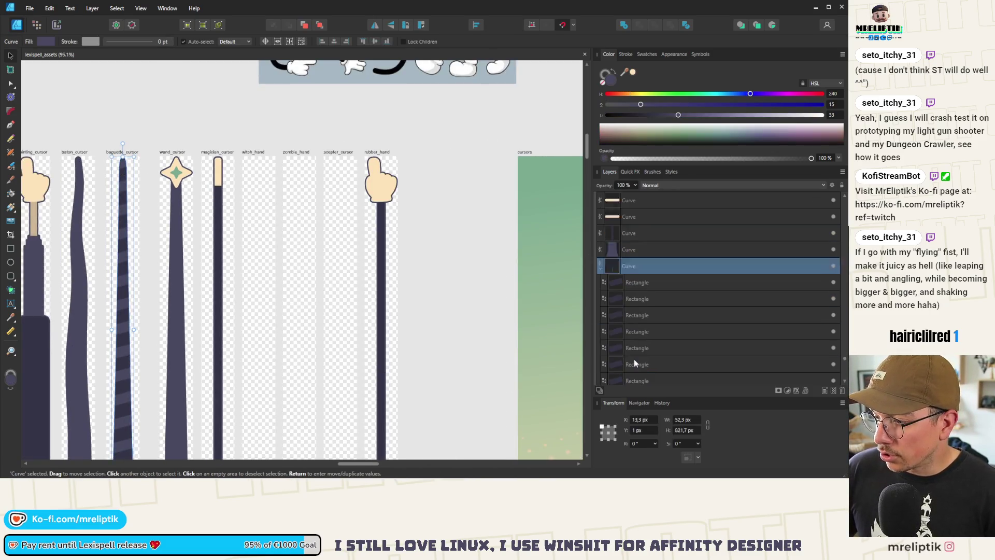
left_click(625, 203)
scroll(637, 259, "down", 3)
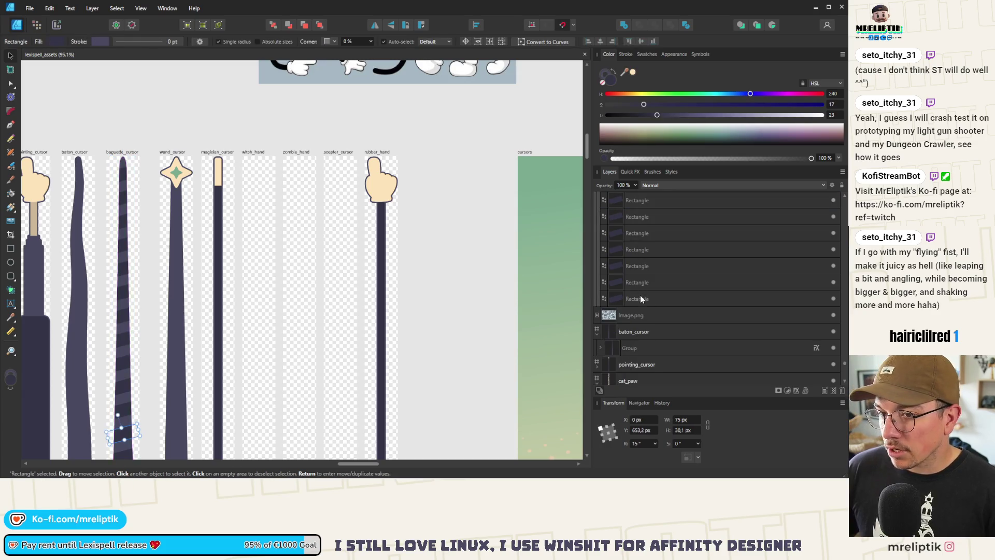
left_click(643, 295, "shift")
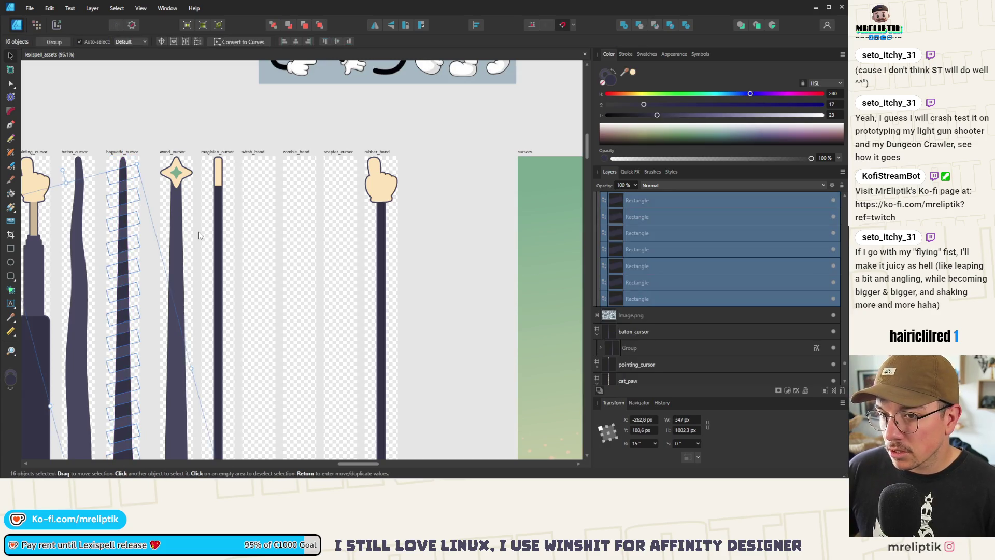
left_click(220, 212)
left_click(220, 210)
scroll(220, 208, "down", 2)
key("ctrl+v")
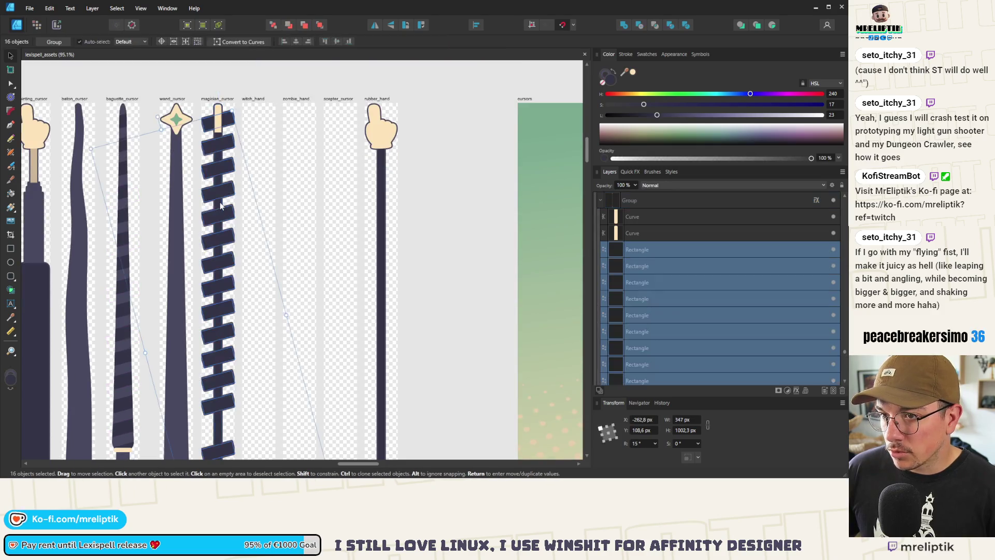
scroll(222, 155, "down", 2)
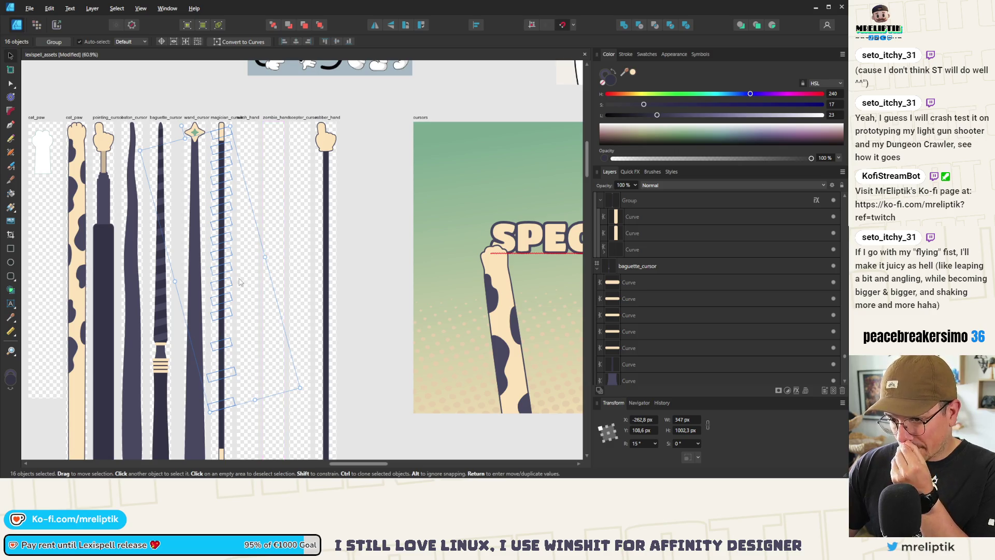
Shift the 16 pasted stripes down along the magician wand's stick
left_click_drag(226, 148, 229, 162)
left_click(227, 156)
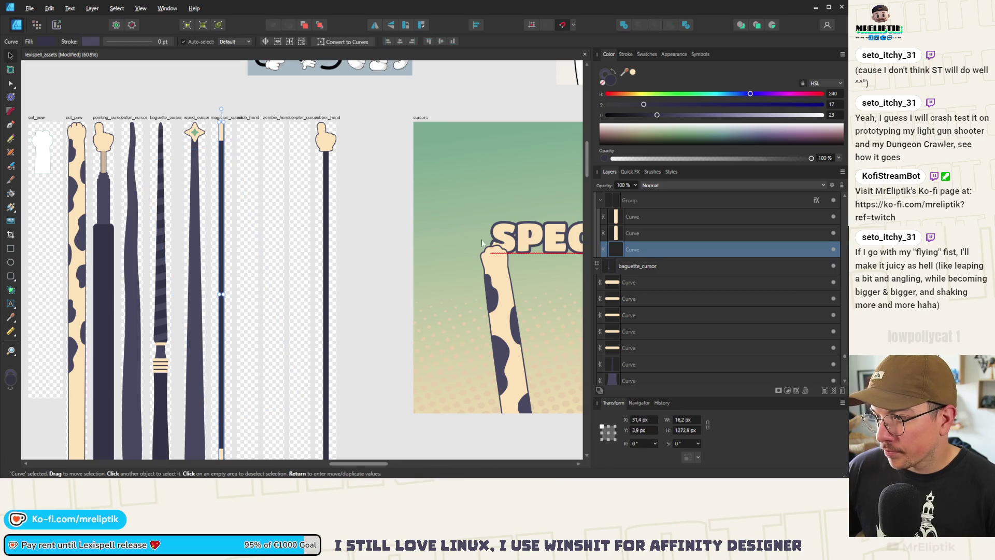
scroll(658, 233, "up", 3)
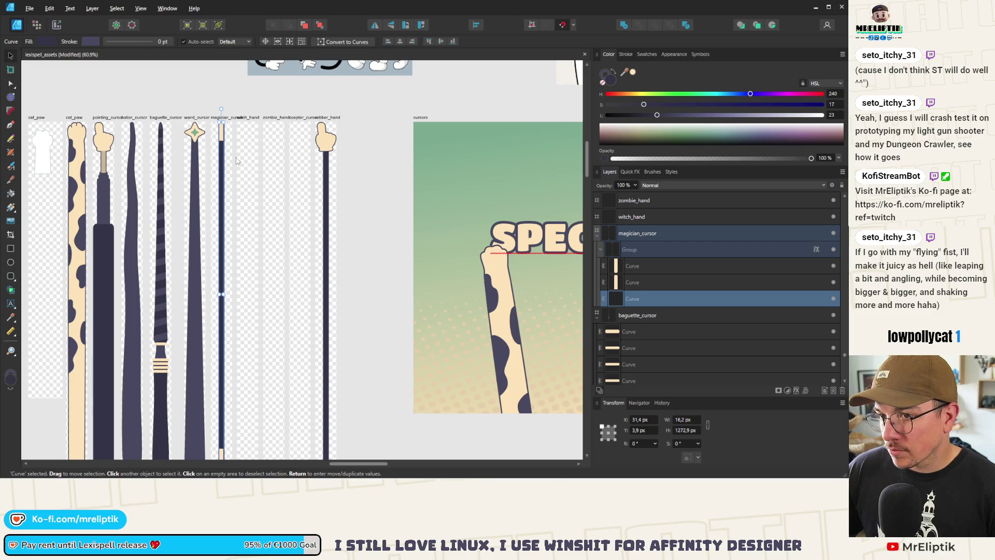
key("ctrl+z")
scroll(220, 160, "up", 3)
left_click_drag(227, 140, 227, 151)
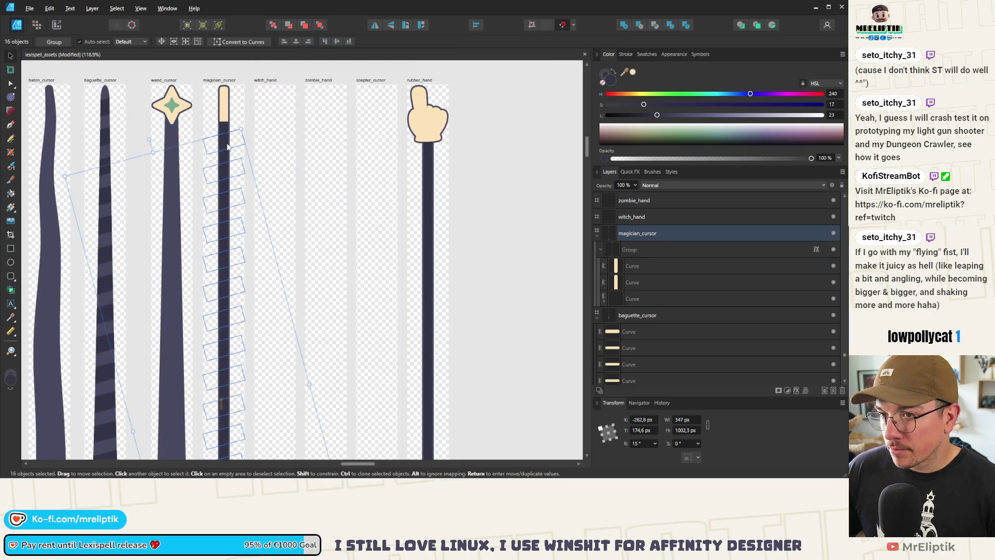
scroll(233, 259, "down", 4)
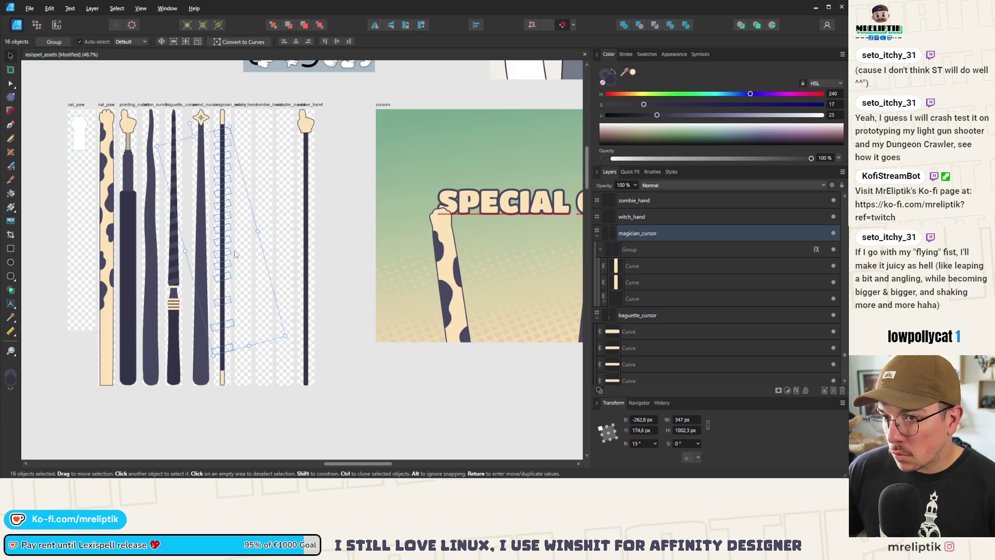
Bottom-align the stripes lower on the wand and move the top stripe up near the peach tip
left_click(476, 26)
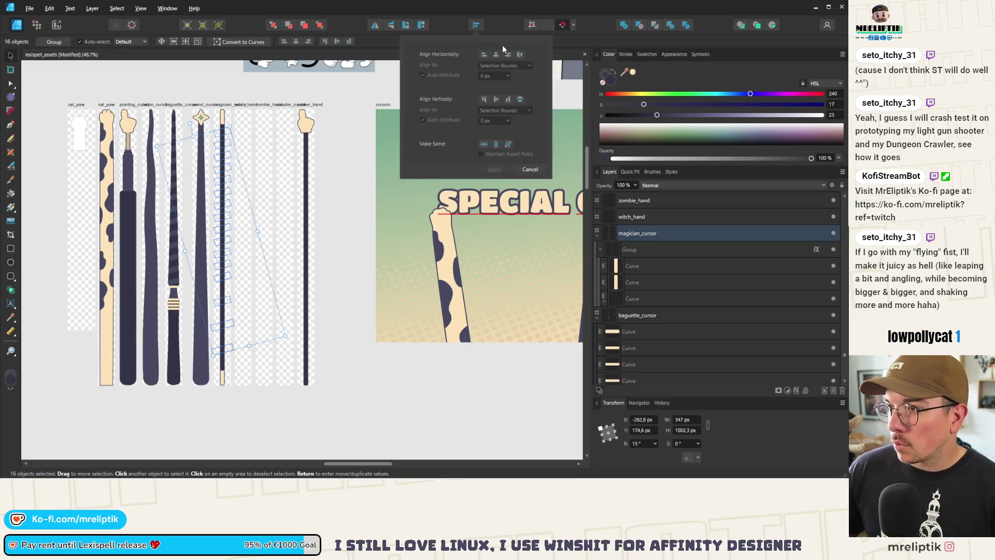
left_click(520, 100)
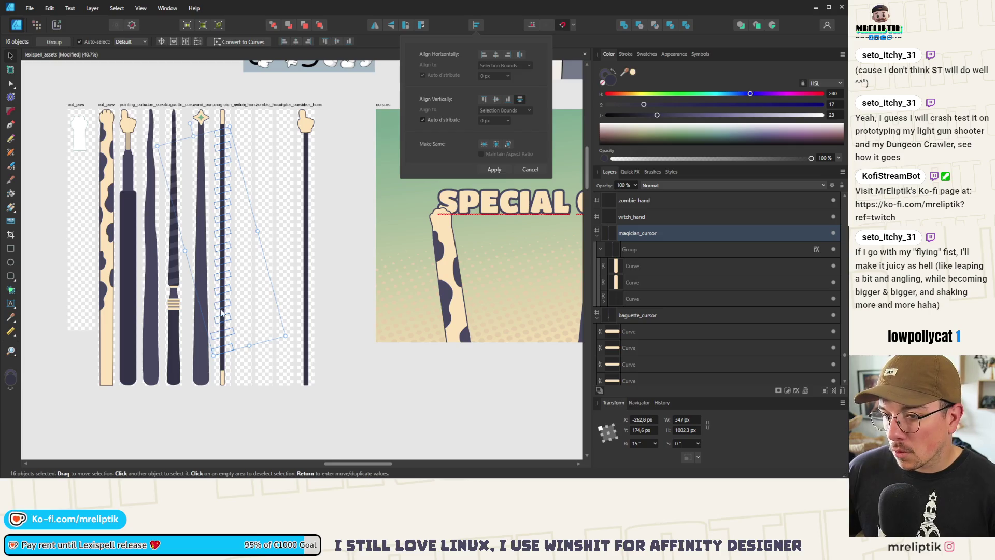
scroll(221, 314, "up", 2, "ctrl")
left_click_drag(229, 334, 229, 357)
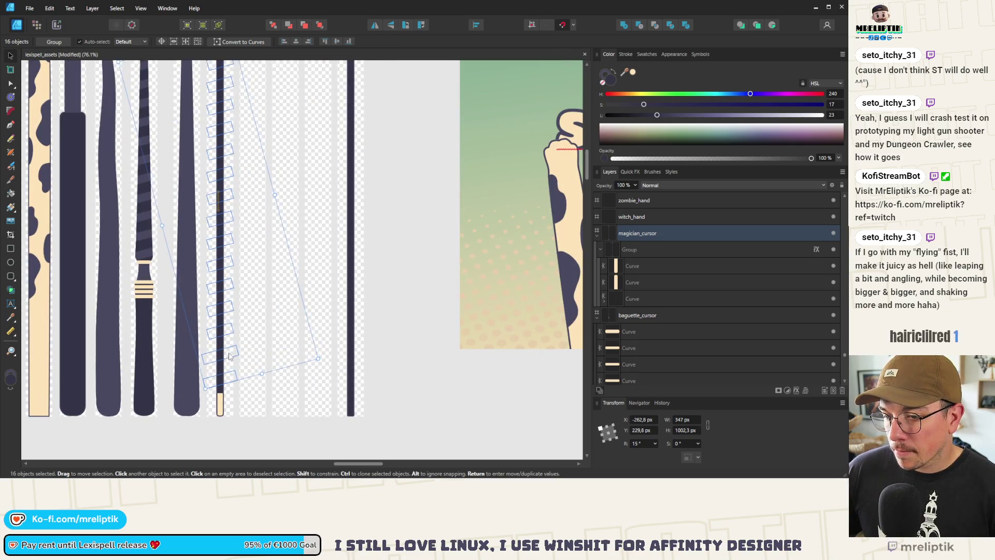
scroll(229, 354, "up", 4)
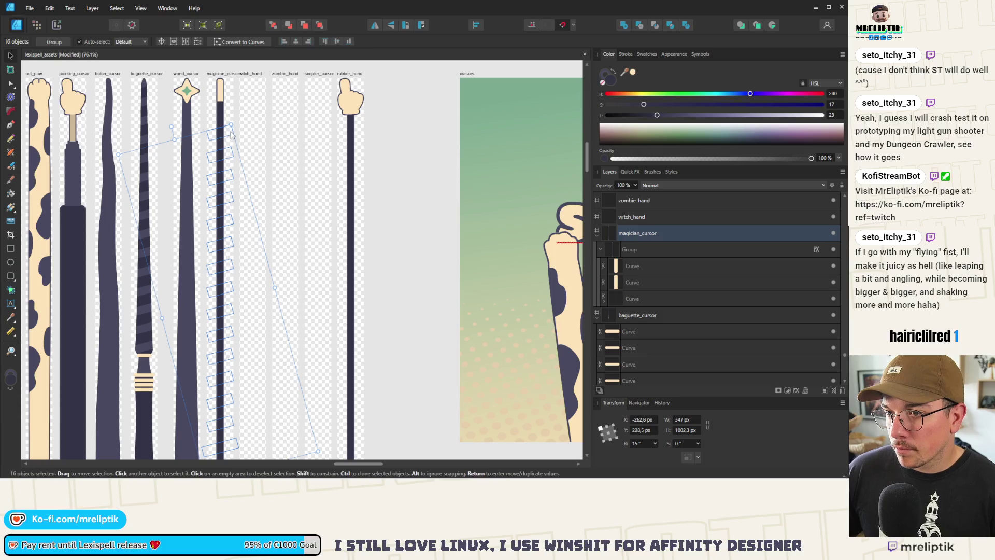
left_click(231, 134)
left_click_drag(232, 136, 232, 119)
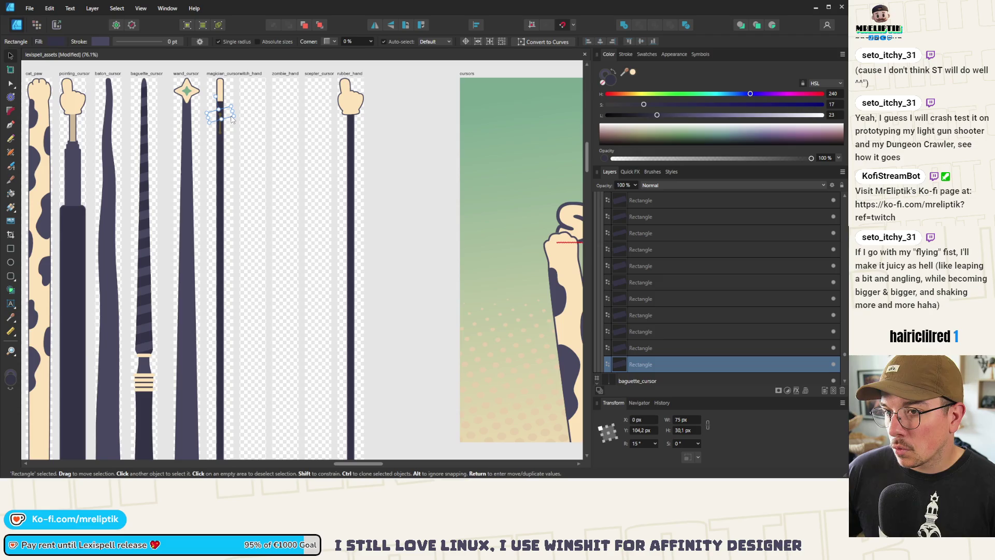
scroll(661, 258, "up", 1)
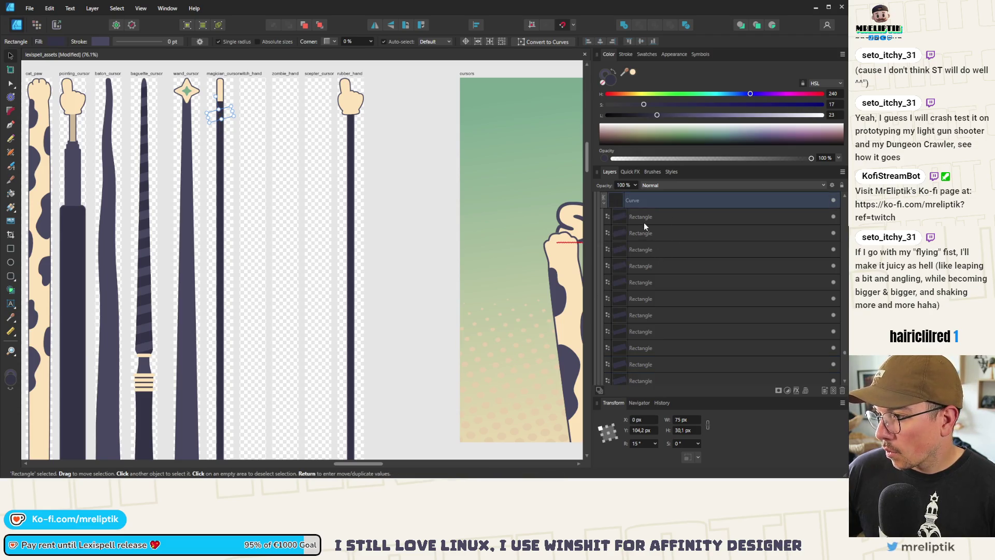
Space all 16 stripes vertically and fill them with the wand's dark purple
left_click(643, 223, "shift")
left_click(476, 25)
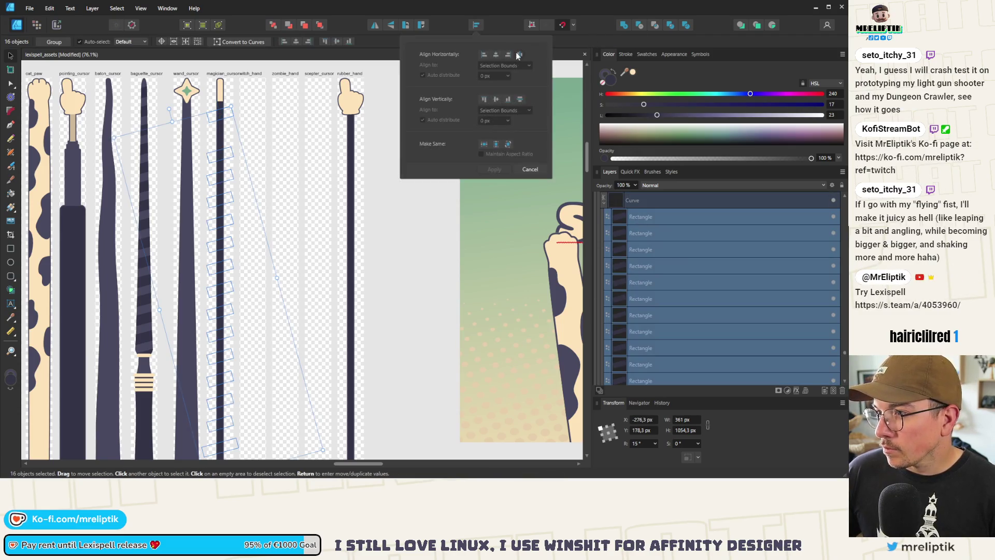
left_click(514, 101)
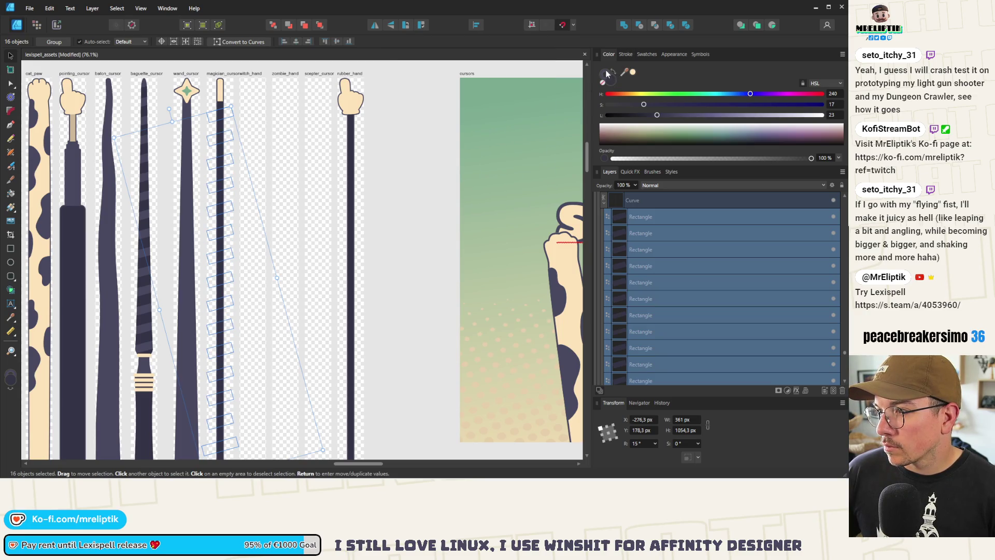
mouse_move(625, 72)
left_mouse_down()
mouse_move(190, 101)
mouse_move(189, 133)
left_mouse_up()
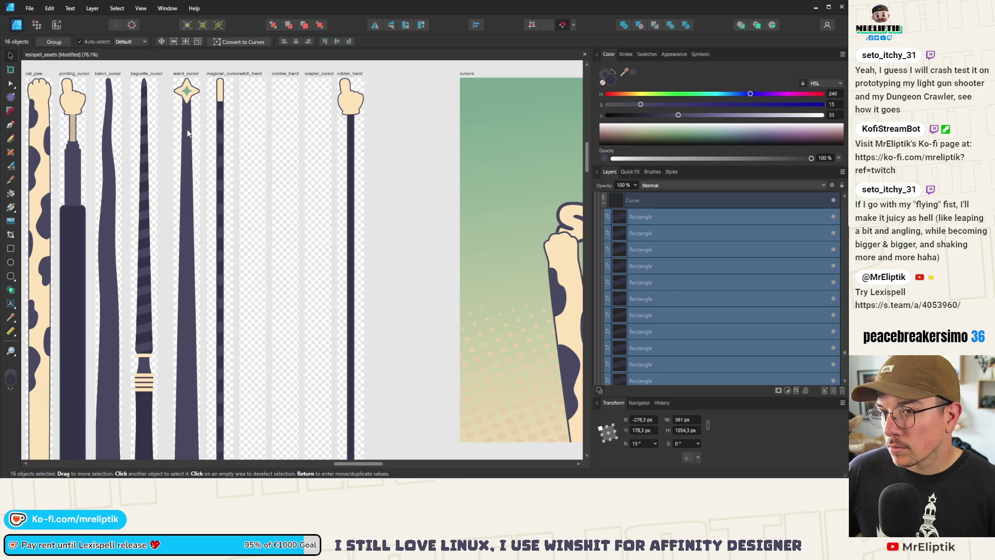
left_click(238, 84)
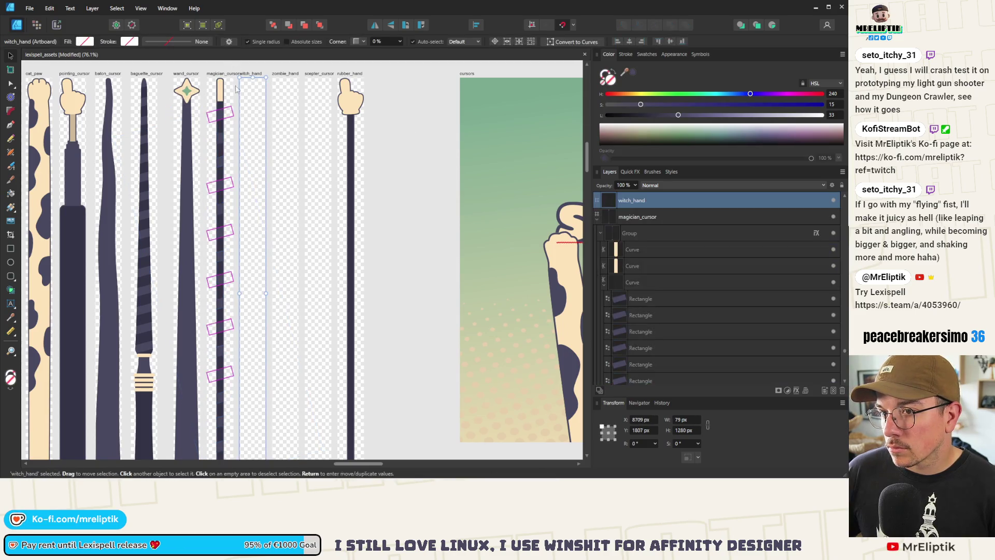
Save the lexispell_assets sheet with Ctrl+S
scroll(237, 83, "down", 1)
key("ctrl+s")
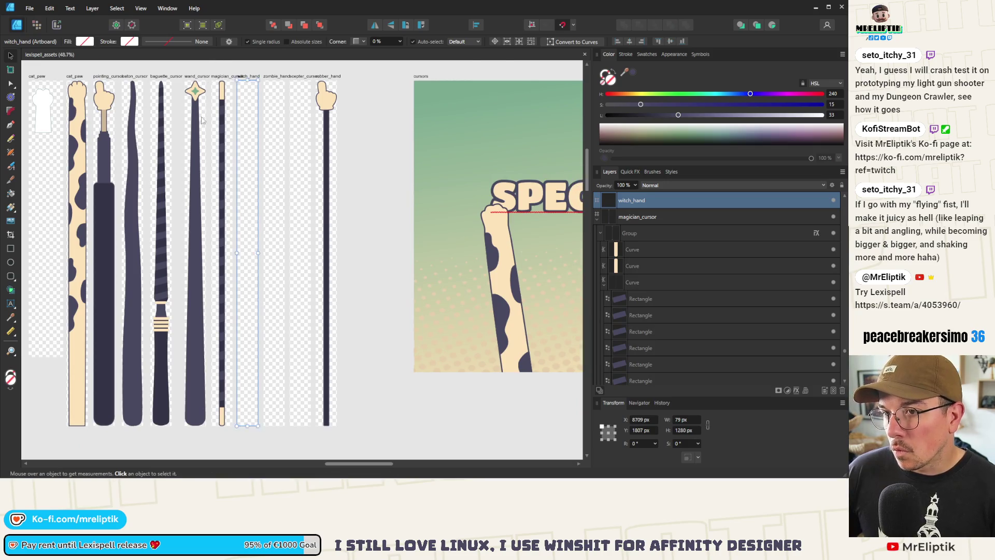
scroll(216, 60, "up", 2)
scroll(206, 109, "down", 2)
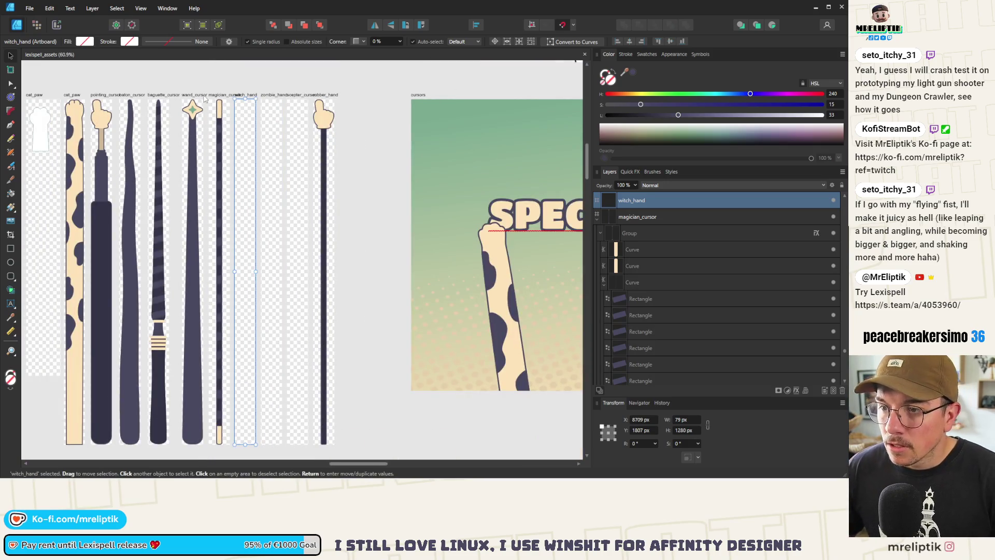
Select the wand_cursor artboard, then the magician wand's stick group
left_click(190, 96)
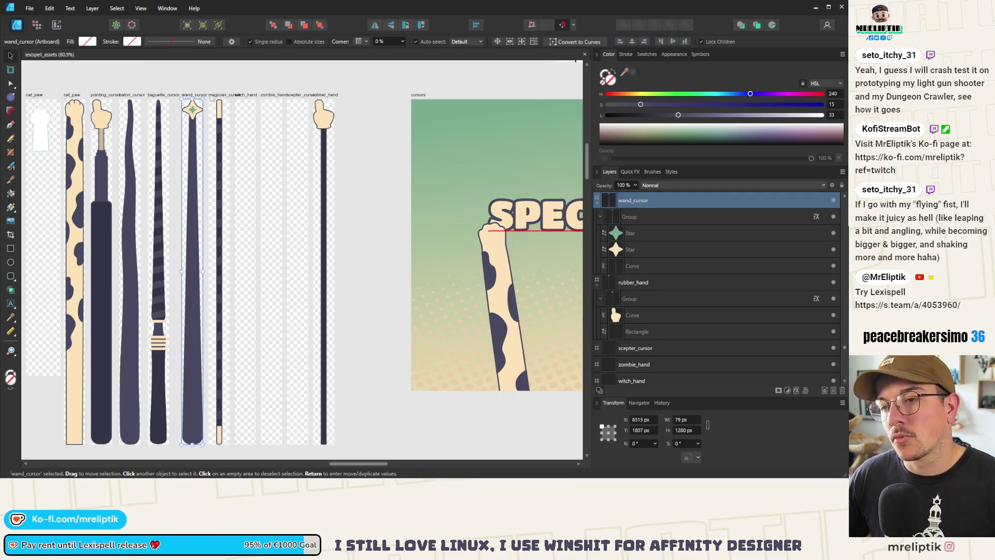
left_click(203, 85)
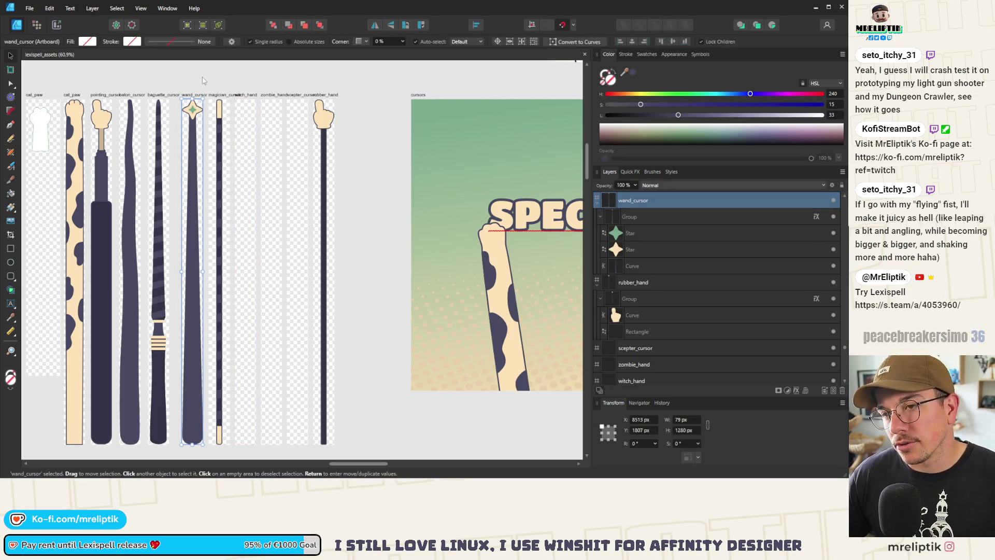
left_click(199, 99)
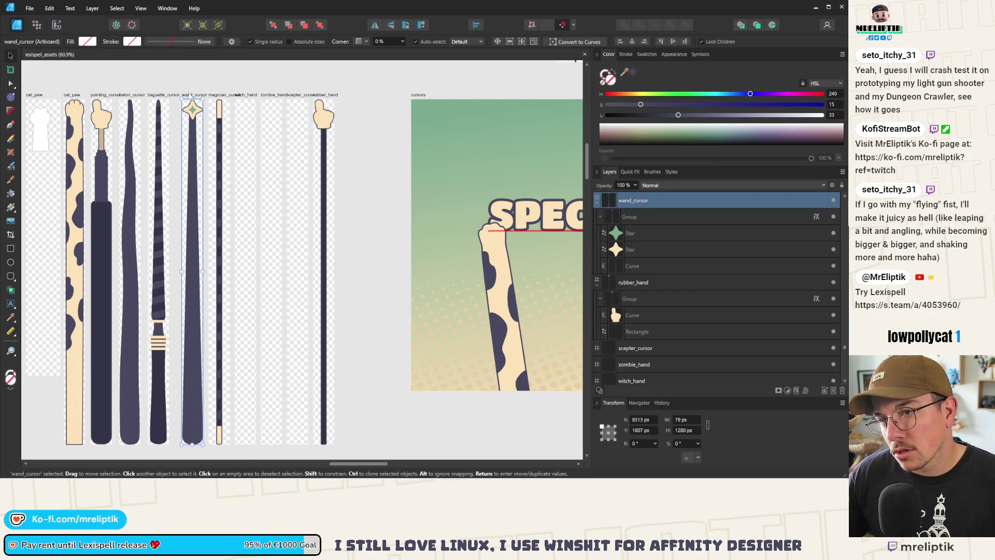
scroll(194, 145, "down", 1)
scroll(193, 155, "up", 1)
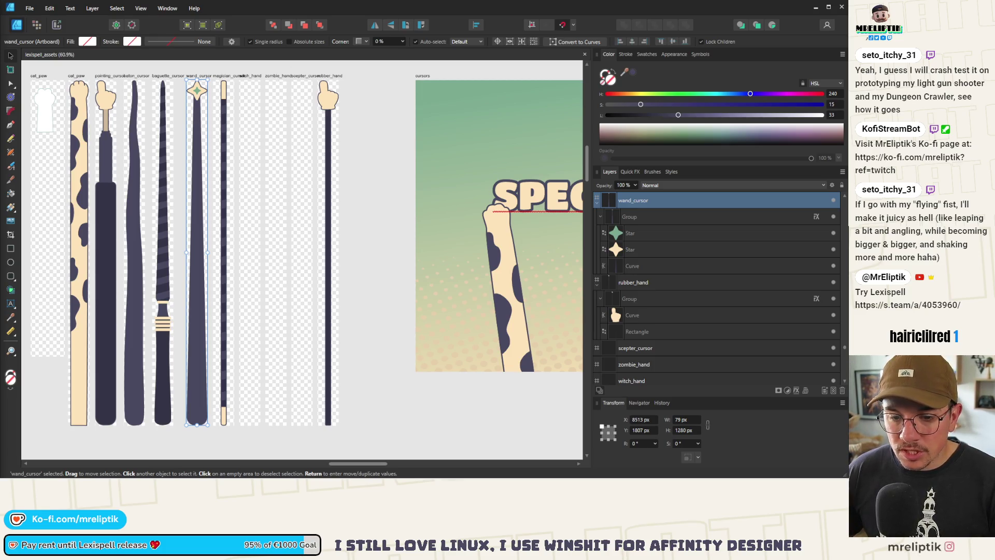
left_click(223, 133)
Alt-drag a copy of the striped magician stick into scepter_cursor and centre it on the artboard
scroll(223, 134, "up", 1)
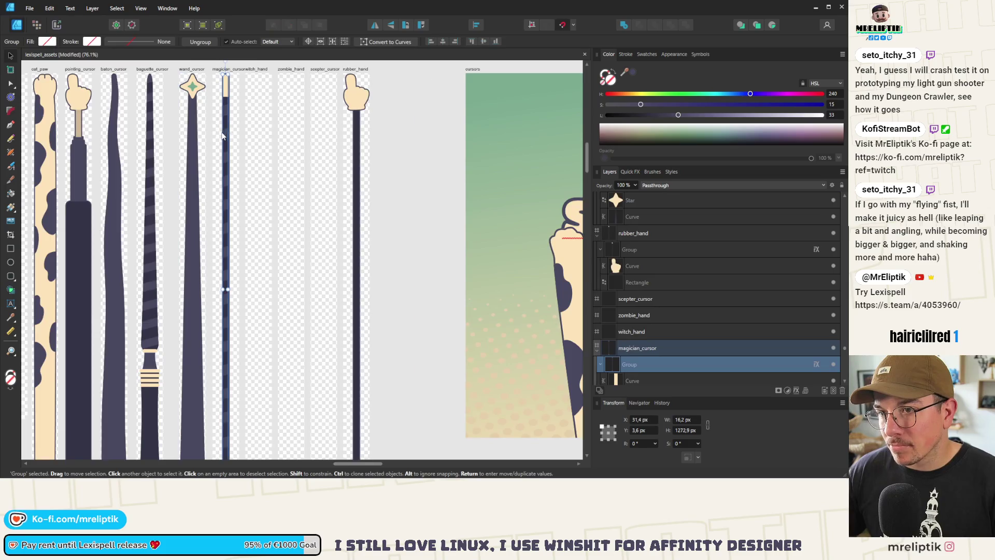
scroll(223, 135, "up", 4)
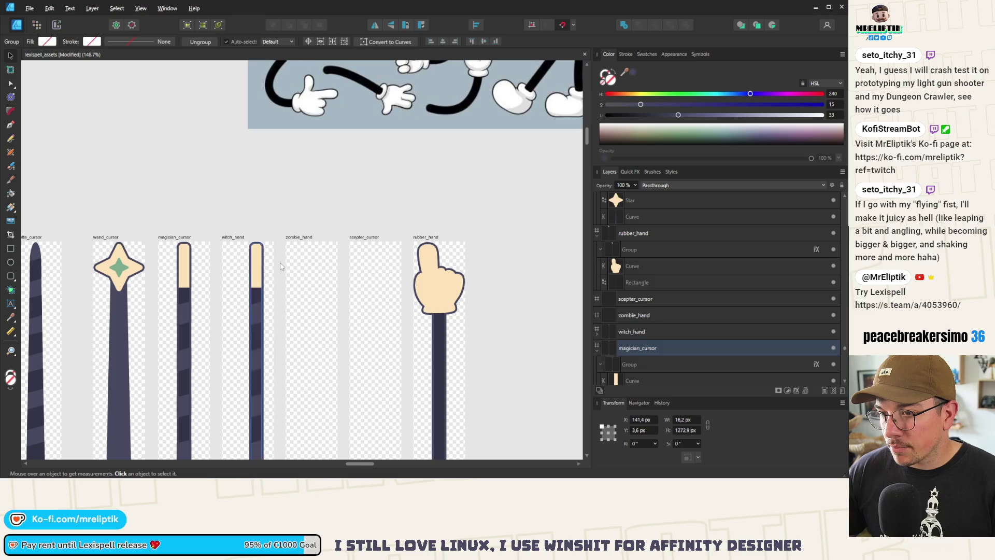
left_click_drag(258, 244, 365, 244)
scroll(278, 223, "down", 1)
left_click(363, 263)
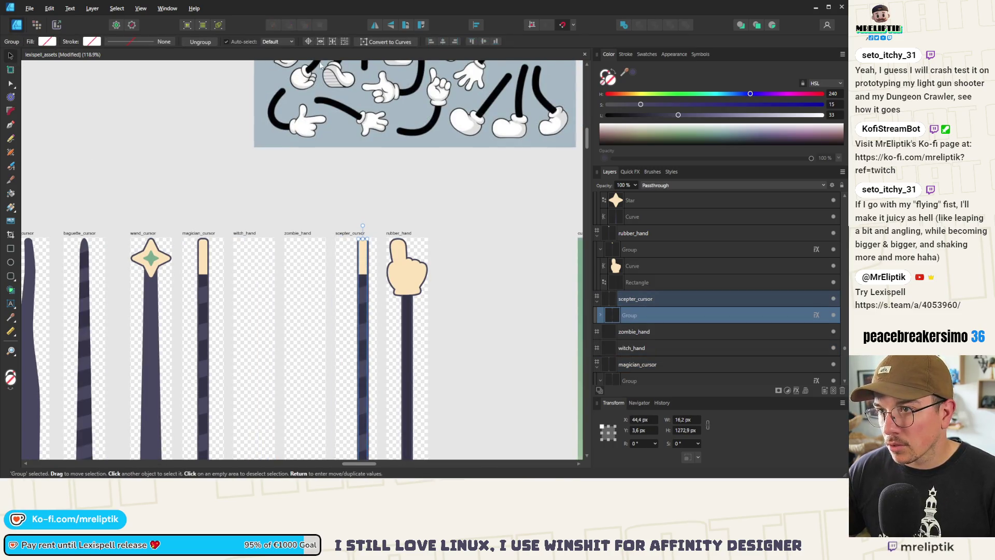
left_click(443, 42)
left_click(386, 207)
scroll(389, 232, "up", 4)
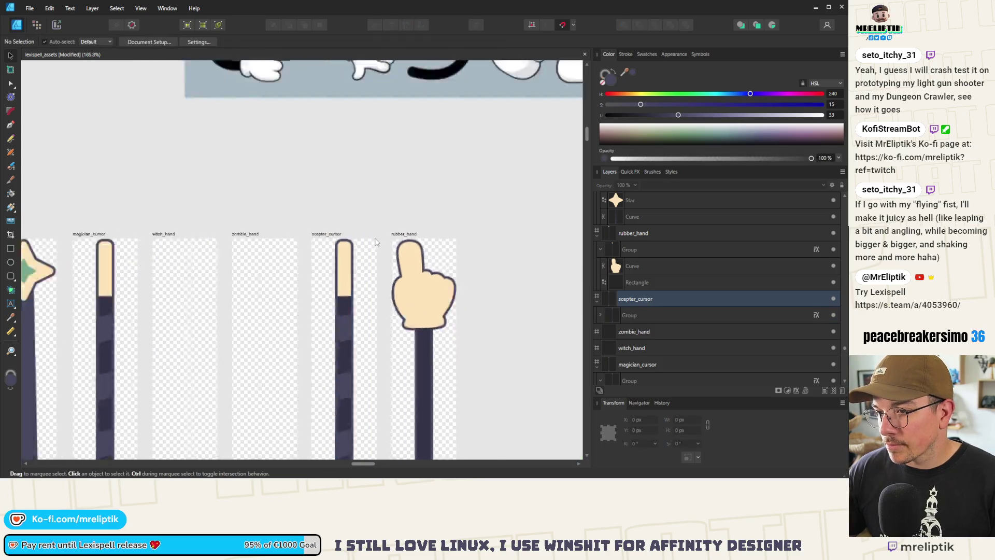
scroll(328, 261, "down", 5)
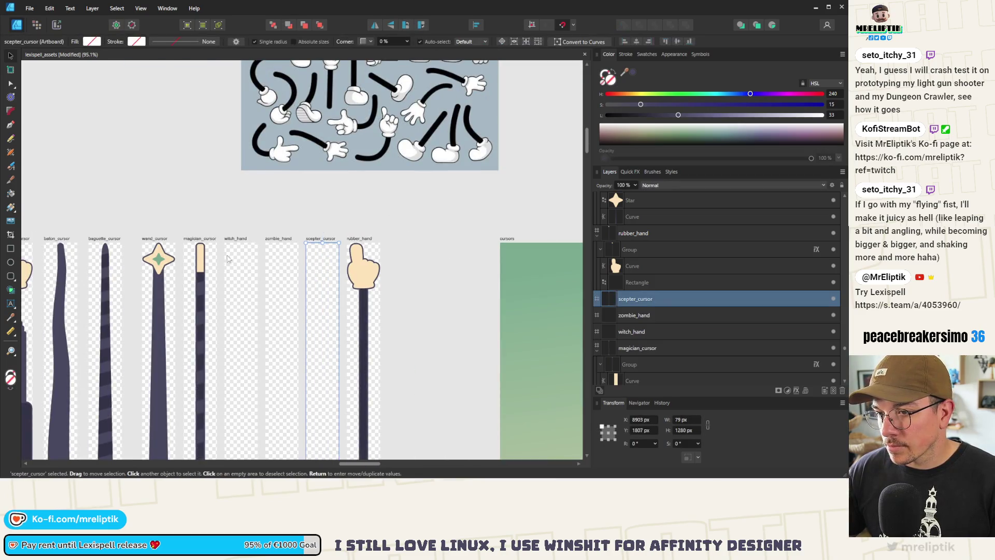
left_click(200, 260)
left_click_drag(200, 261, 311, 244)
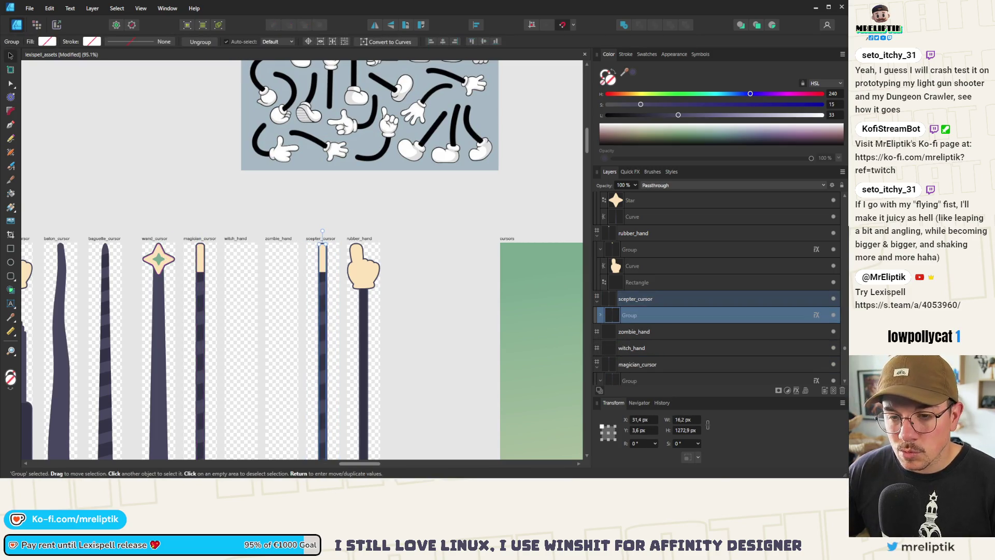
scroll(194, 125, "down", 5)
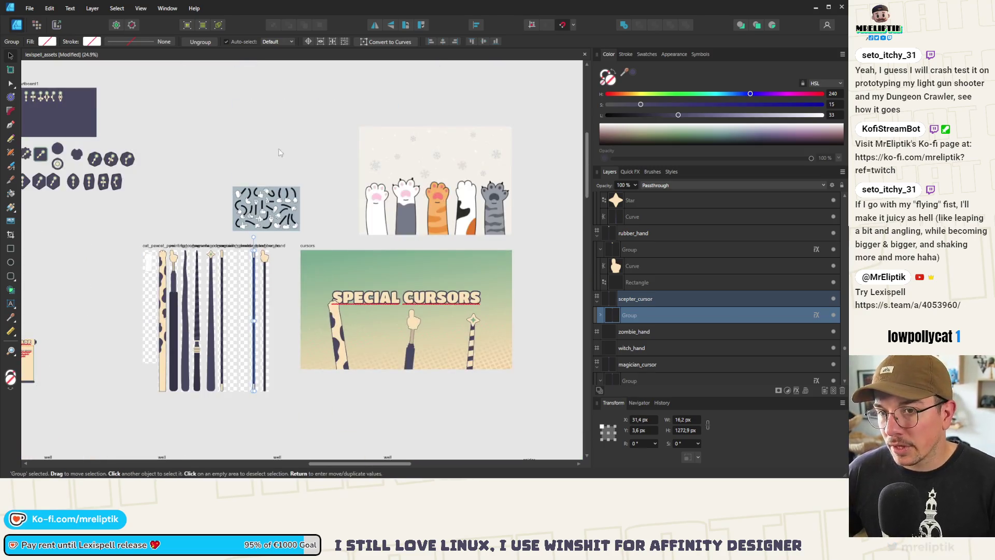
scroll(195, 126, "up", 4)
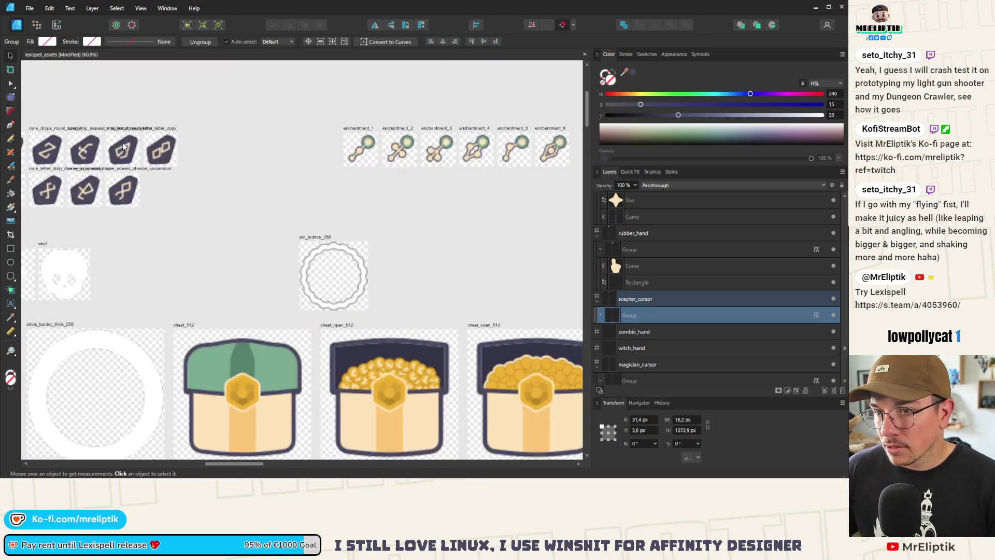
scroll(220, 256, "down", 8)
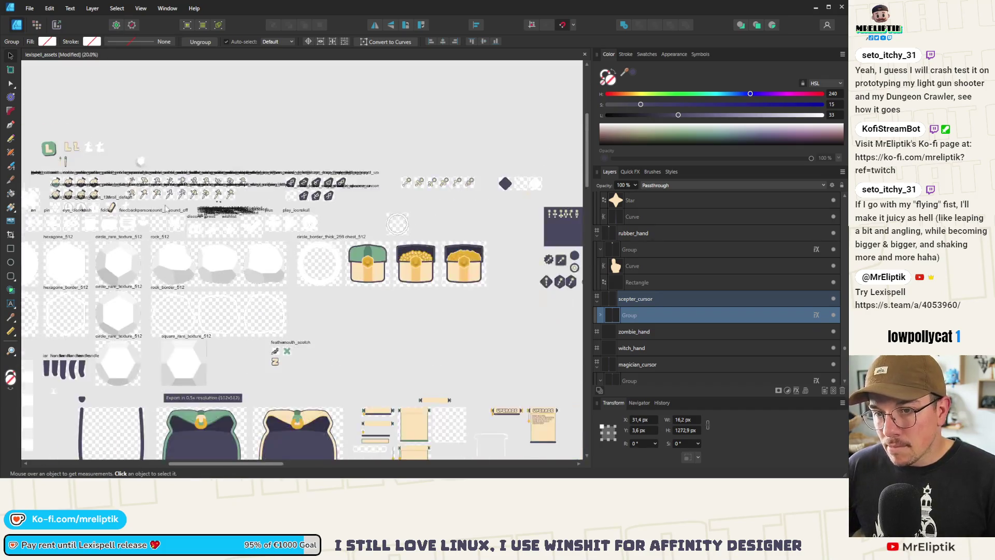
scroll(220, 256, "up", 4)
scroll(220, 256, "down", 3)
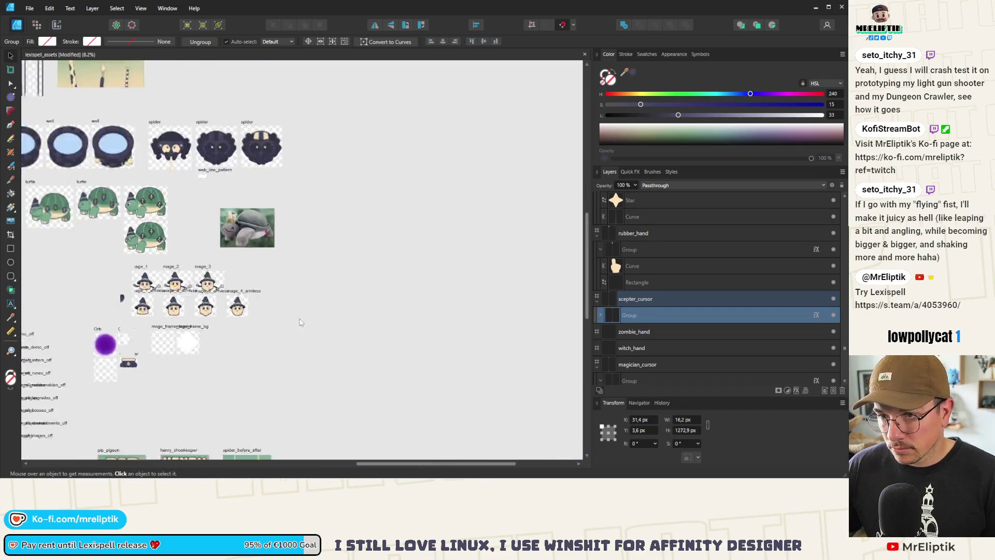
scroll(121, 163, "up", 10)
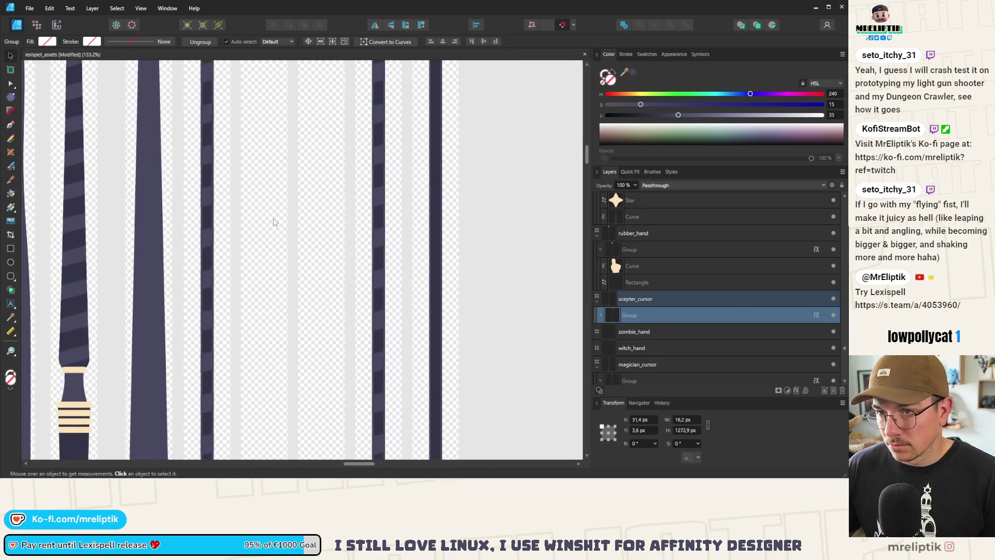
double_click(279, 208)
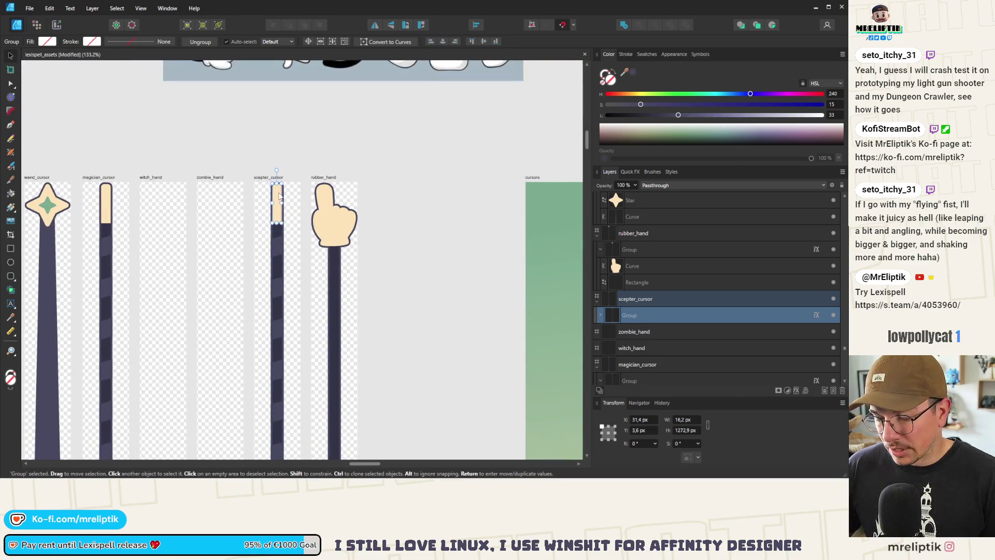
Delete the peach tip from the scepter stick, leaving only the dark striped shaft
key("Delete")
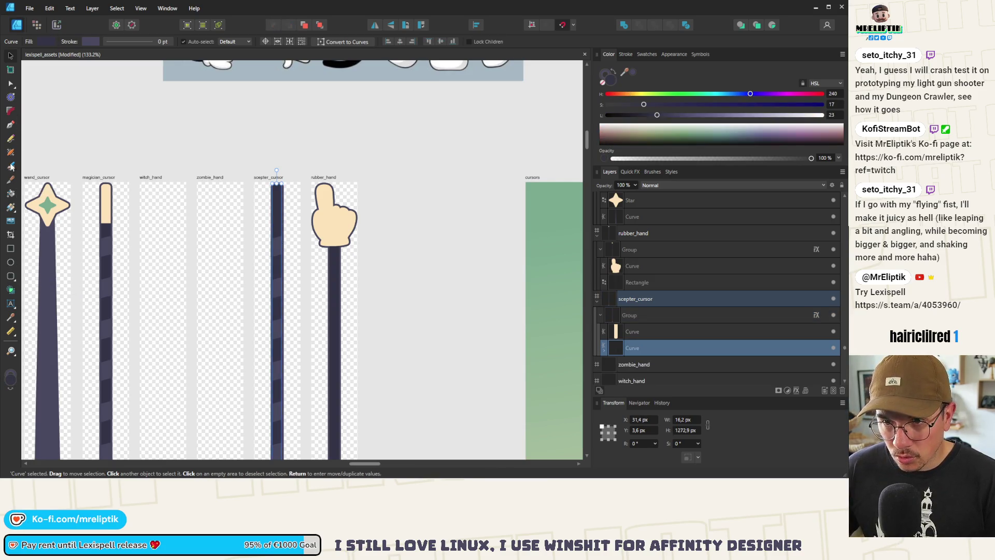
left_click(10, 124)
scroll(285, 184, "up", 5)
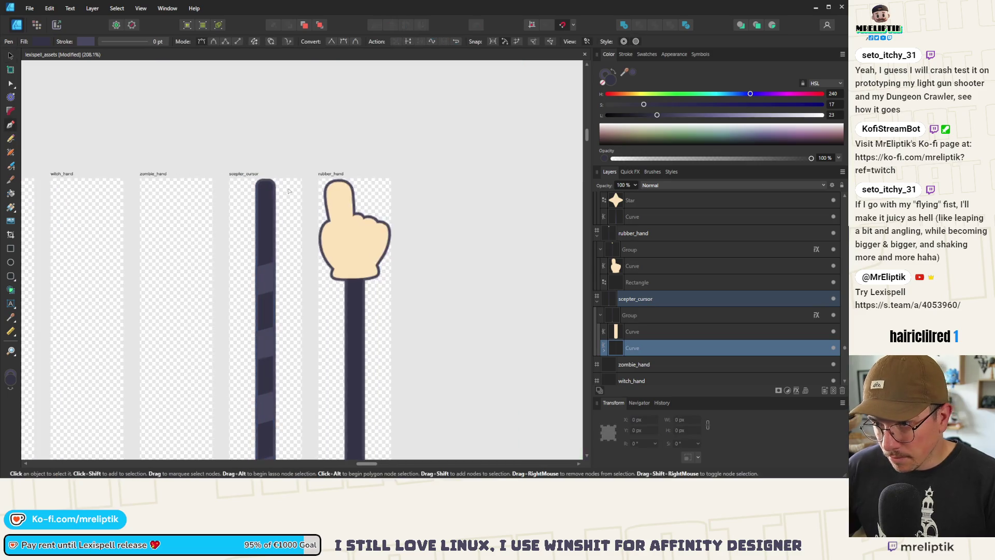
left_click(11, 277)
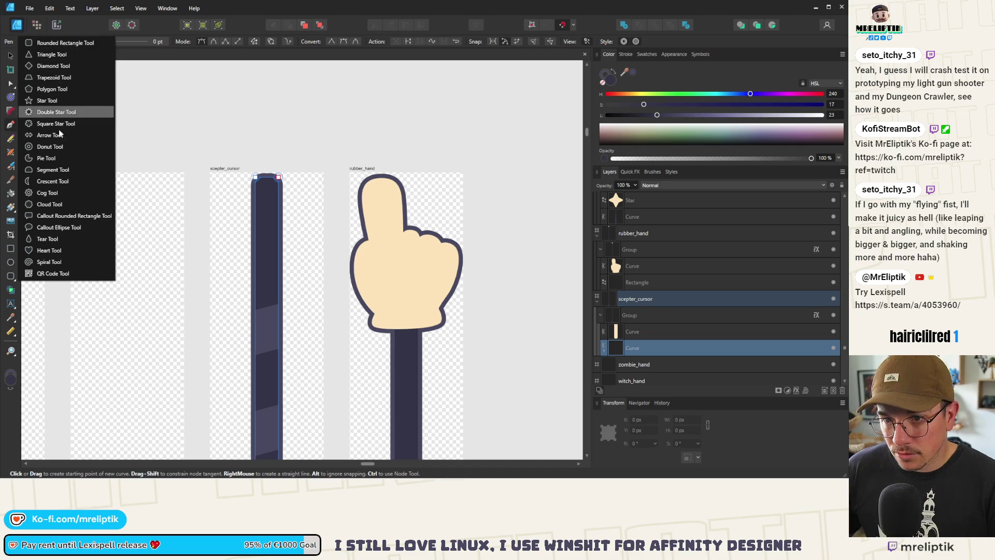
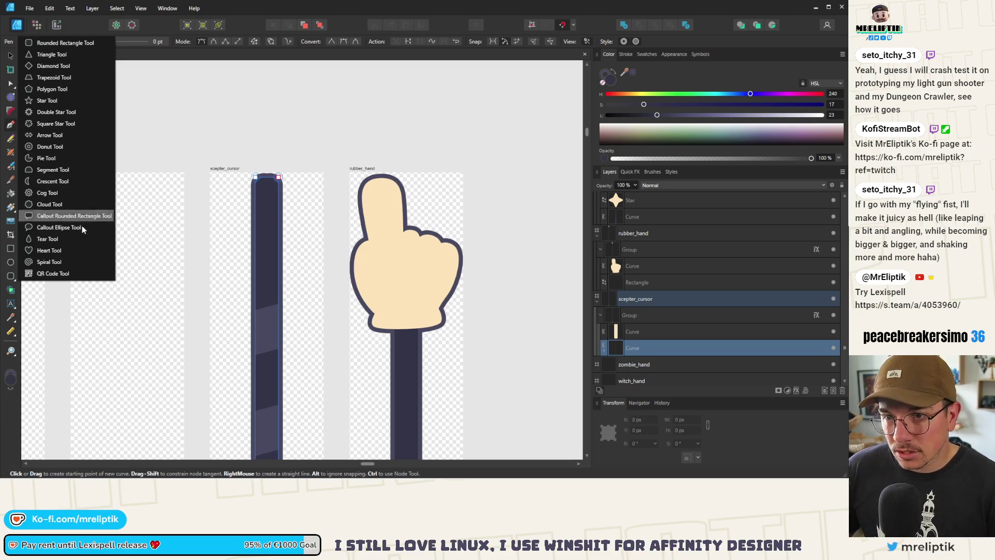
Draw a diamond over the scepter and move it up to cap the stick's top
left_click(68, 66)
mouse_move(228, 185)
left_mouse_down()
mouse_move(285, 294)
mouse_move(283, 272)
mouse_move(287, 333)
mouse_move(283, 264)
mouse_move(280, 304)
left_mouse_up()
left_click(10, 55)
left_click_drag(254, 225, 263, 215)
Check the stick's top nodes and measure the diamond head against the stick
left_click(267, 344)
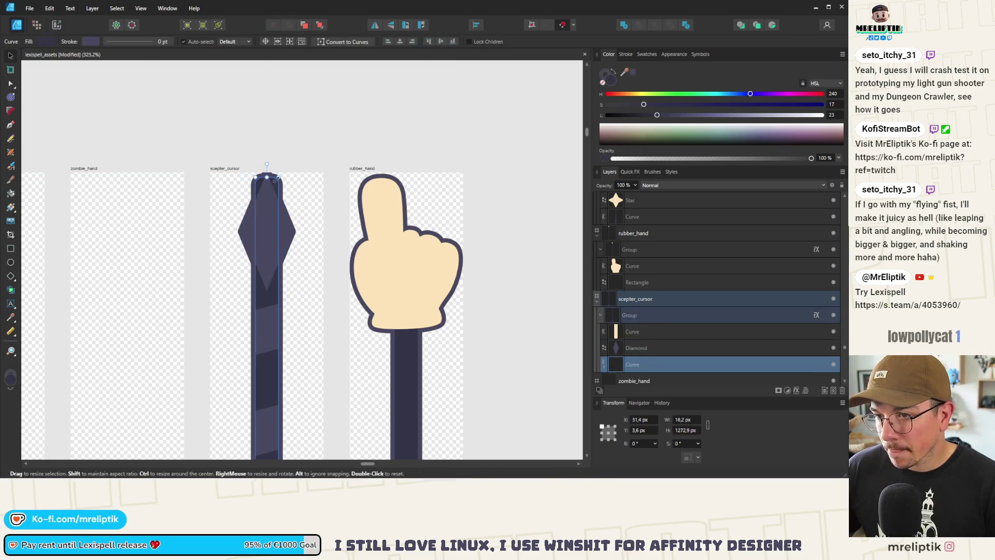
key("a")
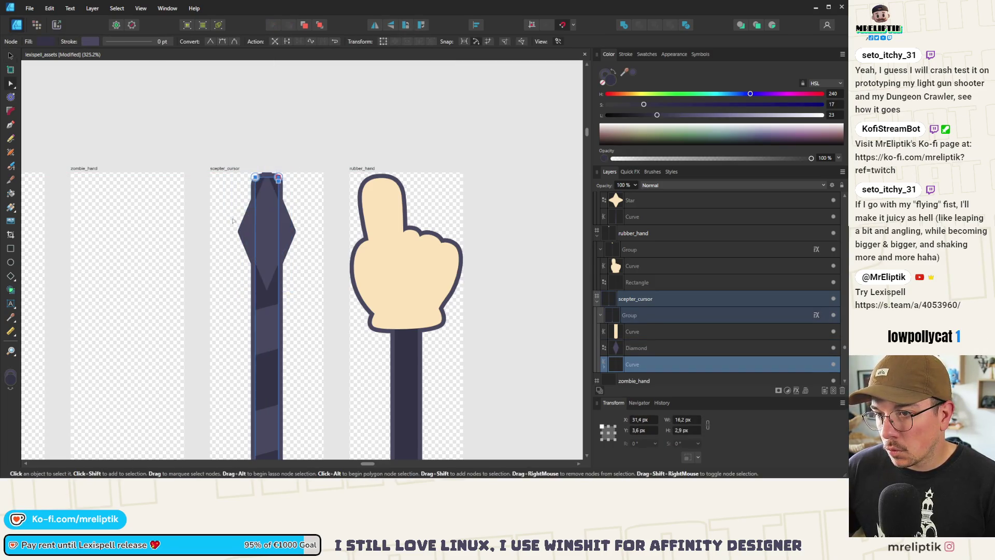
mouse_move(285, 168)
left_mouse_down()
mouse_move(217, 218)
mouse_move(280, 227)
mouse_move(279, 255)
left_mouse_up()
left_click(10, 56)
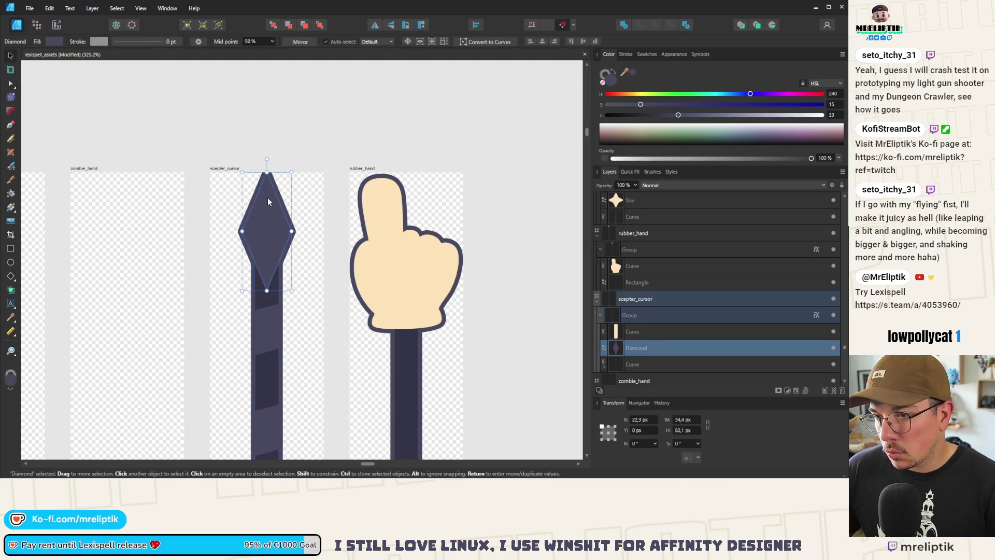
left_click(267, 204)
scroll(268, 205, "up", 2)
key("u")
scroll(268, 180, "up", 4)
scroll(248, 178, "down", 7)
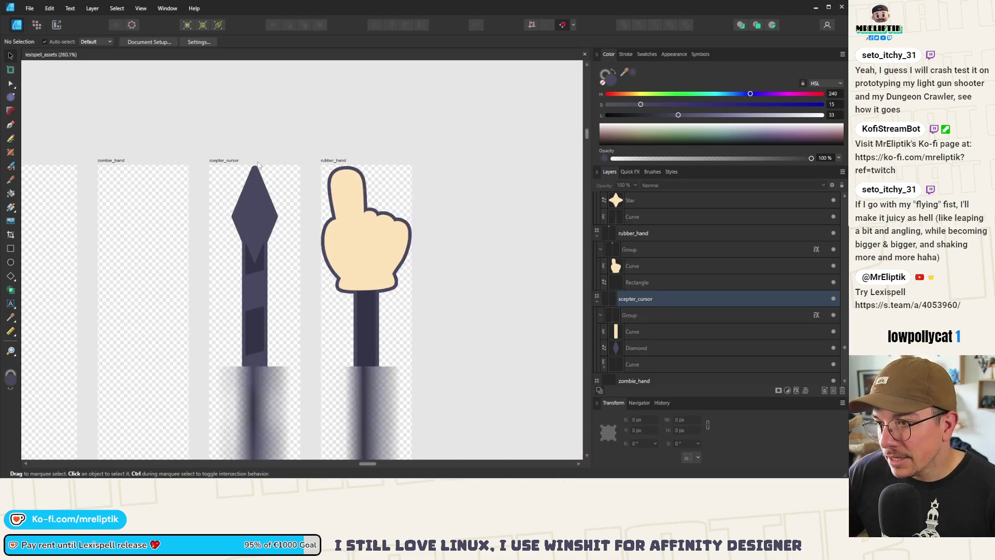
key("v")
left_click(253, 184)
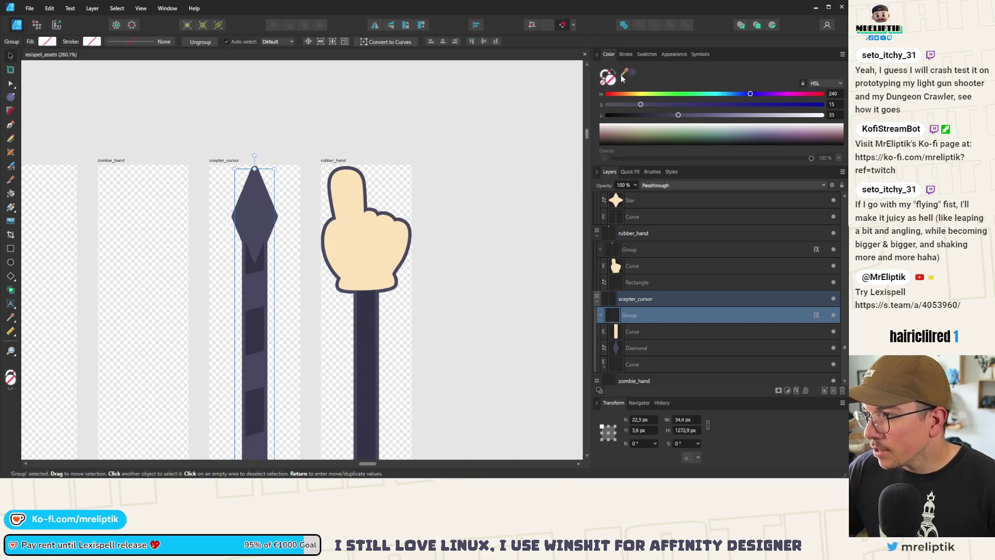
Delete the cream Curve layer from the scepter_cursor group, keeping the Diamond and staff curve
left_click(634, 348)
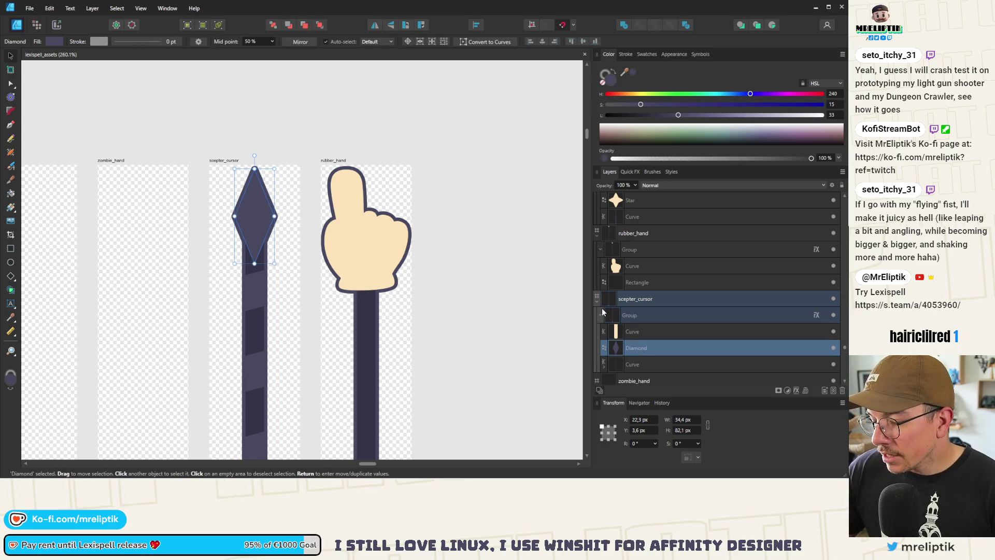
left_click(643, 332)
scroll(252, 301, "down", 8)
scroll(253, 301, "up", 6)
key("Delete")
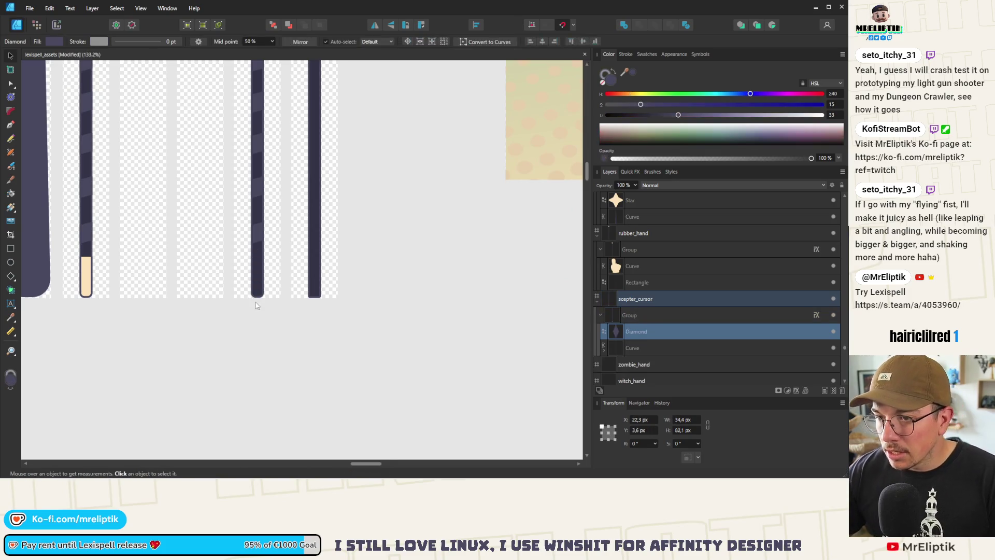
scroll(255, 301, "down", 5)
scroll(255, 300, "up", 3)
scroll(302, 97, "down", 3)
scroll(301, 97, "up", 6)
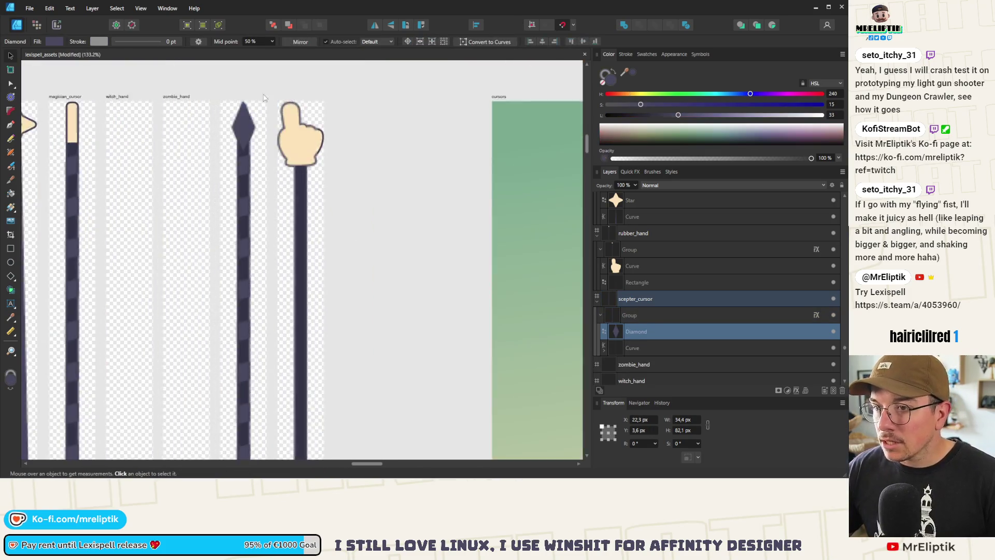
key("a")
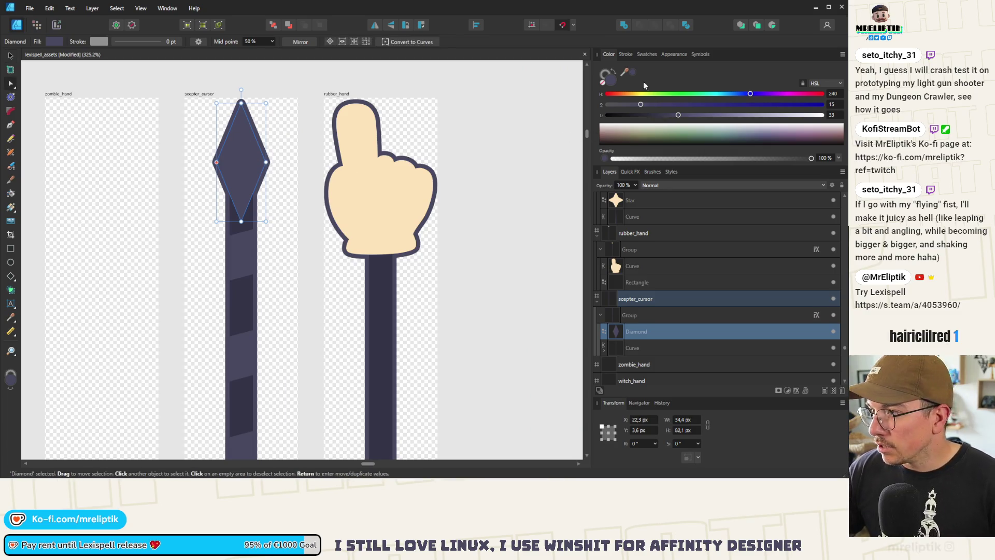
Give the diamond head a 3 pt stroke aligned outside its edge
left_click(625, 55)
left_click_drag(617, 83, 679, 81)
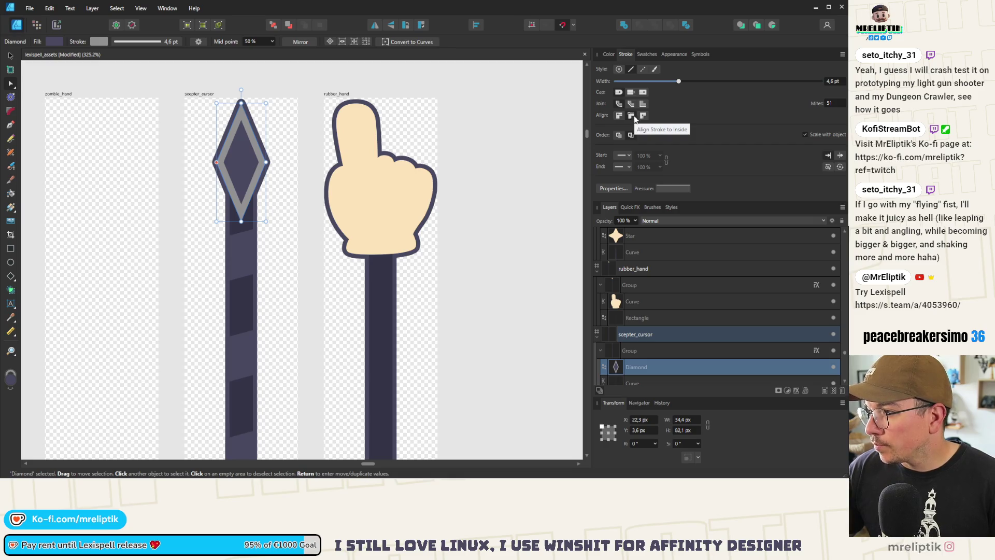
left_click(643, 115)
mouse_move(672, 80)
left_mouse_down()
mouse_move(651, 82)
mouse_move(672, 81)
left_mouse_up()
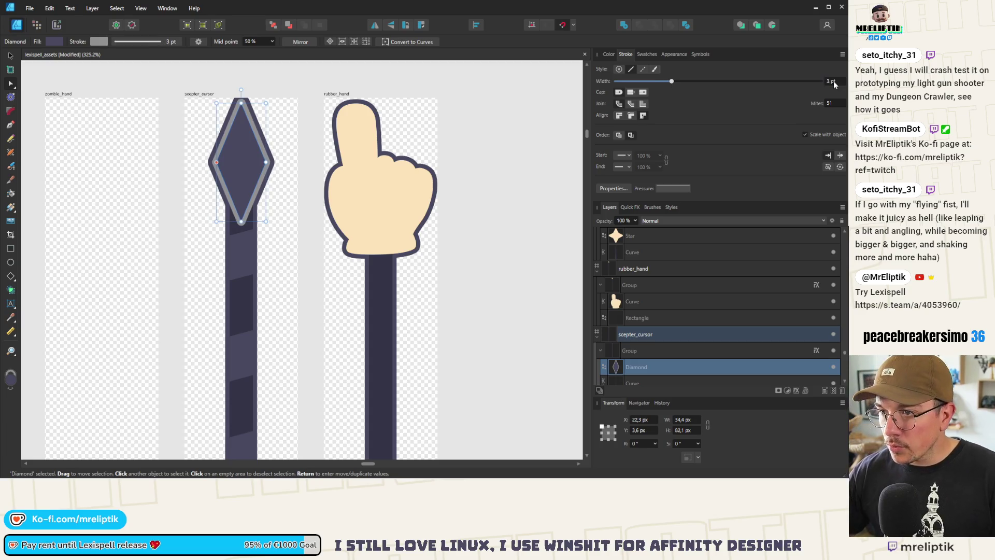
left_click(648, 56)
mouse_move(648, 56)
left_mouse_down()
mouse_move(609, 54)
mouse_move(635, 57)
mouse_move(635, 310)
mouse_move(618, 207)
left_mouse_up()
Pull the Styles and Layers tabs out into one floating panel
left_click(650, 55)
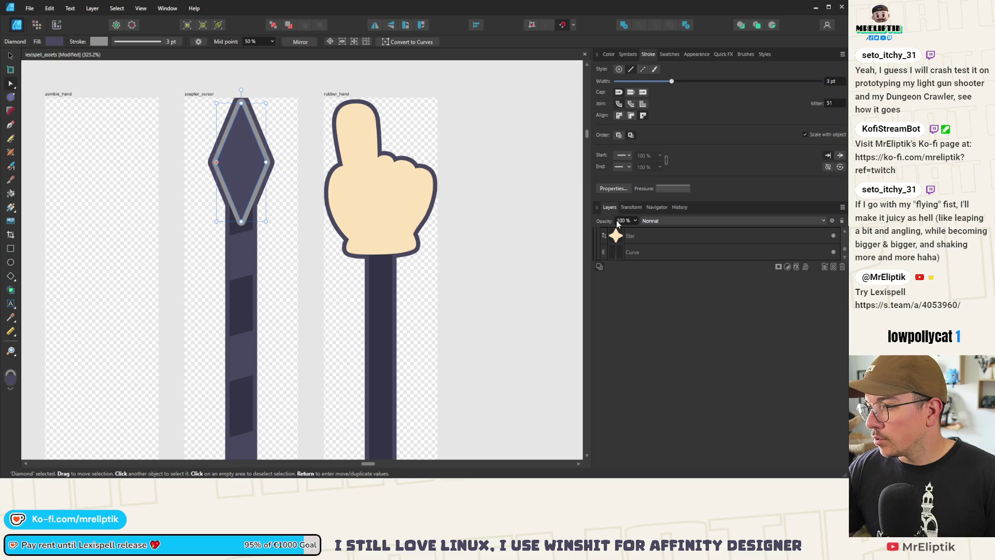
left_click(611, 55)
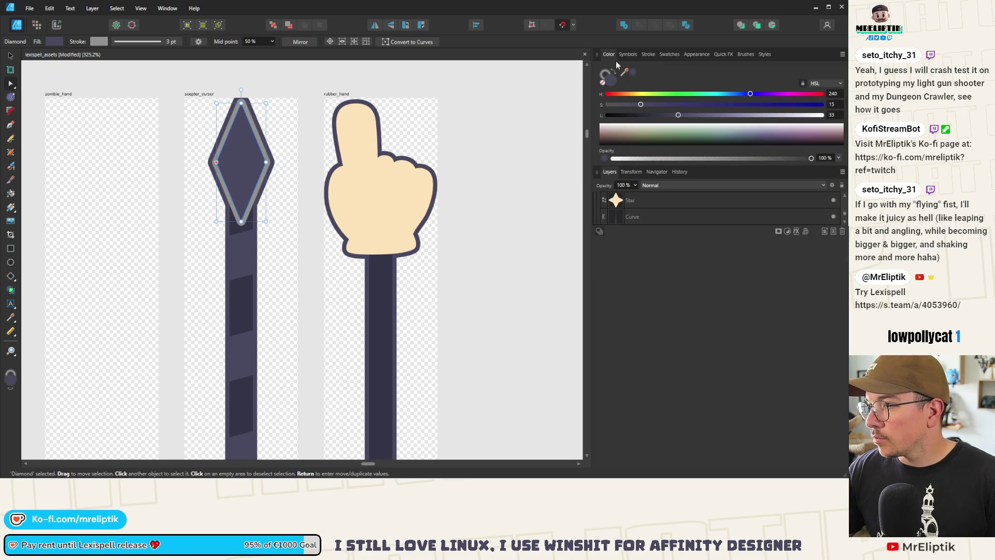
left_click(764, 55)
mouse_move(764, 55)
left_mouse_down()
mouse_move(639, 375)
mouse_move(653, 436)
mouse_move(637, 412)
mouse_move(703, 429)
mouse_move(649, 425)
mouse_move(658, 437)
mouse_move(680, 433)
mouse_move(666, 437)
mouse_move(632, 236)
mouse_move(637, 306)
mouse_move(750, 303)
mouse_move(648, 424)
mouse_move(622, 369)
mouse_move(622, 204)
left_mouse_up()
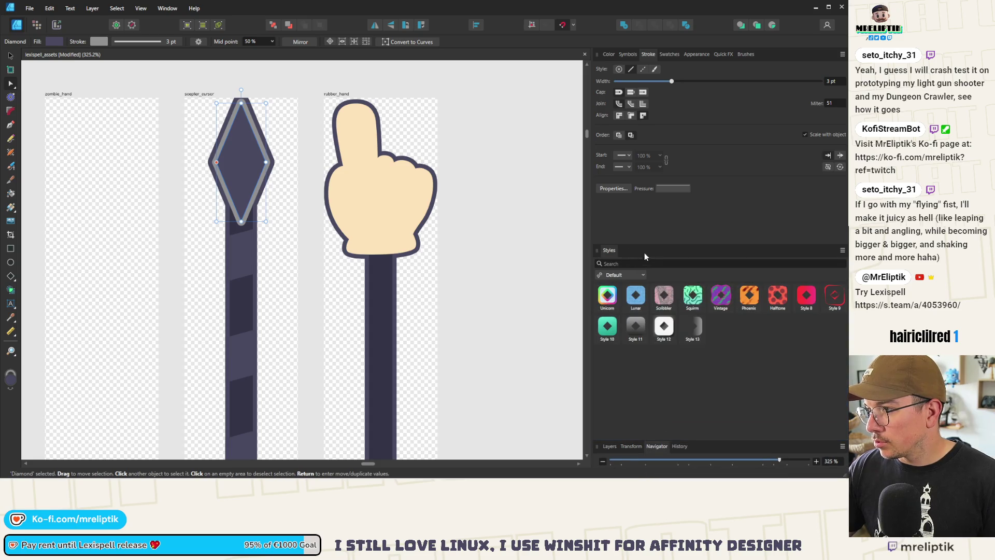
left_click(609, 55)
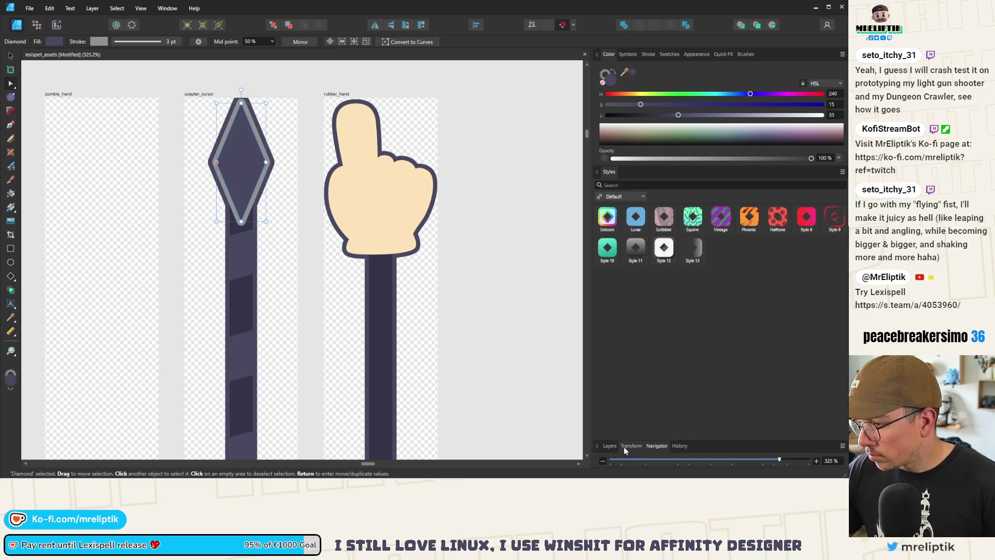
left_click(609, 445)
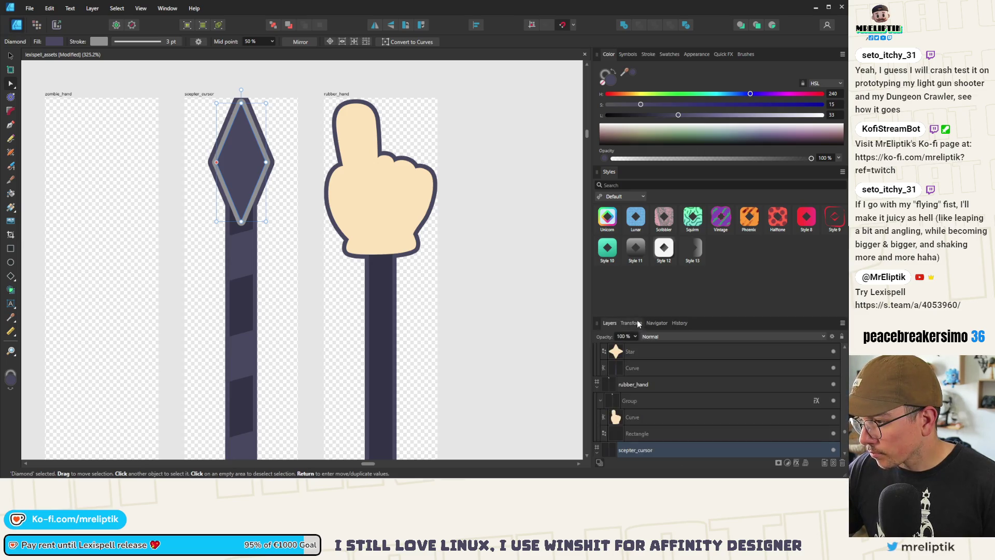
mouse_move(602, 193)
left_mouse_down()
mouse_move(627, 315)
mouse_move(660, 336)
mouse_move(617, 179)
mouse_move(639, 286)
mouse_move(623, 72)
mouse_move(665, 293)
mouse_move(664, 374)
mouse_move(691, 450)
mouse_move(664, 241)
mouse_move(654, 385)
left_mouse_up()
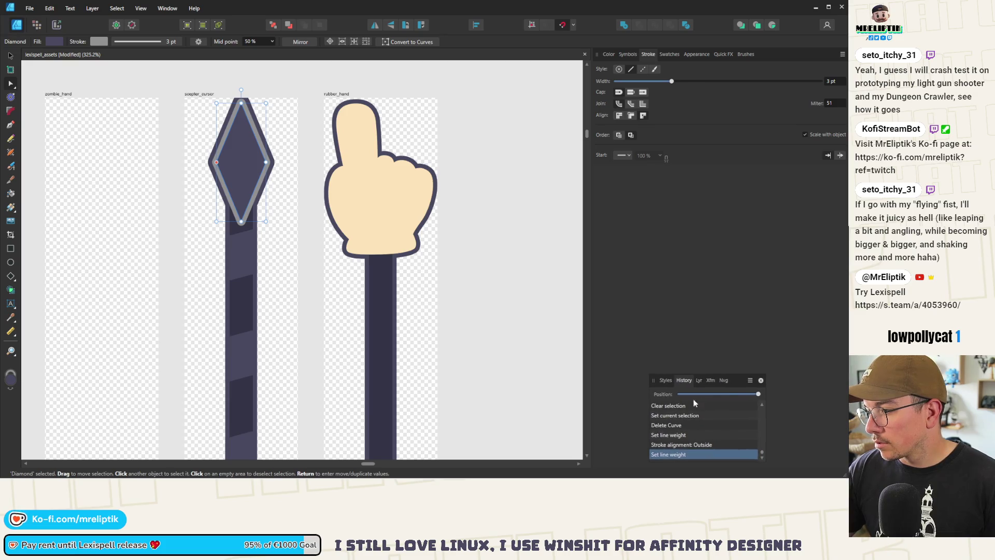
mouse_move(738, 379)
left_mouse_down()
mouse_move(727, 381)
mouse_move(735, 477)
mouse_move(730, 412)
left_mouse_up()
Dock the Styles/Layers panel under the stroke settings and close the History tab
left_click(739, 408)
left_click(739, 409)
mouse_move(640, 408)
left_mouse_down()
mouse_move(609, 434)
mouse_move(703, 462)
mouse_move(690, 433)
mouse_move(633, 397)
mouse_move(659, 369)
mouse_move(712, 462)
mouse_move(635, 211)
mouse_move(659, 212)
mouse_move(623, 164)
left_mouse_up()
left_click(609, 172)
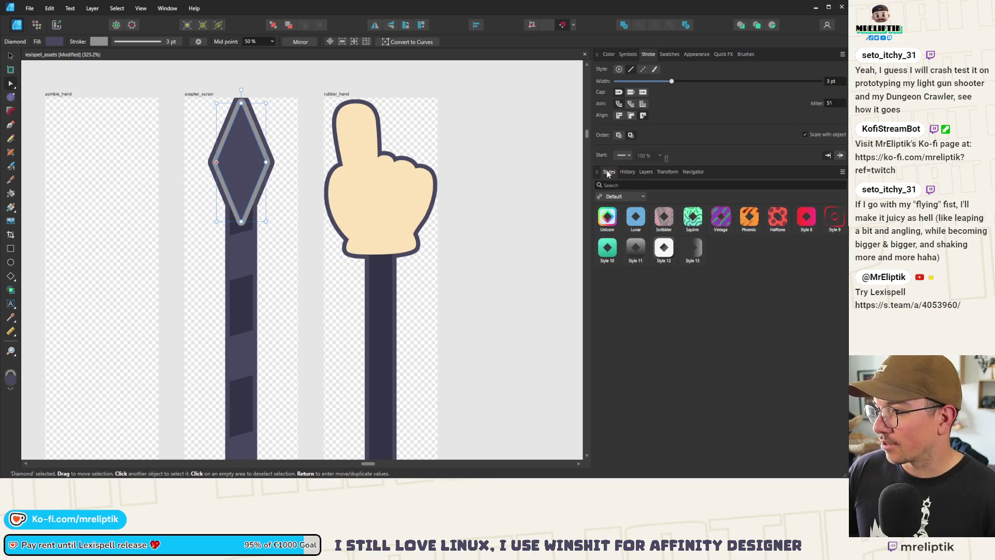
left_click(628, 172)
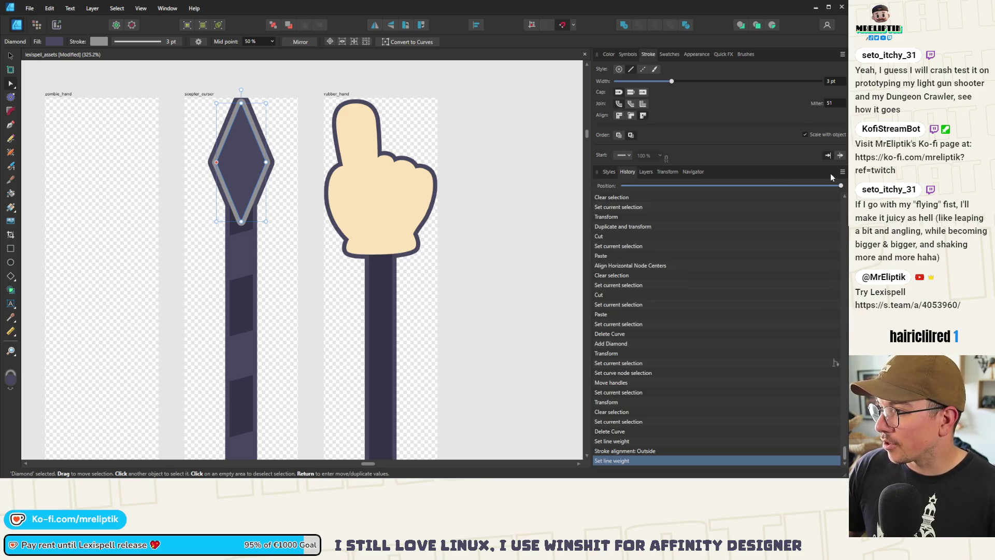
left_click(841, 174)
left_click(808, 184)
Split Transform into its own panel and place Stroke beside Color at the top
left_click(609, 171)
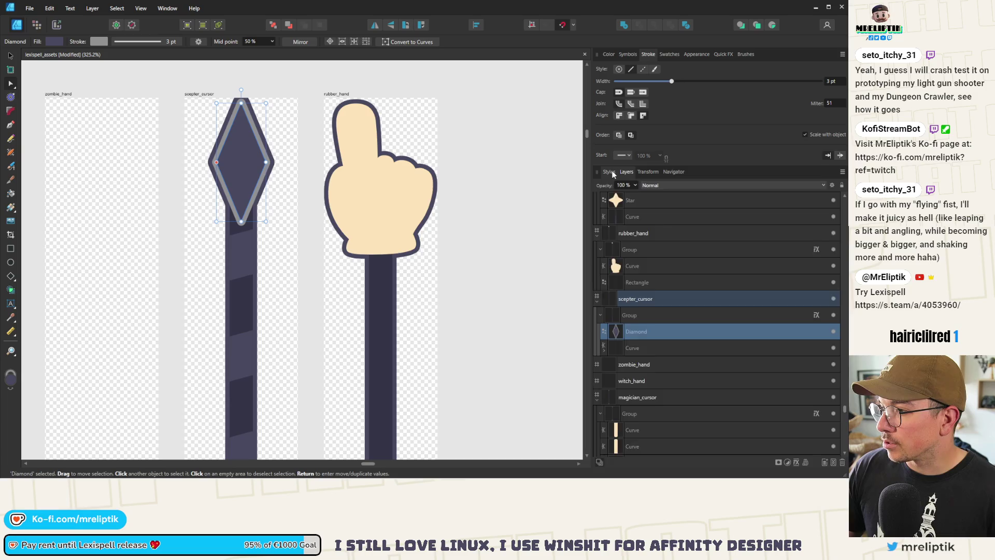
left_click(626, 173)
left_click(648, 172)
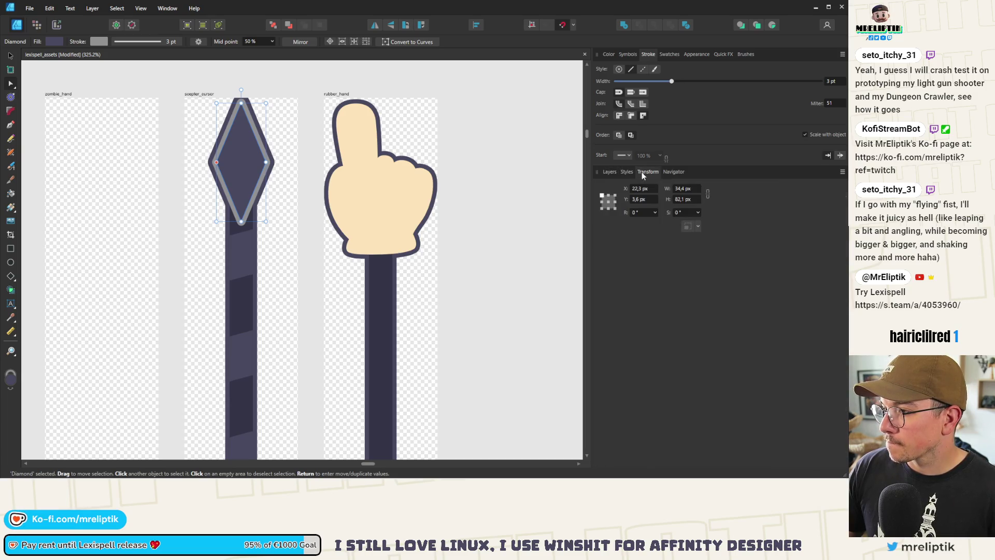
left_click_drag(630, 178, 625, 158)
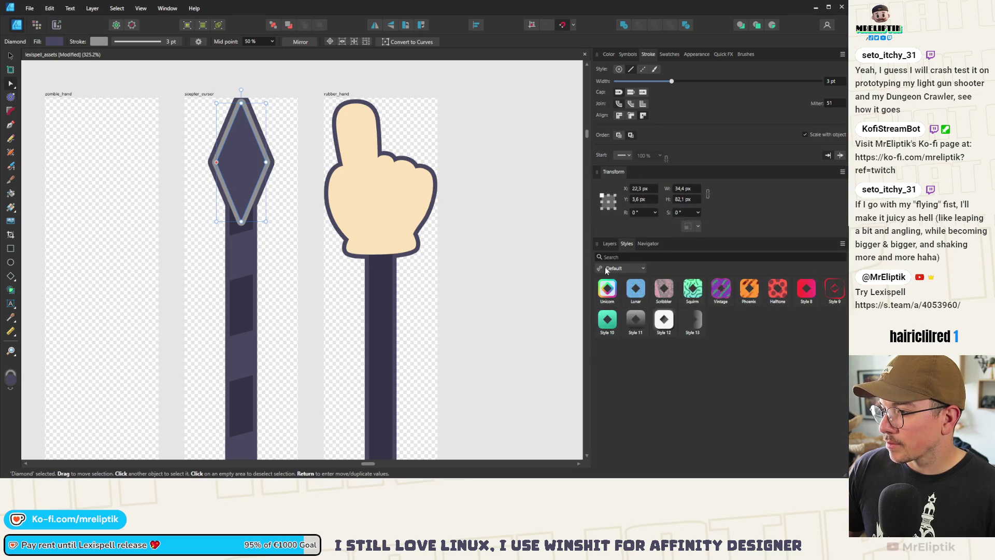
left_click(610, 245)
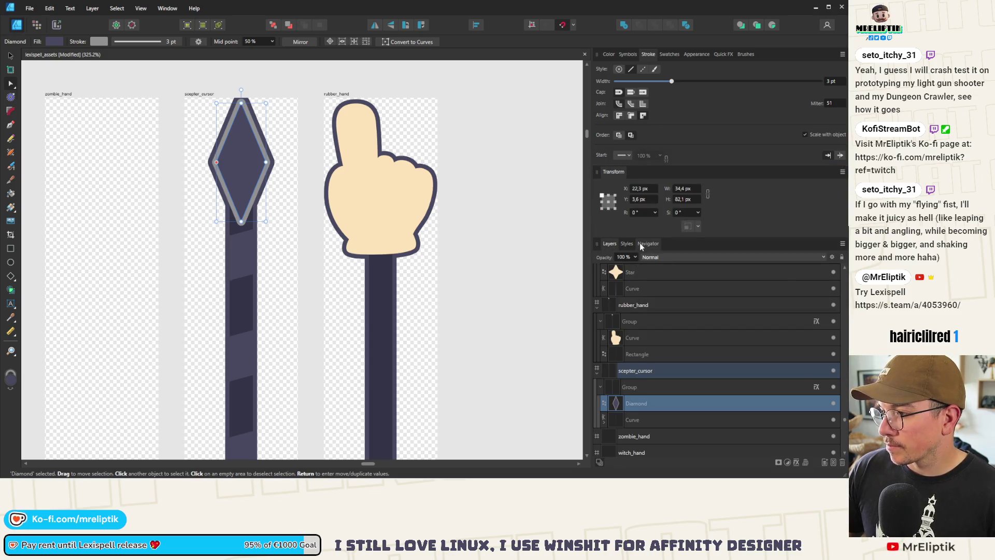
left_click(640, 245)
left_click(609, 245)
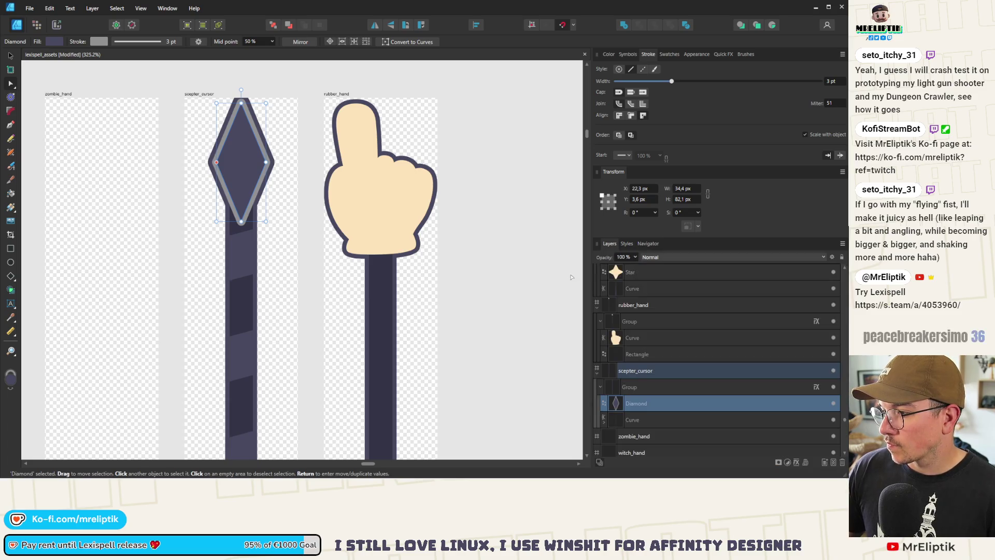
mouse_move(641, 51)
left_mouse_down()
mouse_move(620, 54)
mouse_move(636, 57)
left_mouse_up()
left_click(612, 55)
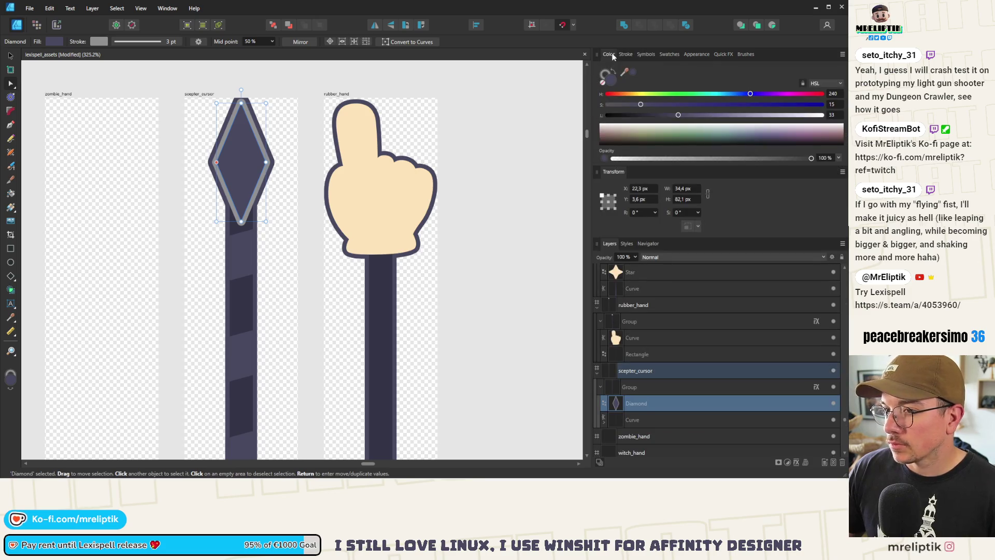
left_click(604, 75)
Sample the wand star's green into the diamond's fill, keeping a cream outline
scroll(304, 229, "down", 10)
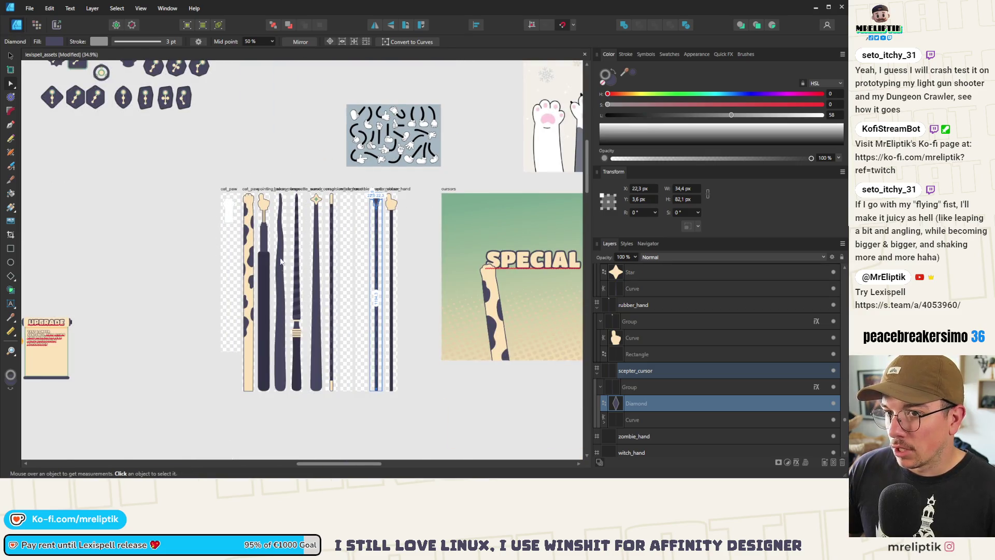
scroll(334, 158, "up", 10)
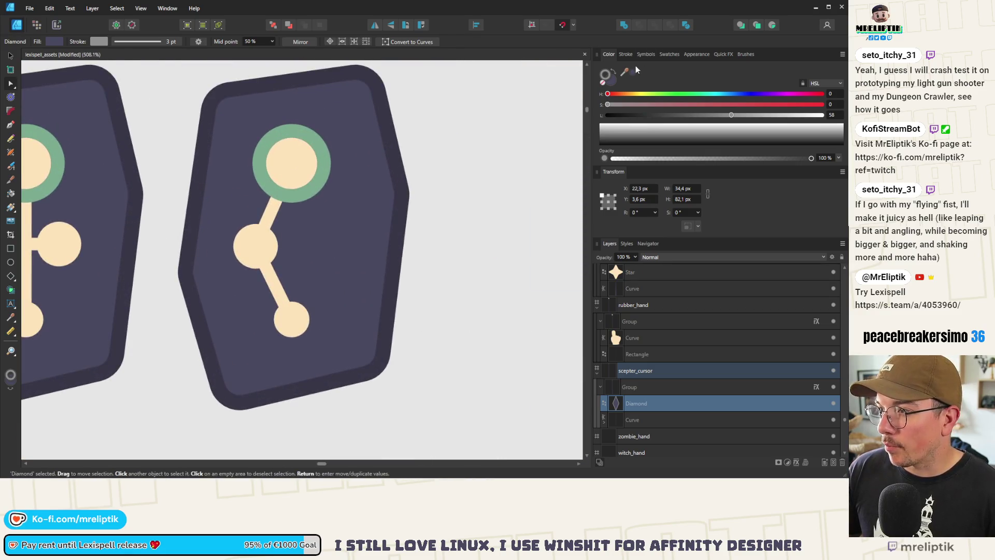
mouse_move(625, 73)
left_mouse_down()
mouse_move(322, 166)
mouse_move(311, 156)
left_mouse_up()
left_click(625, 54)
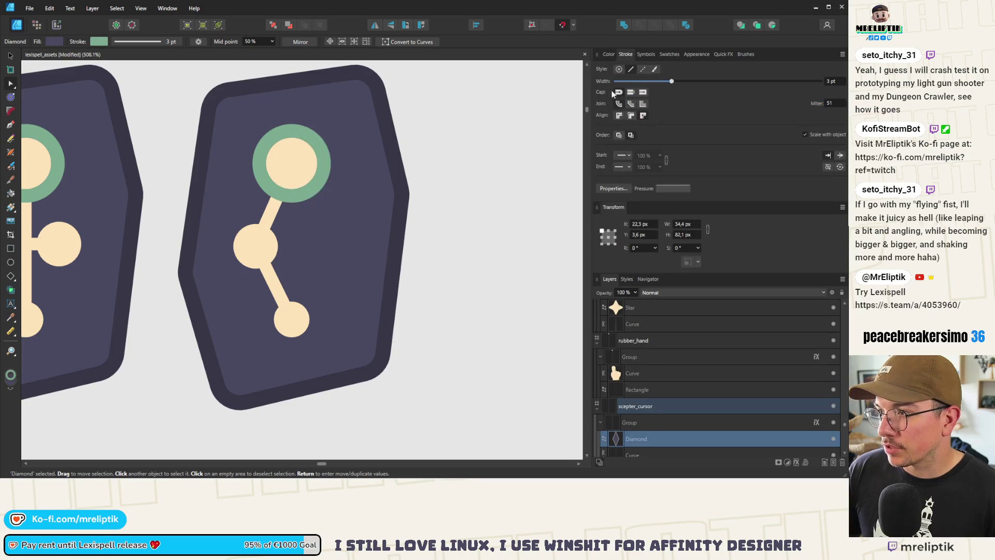
left_click(609, 54)
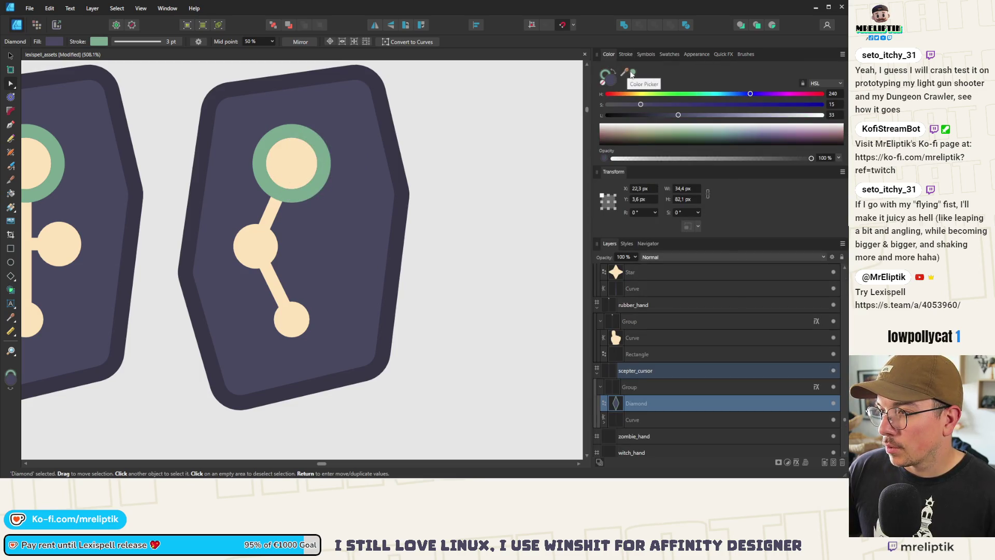
mouse_move(626, 74)
left_mouse_down()
mouse_move(311, 176)
mouse_move(295, 166)
left_mouse_up()
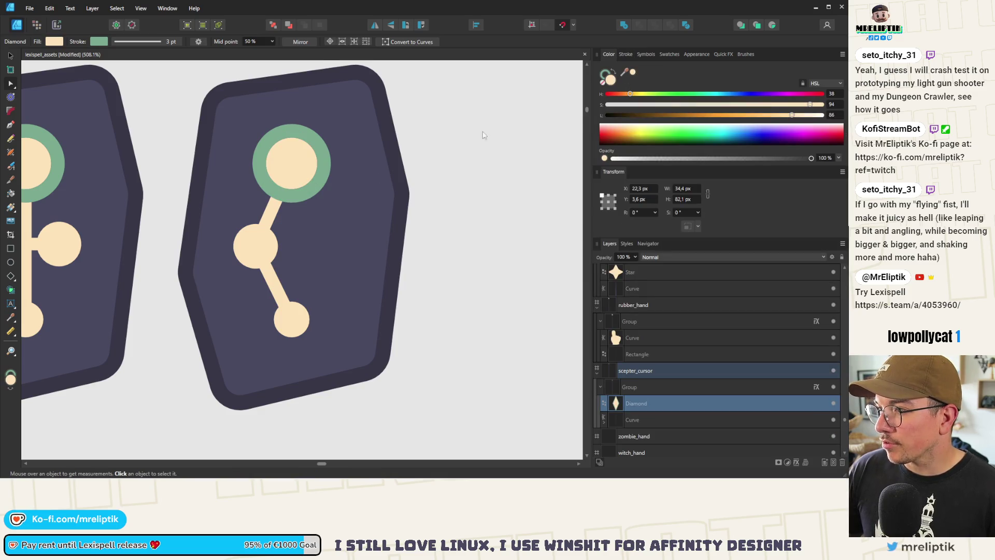
scroll(371, 288, "down", 8)
scroll(371, 289, "up", 5)
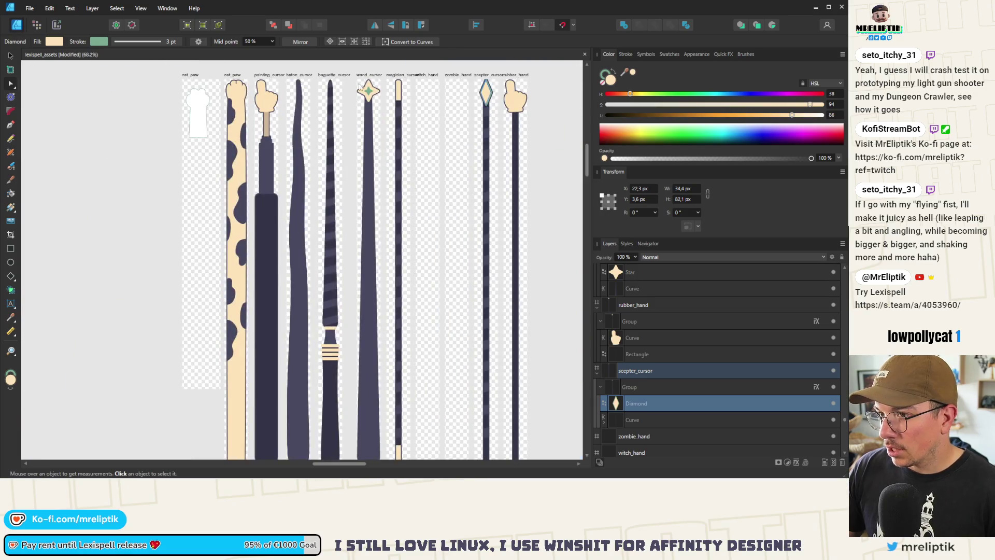
scroll(485, 92, "up", 3)
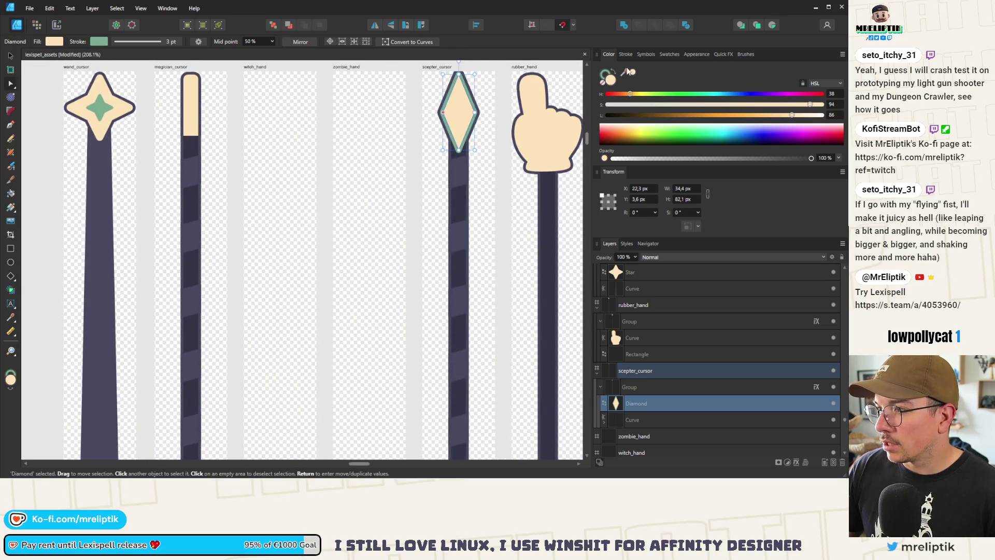
mouse_move(629, 74)
left_mouse_down()
mouse_move(513, 104)
mouse_move(102, 106)
left_mouse_up()
left_click(626, 54)
left_click(612, 55)
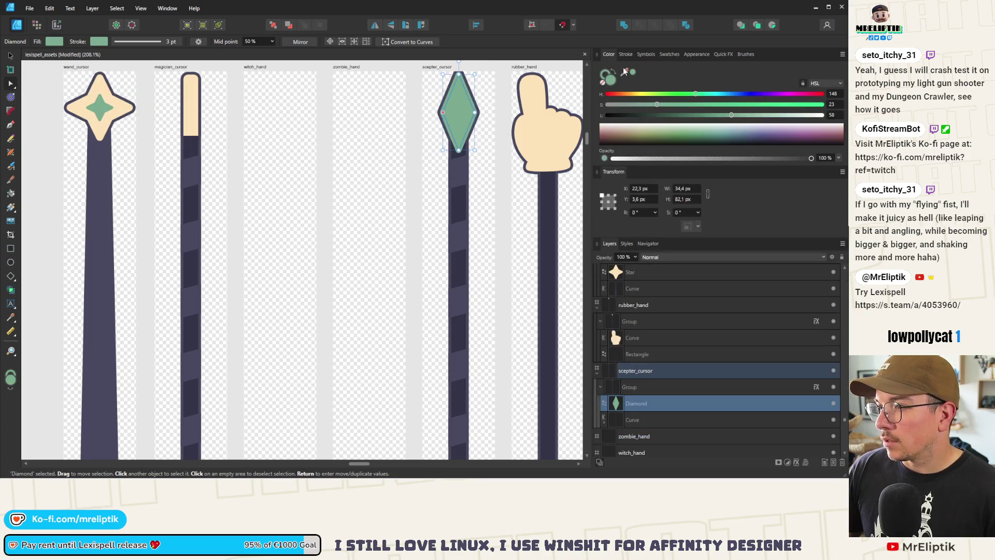
Move the diamond slightly down the handle to Y 6.9 px
left_click(387, 99)
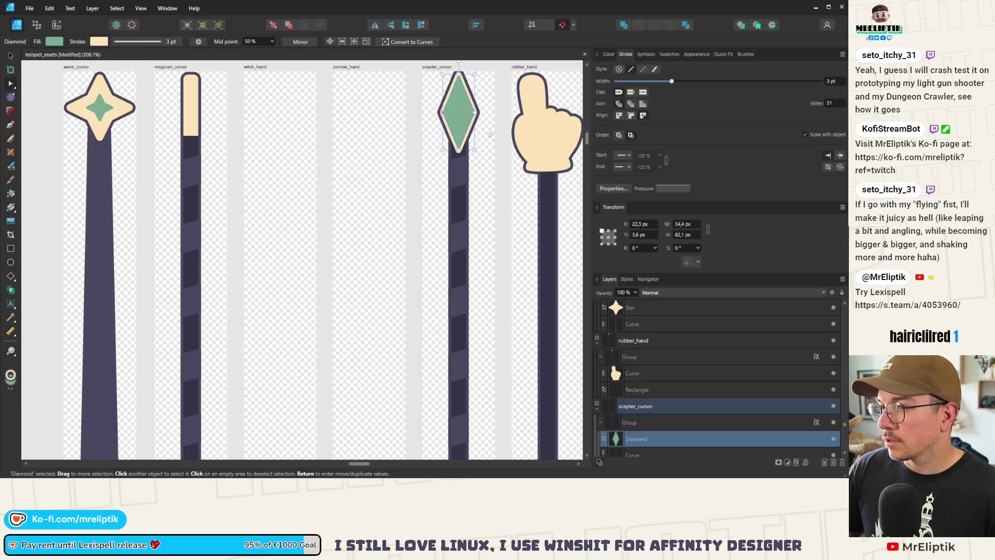
scroll(387, 99, "down", 5)
scroll(376, 120, "up", 5)
left_click(351, 165)
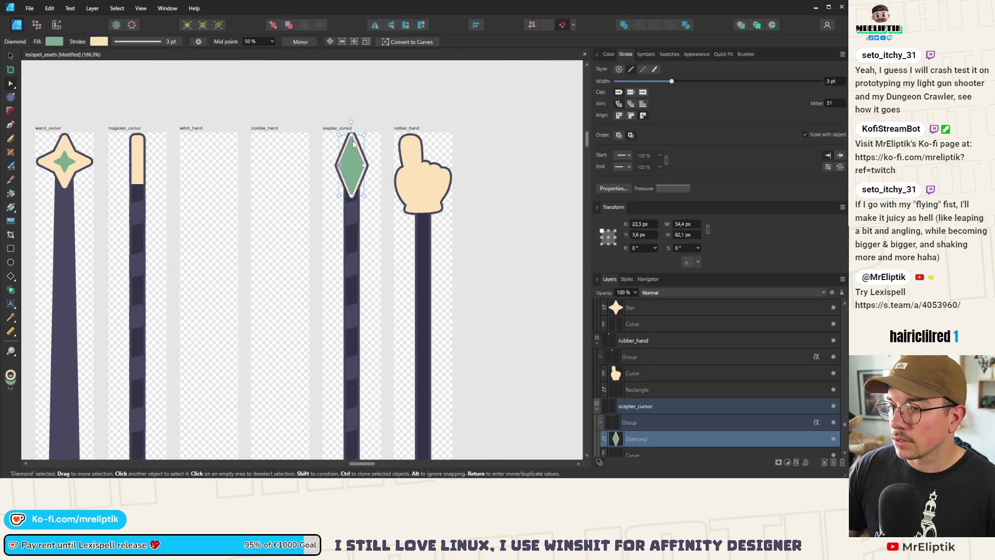
left_click(11, 56)
scroll(341, 144, "up", 6)
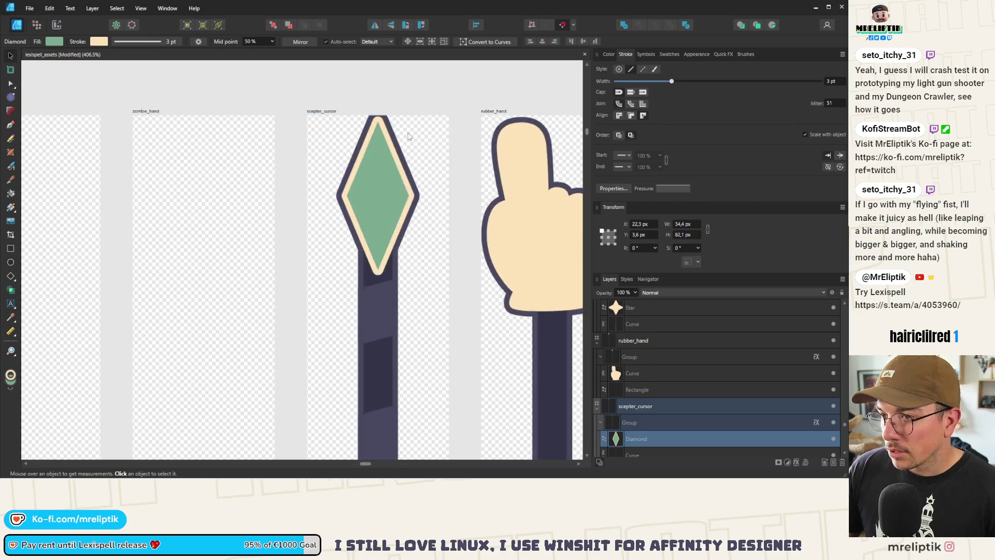
left_click_drag(374, 160, 376, 169)
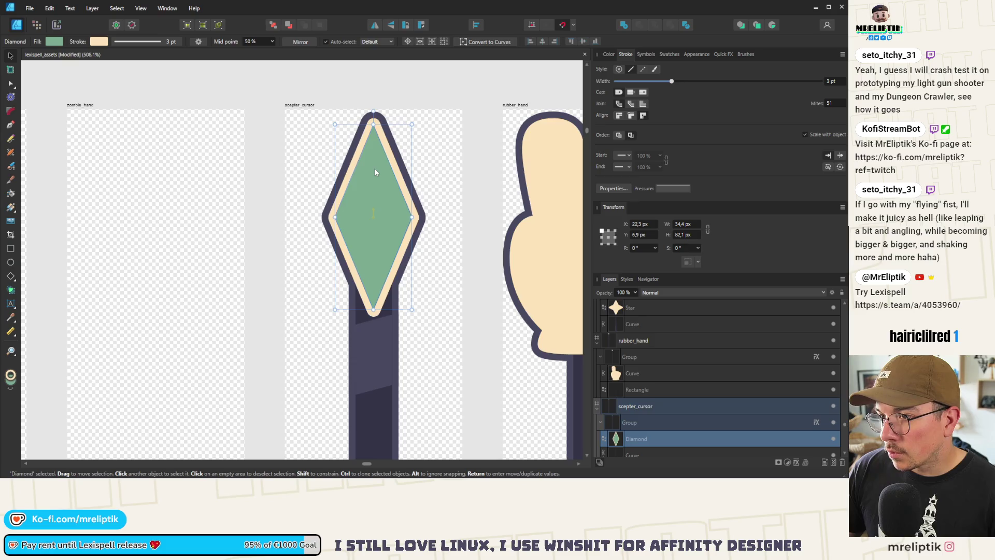
Duplicate the diamond, scale the copy about its centre, and give it a cream fill with 0 pt stroke
key("ctrl+j")
left_click_drag(412, 124, 392, 172)
left_click(610, 55)
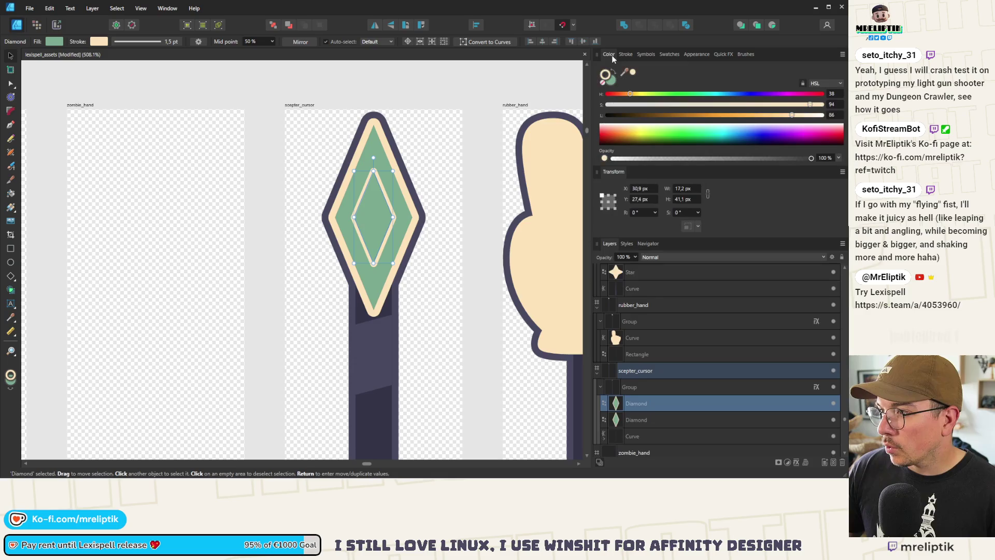
key("x")
left_click(632, 74)
left_click_drag(665, 82, 544, 85)
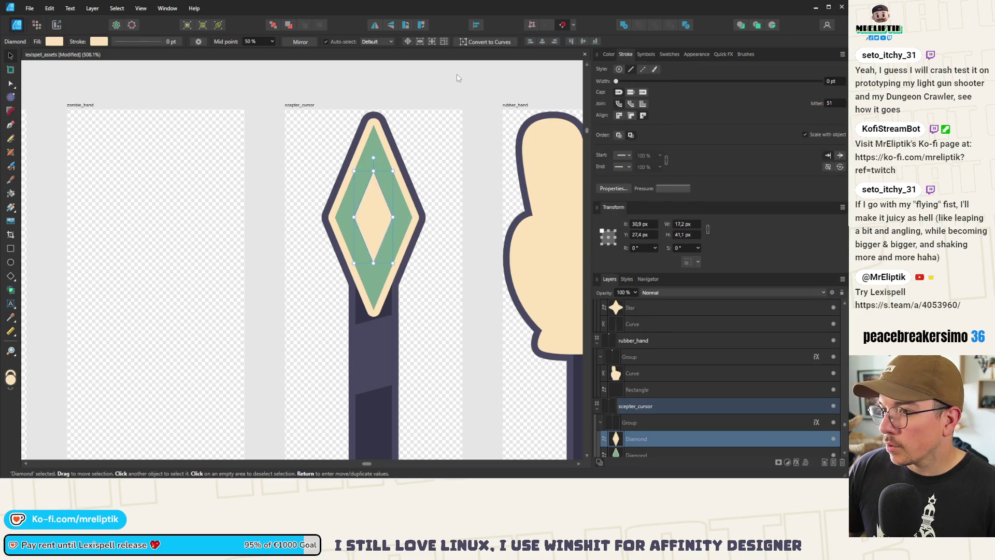
Shrink the inner cream diamond around its centre to about 13.5 × 32.2 px
left_click(435, 88)
scroll(311, 125, "down", 4)
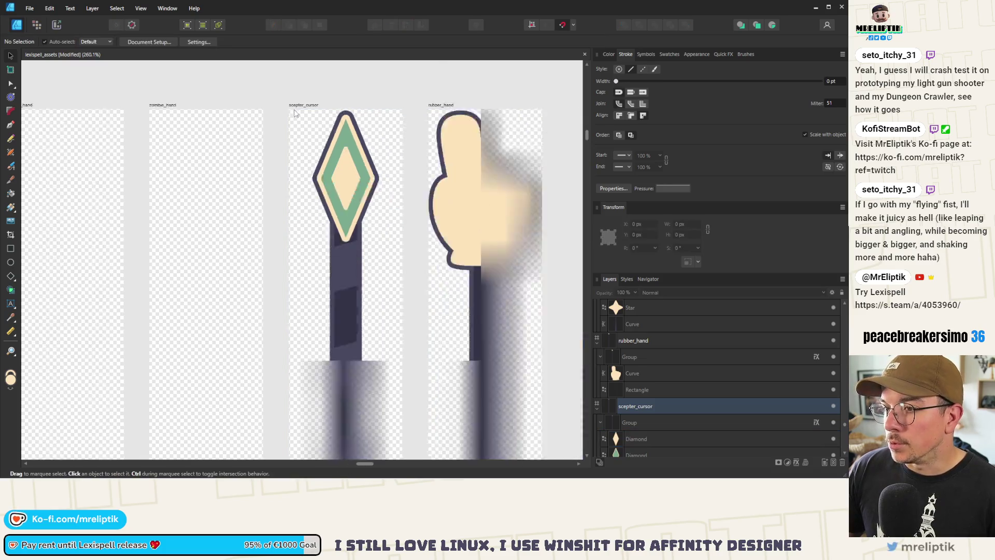
scroll(328, 151, "up", 6)
left_click(328, 151)
left_click(338, 131)
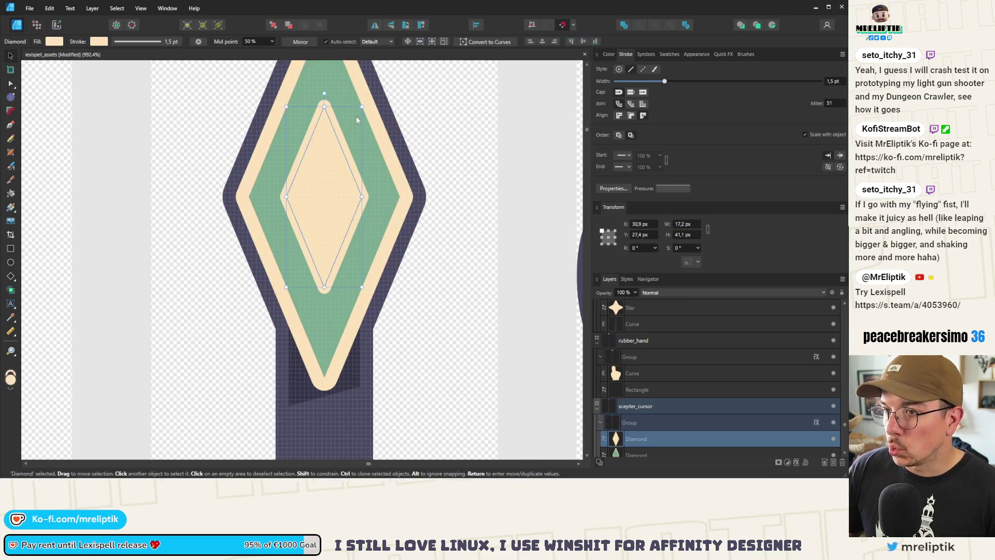
left_click_drag(362, 107, 354, 126)
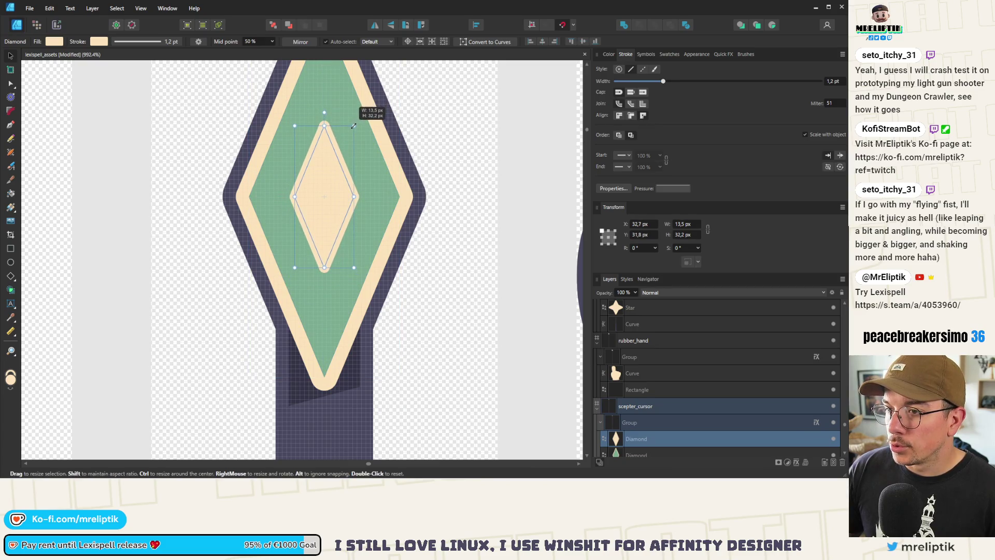
scroll(356, 126, "down", 10)
left_click(315, 108)
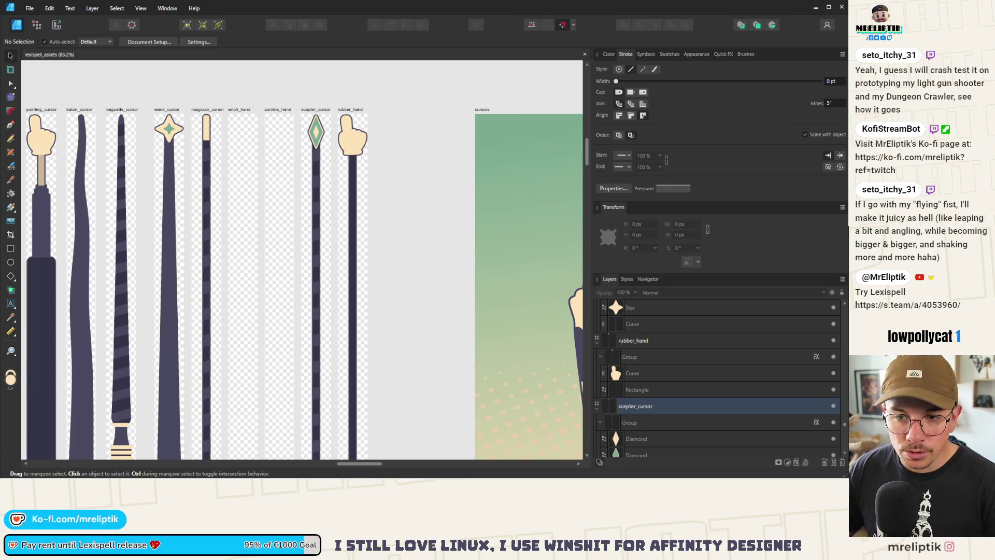
Widen the outer green diamond symmetrically
scroll(208, 205, "down", 3)
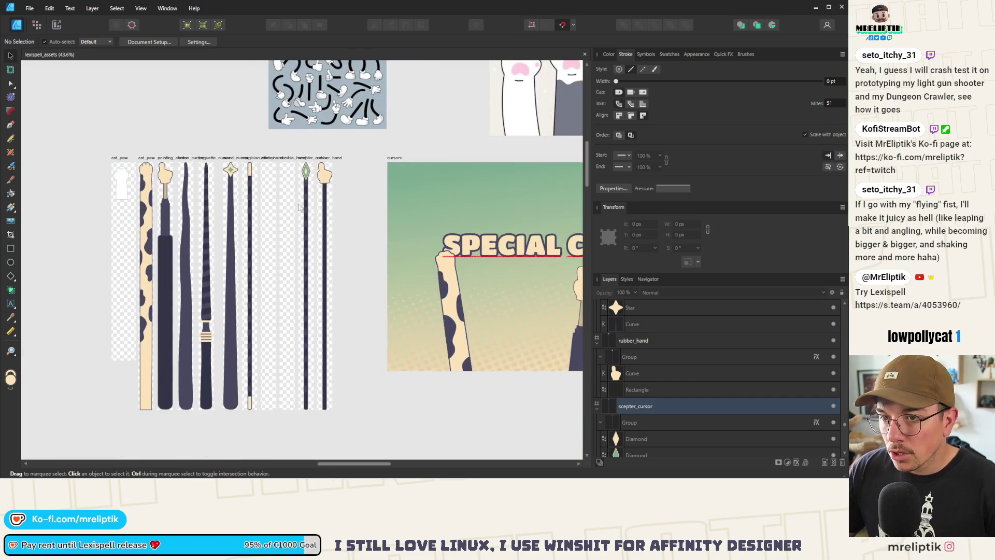
scroll(301, 169, "up", 10)
left_click(323, 166)
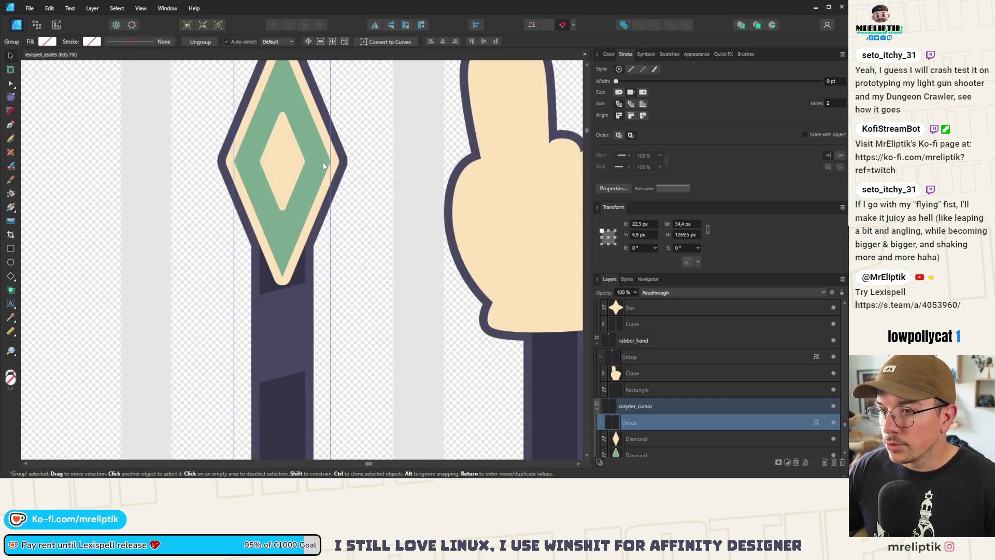
left_click_drag(330, 161, 354, 161)
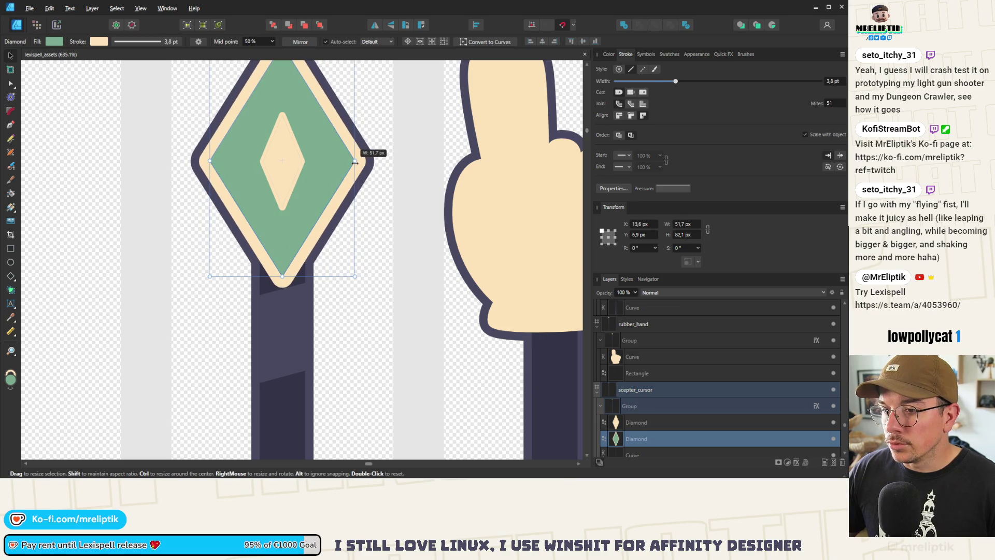
Adjust the inner cream diamond's width so it stays slim, about 12.1 × 32.6 px
scroll(337, 154, "down", 3)
scroll(311, 202, "up", 2)
left_click(303, 207)
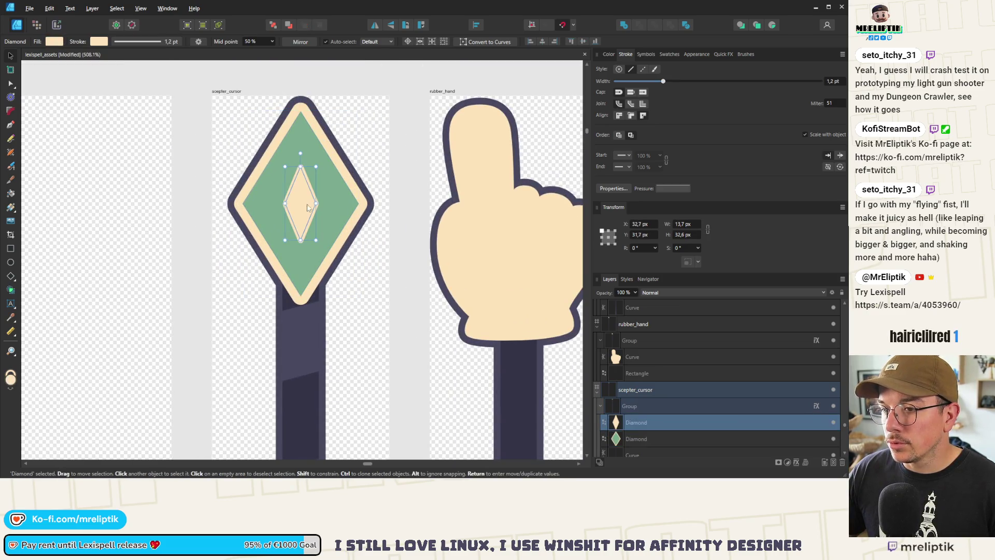
mouse_move(316, 202)
left_mouse_down()
mouse_move(352, 203)
mouse_move(174, 212)
mouse_move(321, 135)
mouse_move(26, 200)
mouse_move(290, 188)
mouse_move(285, 217)
left_mouse_up()
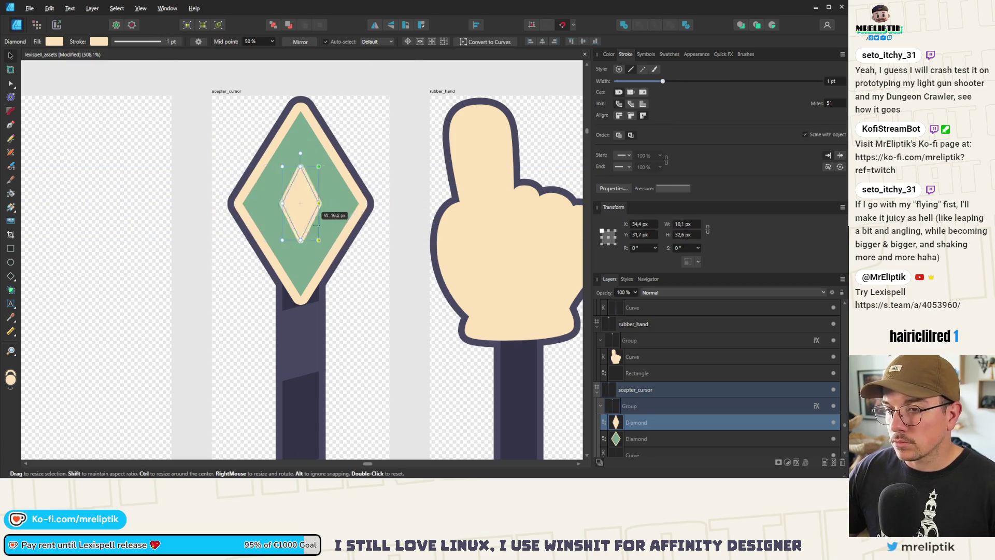
mouse_move(359, 219)
left_mouse_down()
mouse_move(307, 215)
mouse_move(319, 213)
left_mouse_up()
left_click(217, 150)
Narrow the outer green diamond slightly and stretch it taller
scroll(226, 157, "down", 3)
scroll(242, 180, "down", 3)
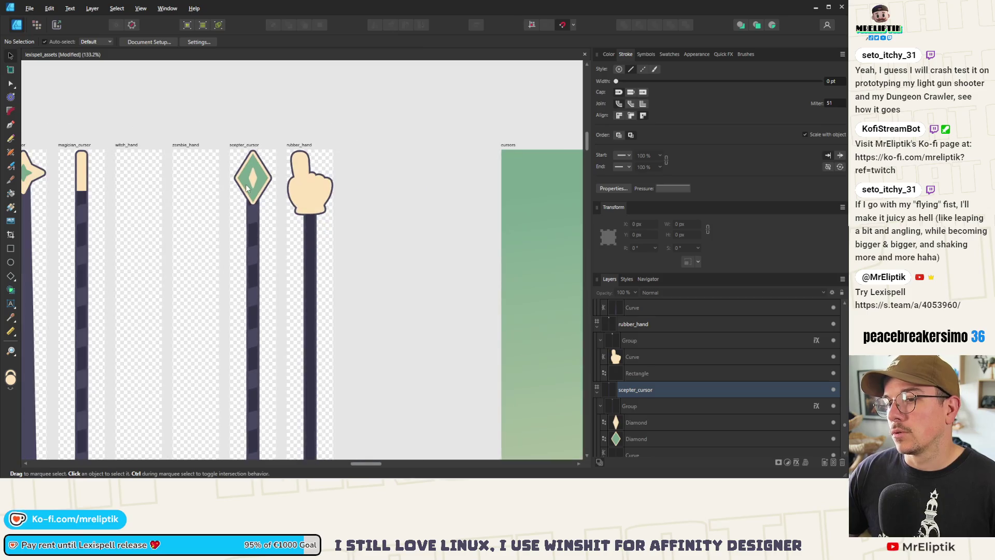
scroll(259, 177, "up", 7)
left_click(297, 192)
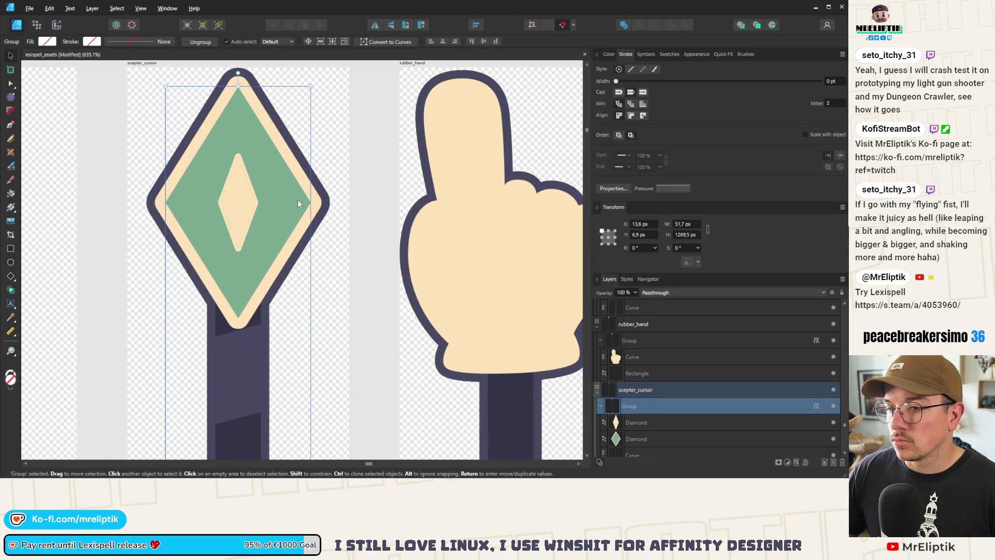
key("alt")
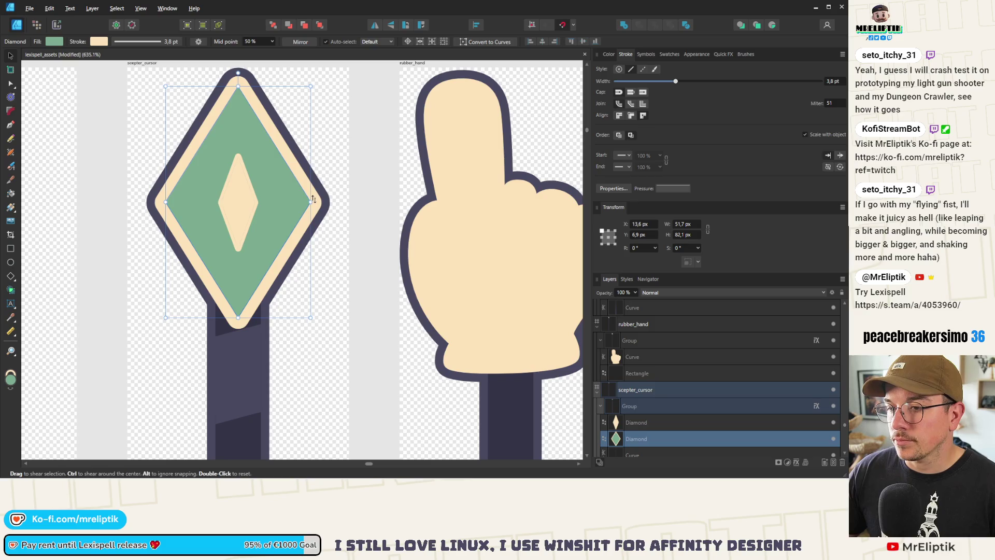
left_click_drag(313, 202, 303, 201)
left_click_drag(238, 318, 238, 344)
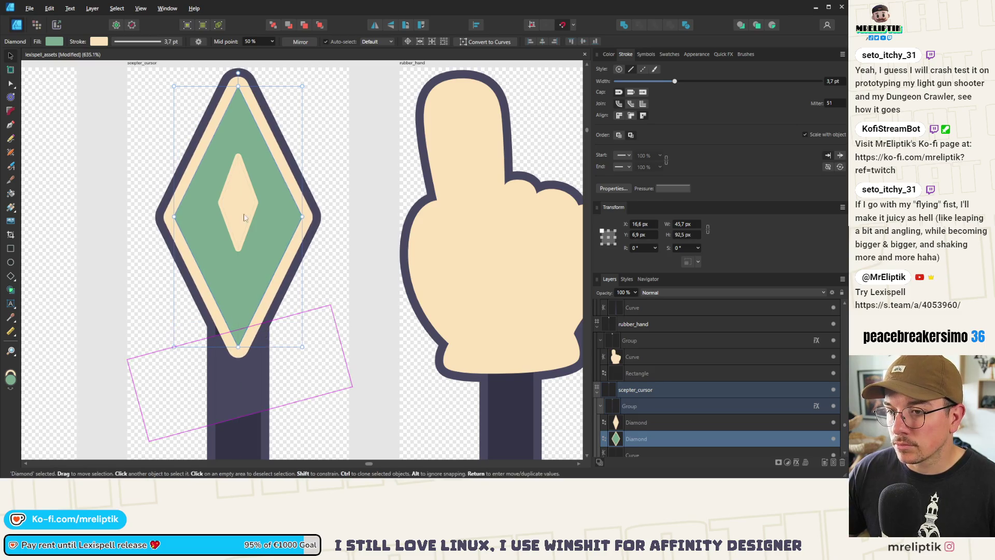
Swap the inner diamond's fill and outline colours, then restore its cream fill
left_click(231, 233)
scroll(228, 234, "down", 3)
scroll(228, 235, "down", 3)
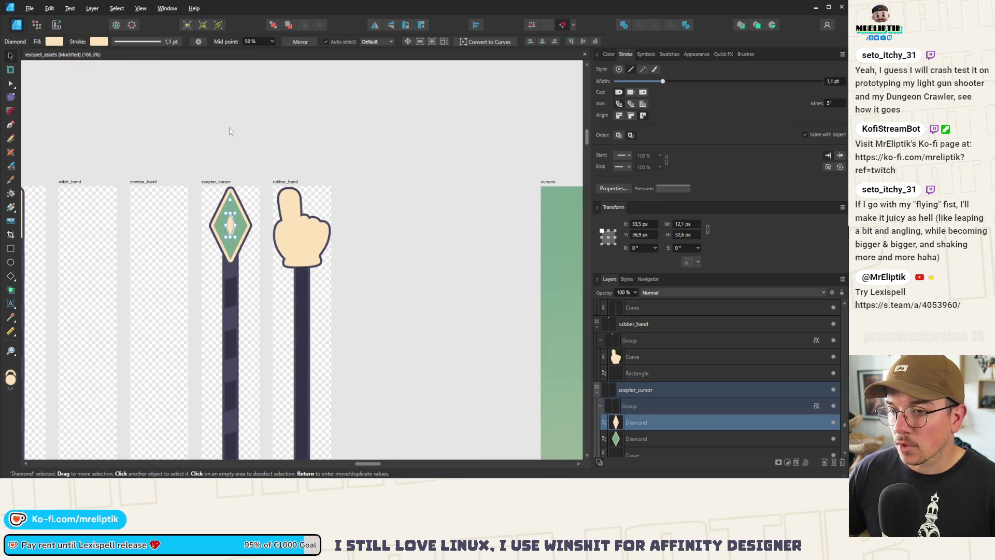
left_click(222, 231)
scroll(222, 230, "up", 3)
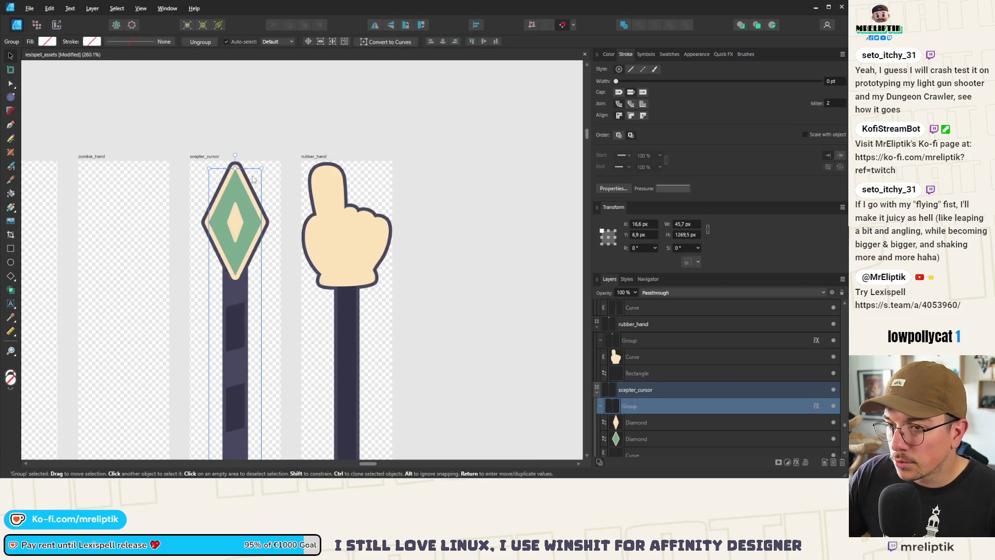
scroll(239, 190, "up", 3)
left_click(241, 189)
left_click(224, 291)
key("ctrl+shift+v")
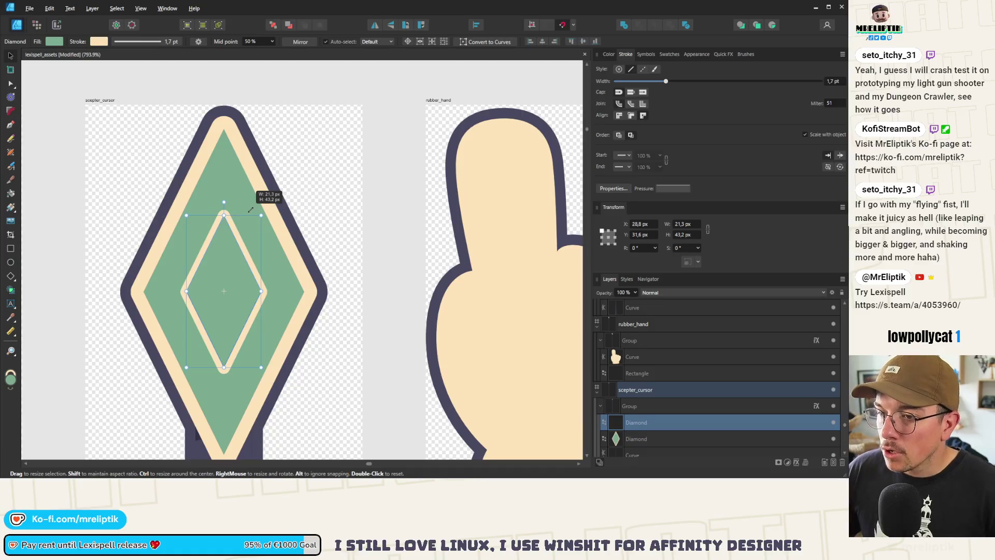
left_click(608, 55)
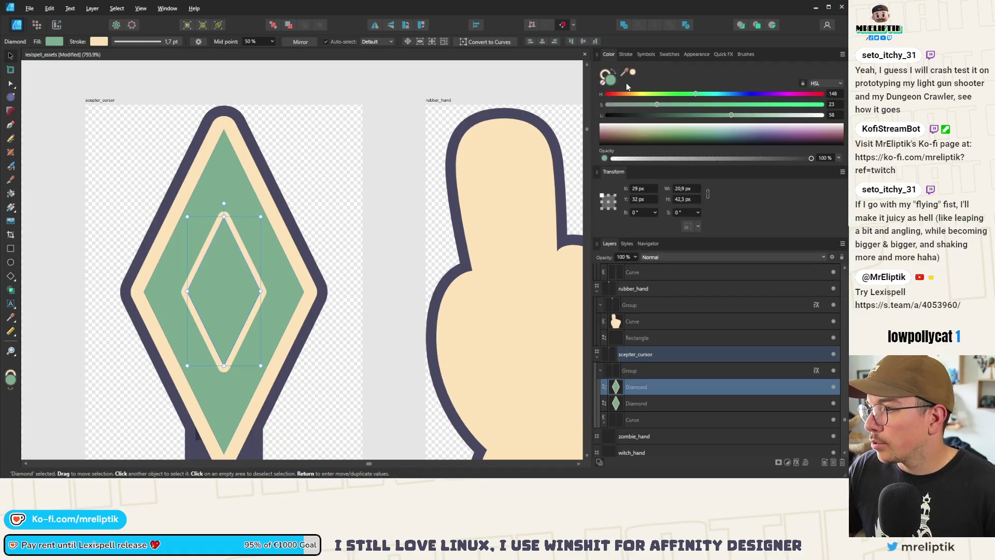
left_click(631, 77)
scroll(238, 204, "down", 5)
key("ctrl+d")
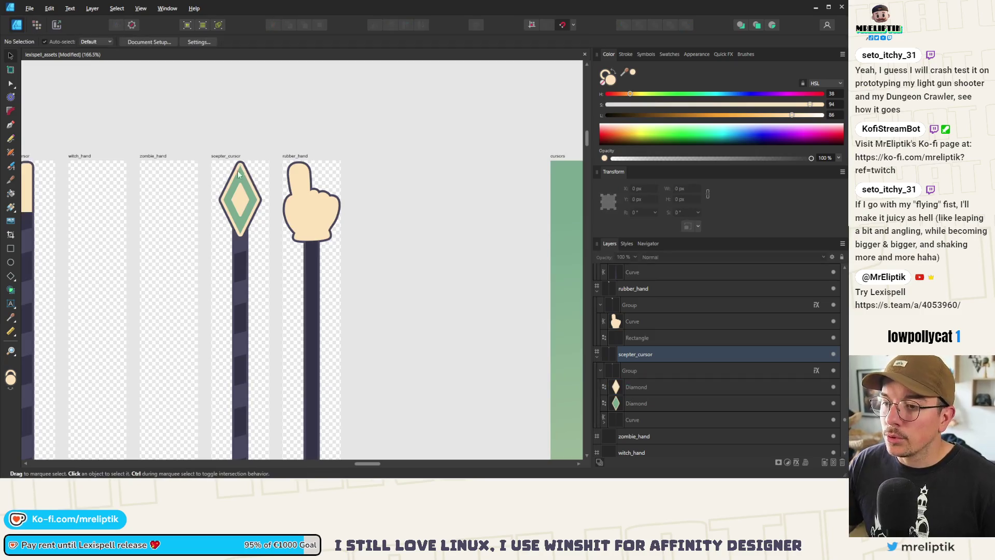
scroll(238, 204, "up", 3)
scroll(237, 204, "up", 3)
Thin the green diamond's outline from 3.7 pt to 2 pt
left_click(215, 224)
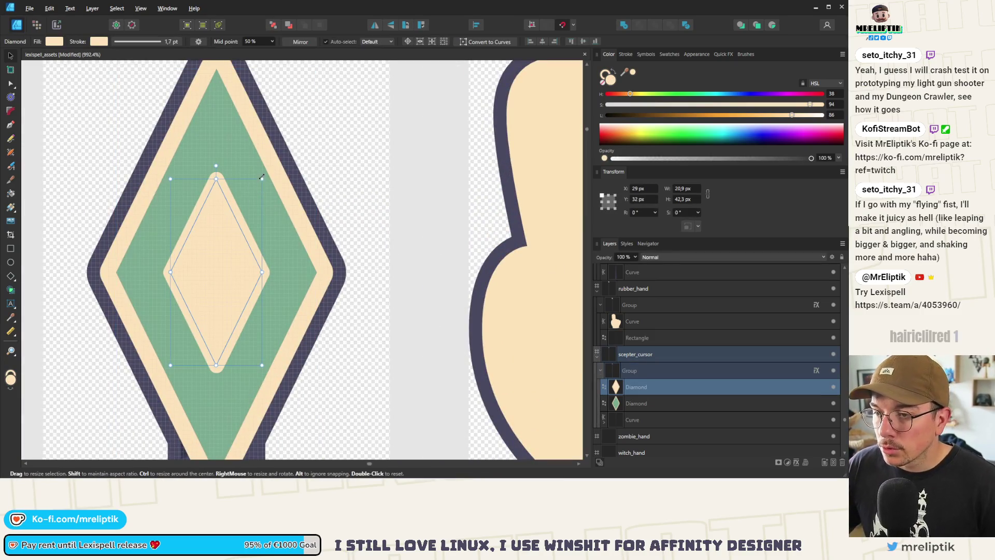
left_click(255, 184)
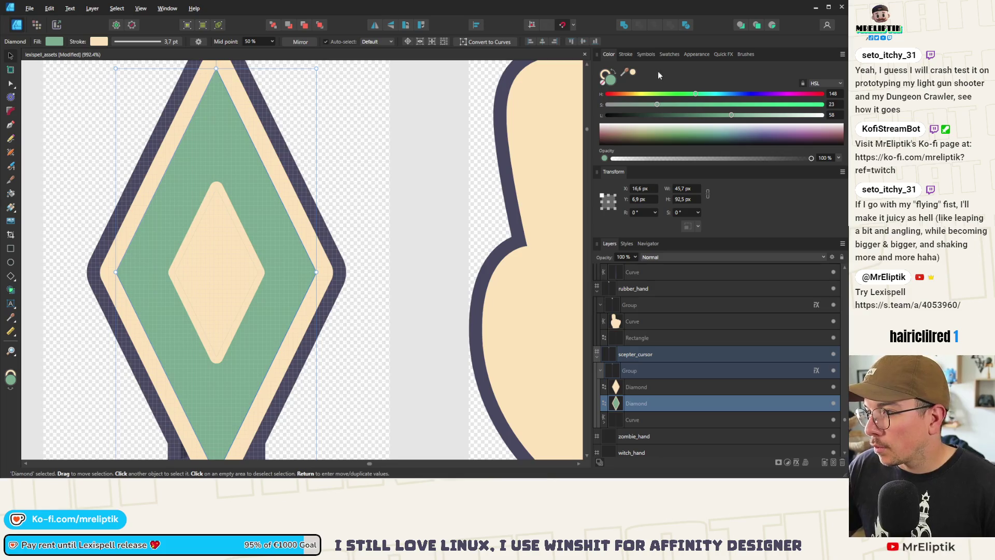
left_click(626, 55)
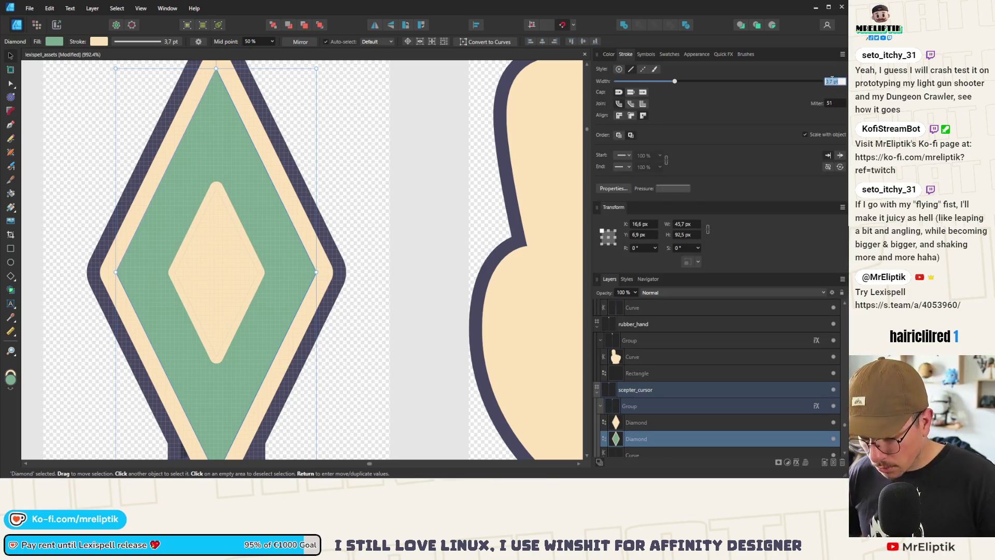
key("Return")
scroll(229, 90, "down", 4)
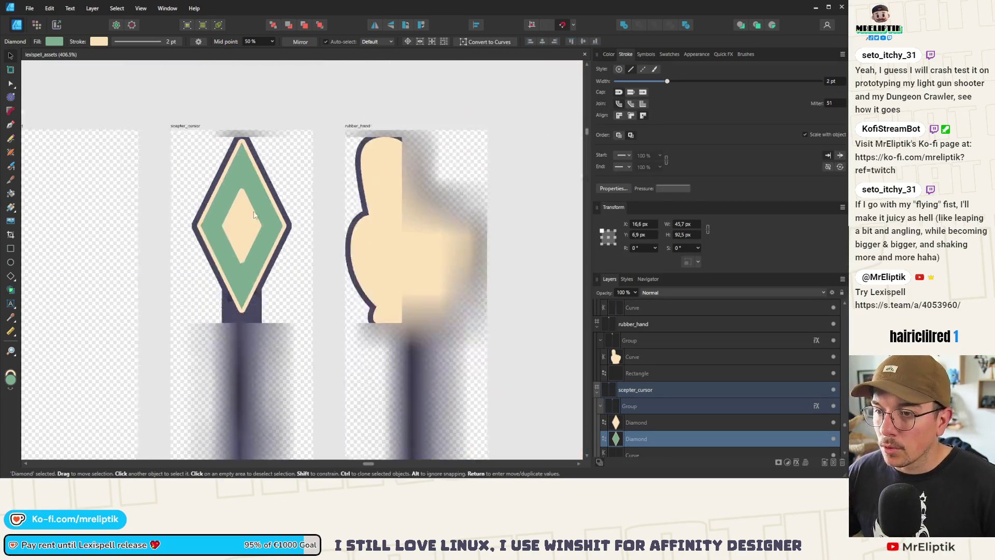
left_click(227, 91)
scroll(227, 91, "down", 2)
scroll(229, 122, "up", 4)
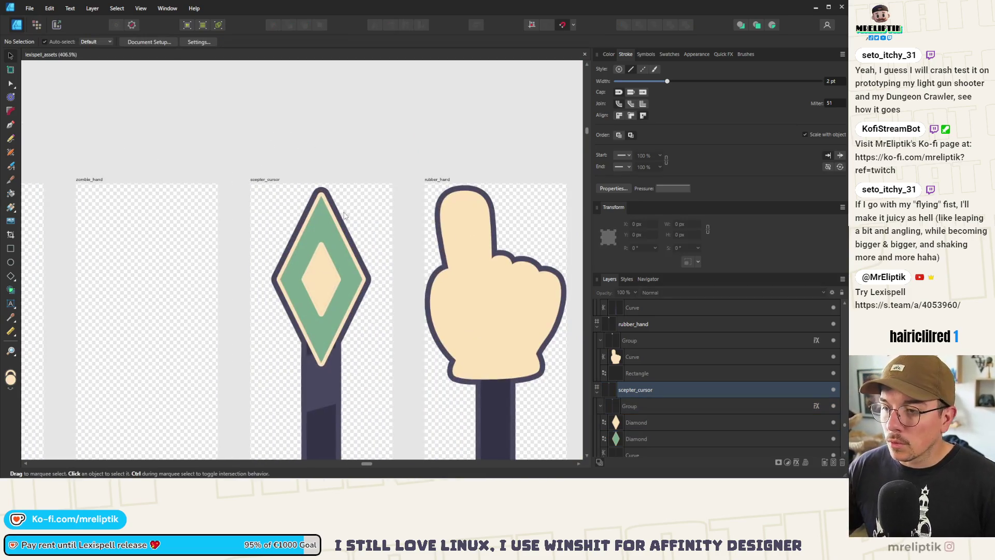
scroll(321, 221, "up", 3)
left_click(309, 214)
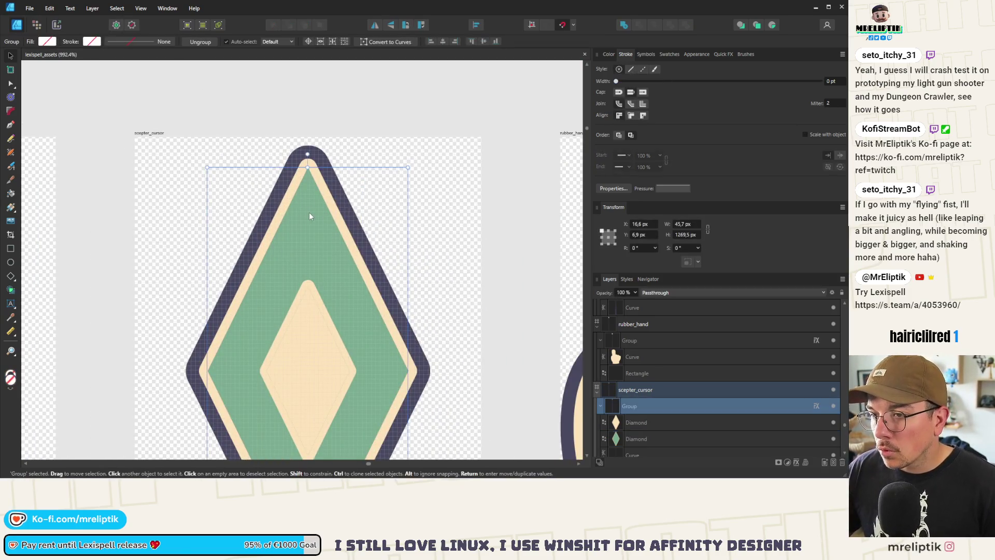
left_click_drag(311, 217, 313, 207)
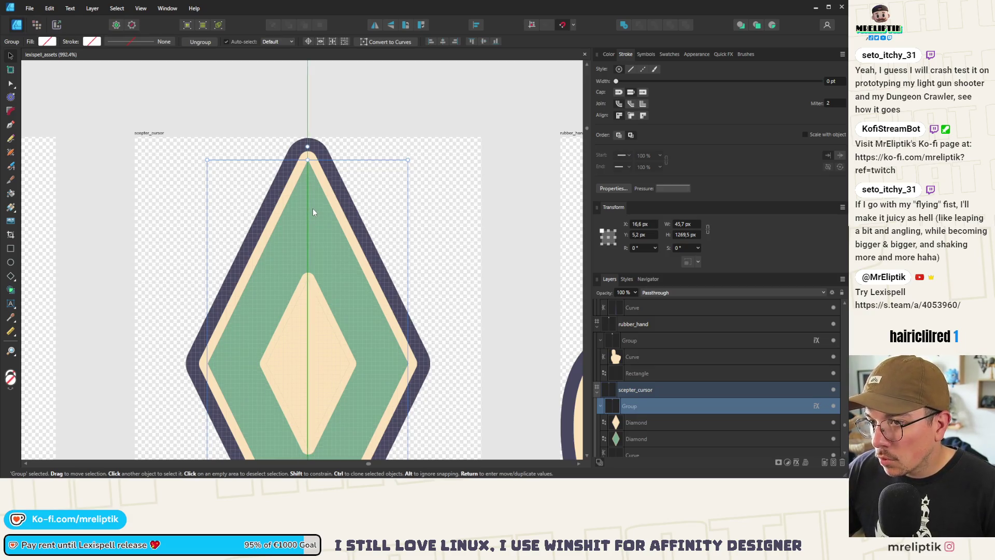
key("ctrl+z")
double_click(312, 225)
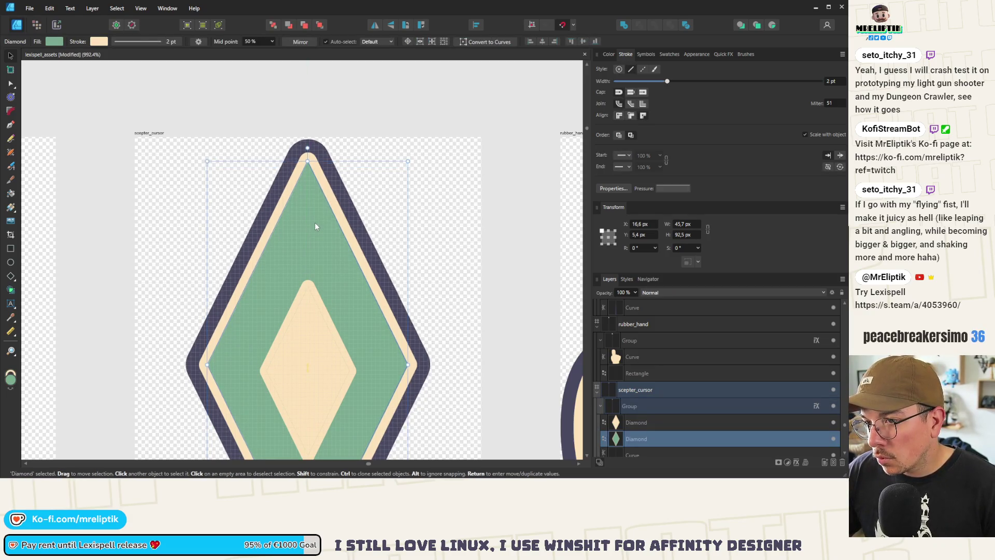
scroll(275, 145, "down", 2)
scroll(275, 145, "down", 2)
left_click(285, 122)
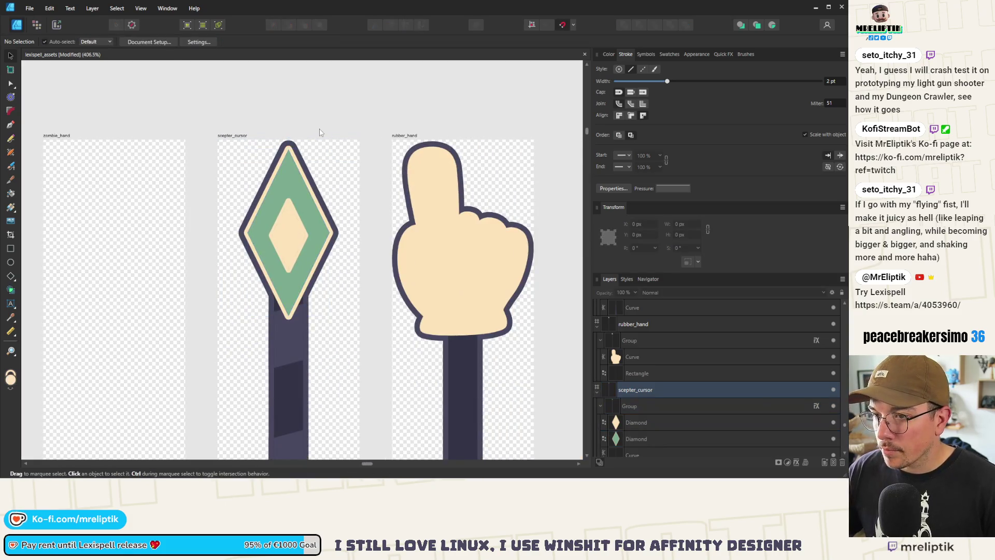
scroll(317, 132, "down", 2)
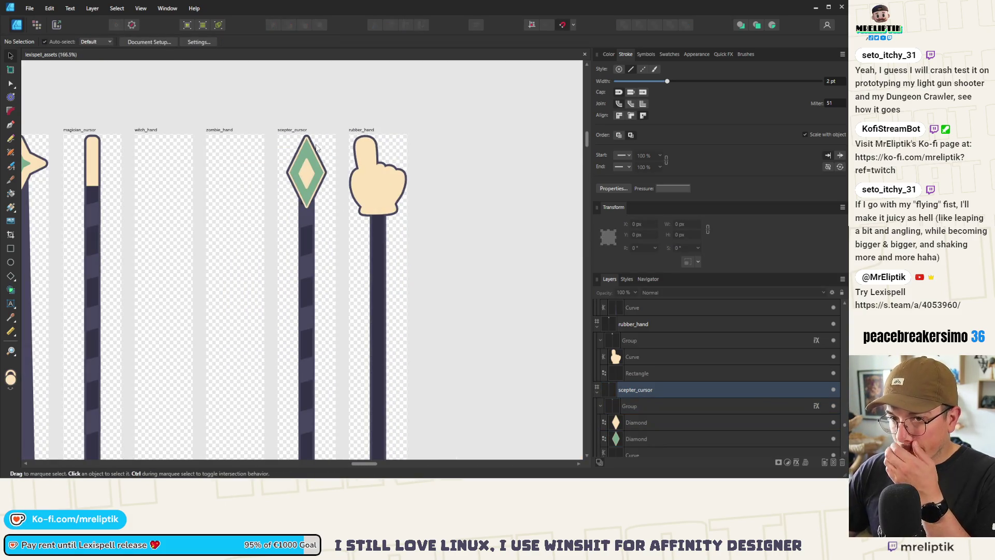
scroll(267, 195, "down", 4)
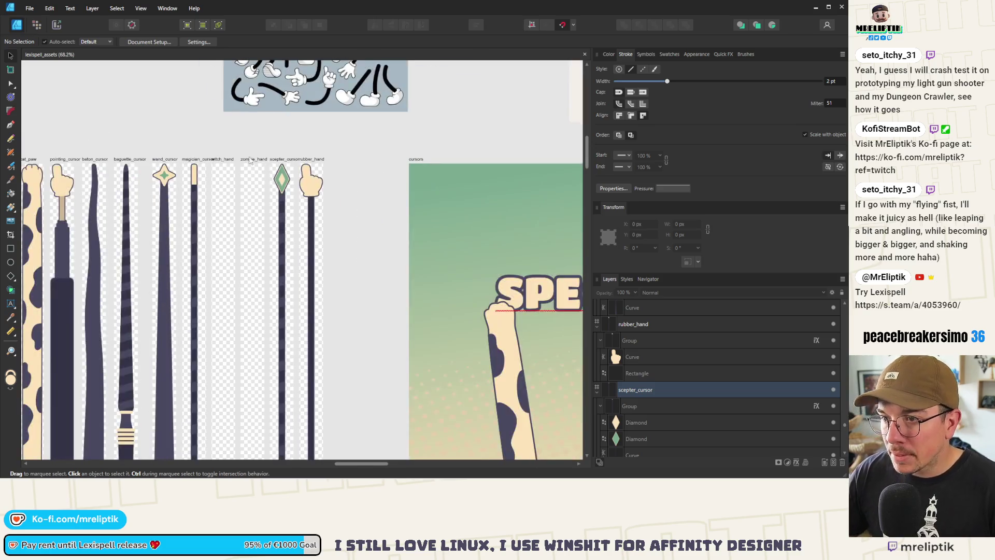
scroll(340, 196, "down", 3)
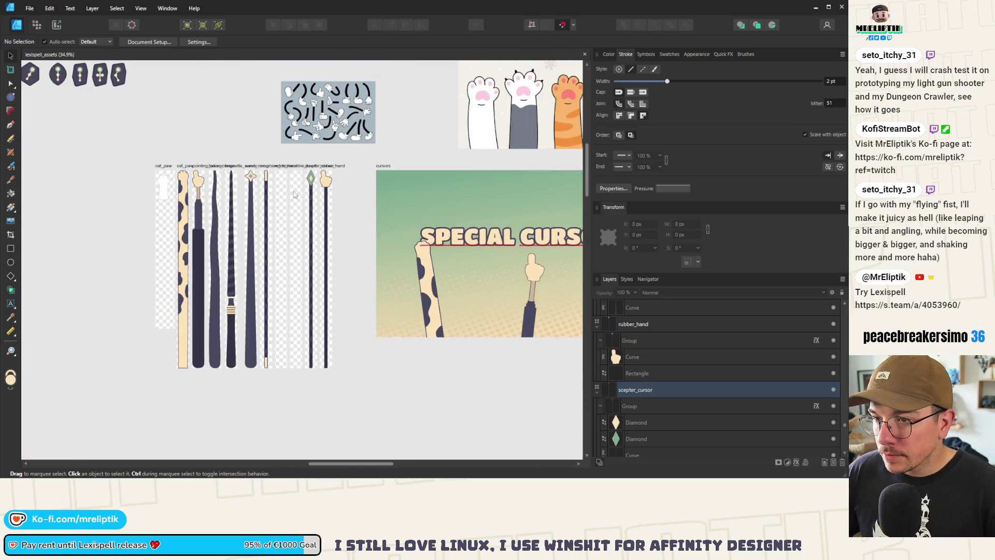
scroll(294, 194, "up", 3)
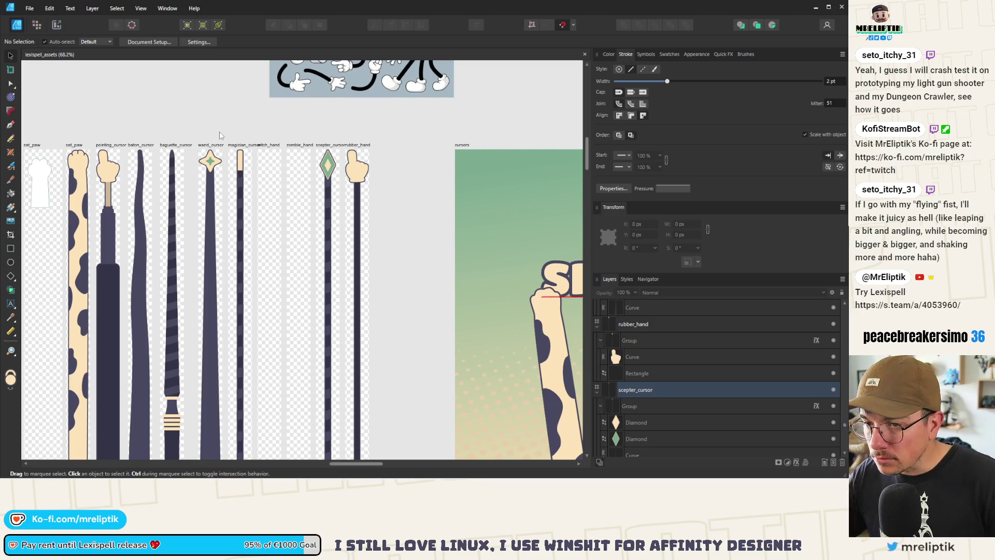
scroll(176, 155, "up", 8)
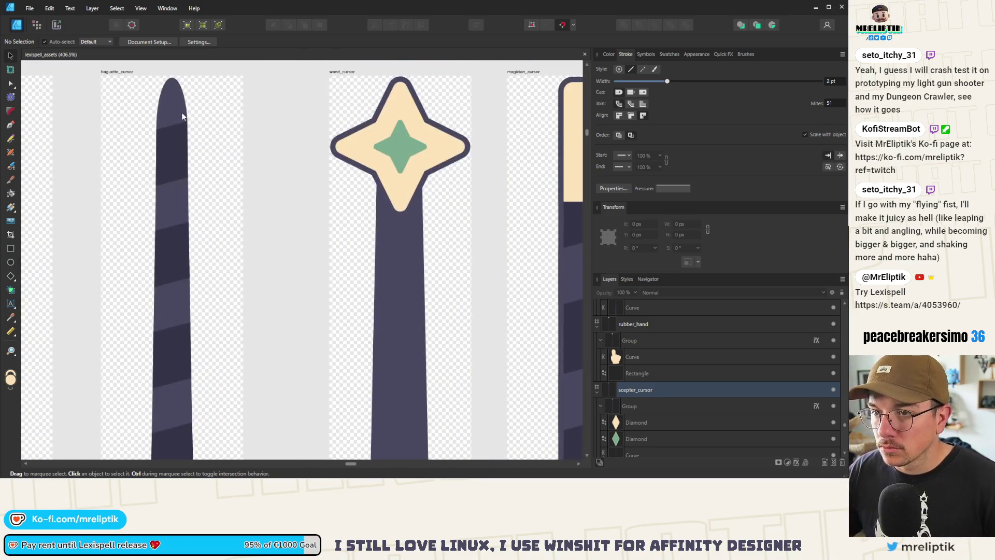
Add a node near the upper right edge of the baguette handle's outline
key("a")
left_click(179, 110)
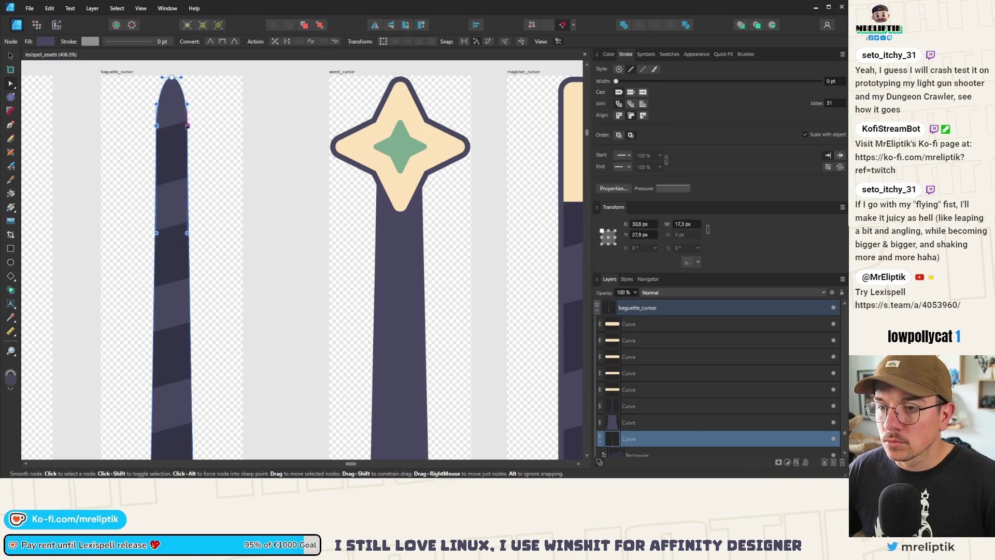
left_click(188, 141)
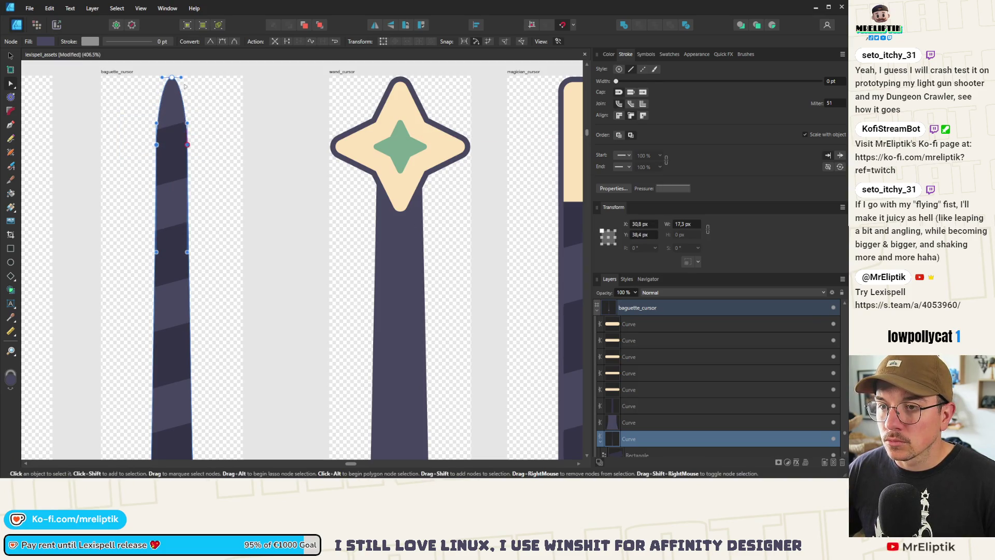
left_click(213, 110)
scroll(203, 109, "down", 3)
scroll(213, 109, "down", 3)
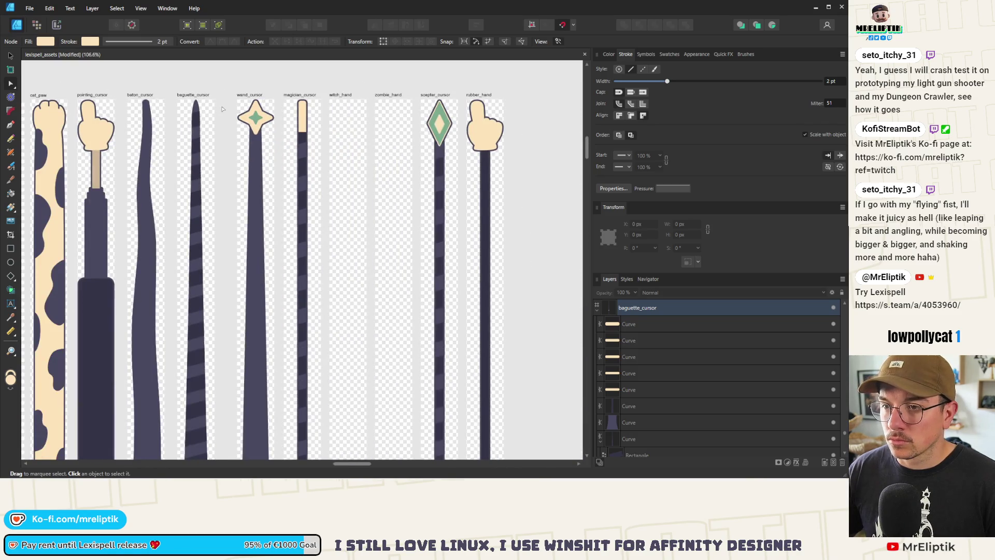
scroll(203, 108, "down", 3)
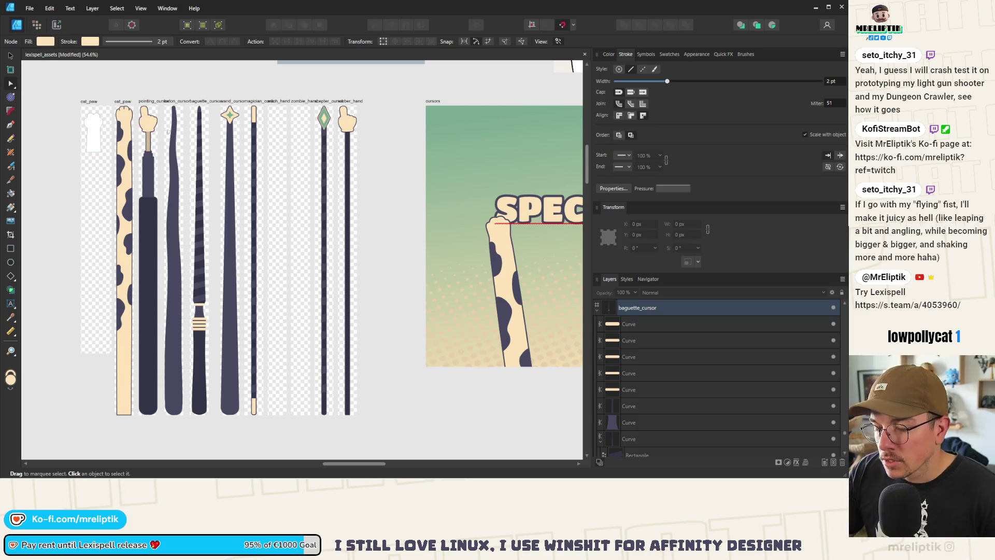
left_click(231, 102)
Delete the wand_cursor artboard together with its contents
scroll(231, 114, "up", 4)
key("Delete")
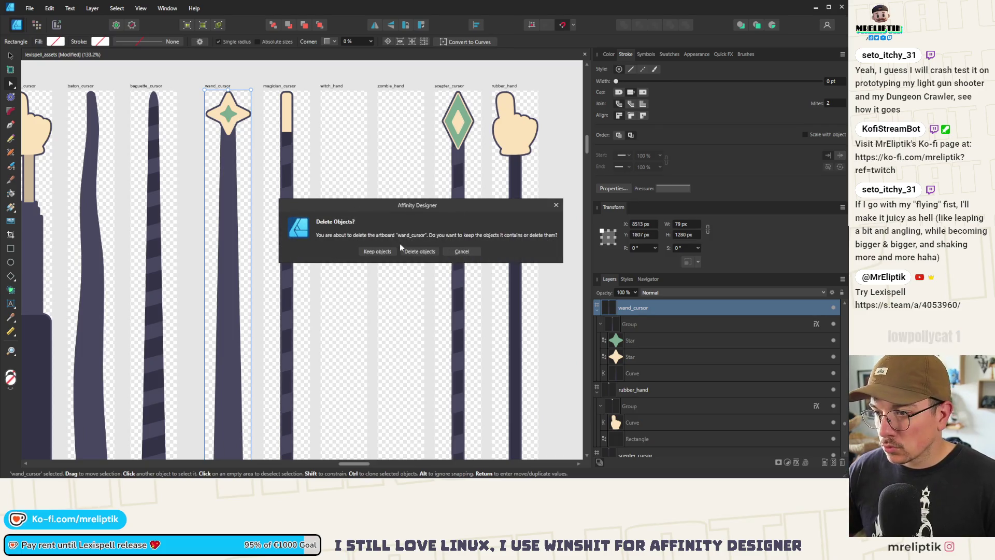
left_click(420, 252)
Slide the five following artboards left to close the gap, setting their X to 8490 px
scroll(219, 157, "down", 4)
left_click_drag(225, 106, 363, 449)
scroll(260, 154, "up", 4)
left_click_drag(259, 154, 187, 150)
mouse_move(596, 204)
left_mouse_down()
mouse_move(643, 451)
mouse_move(655, 461)
left_mouse_up()
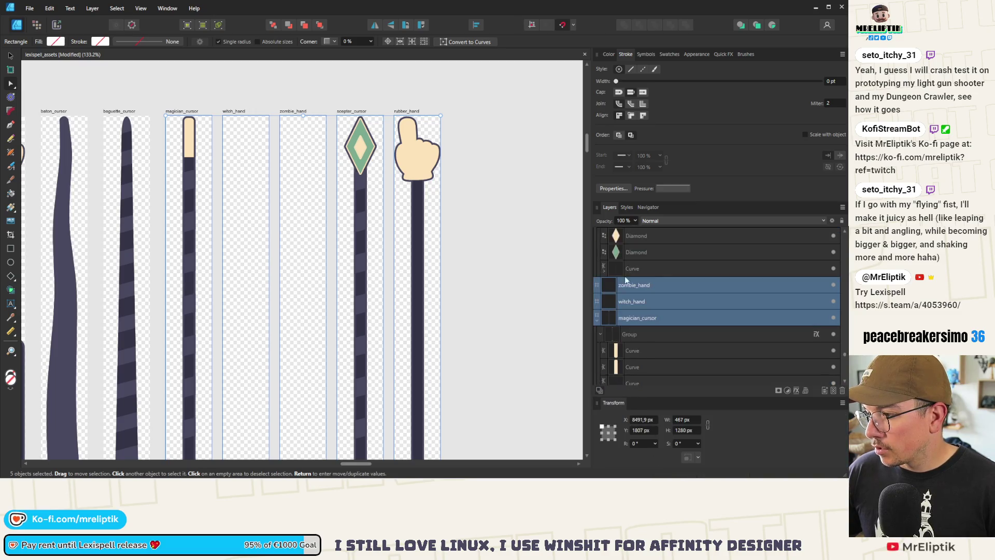
scroll(637, 353, "up", 3)
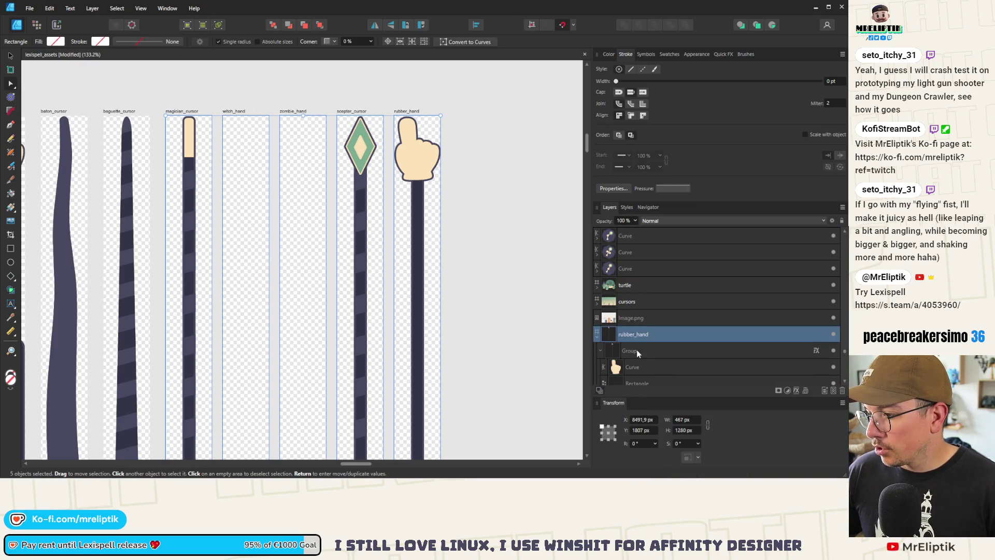
left_click(641, 419)
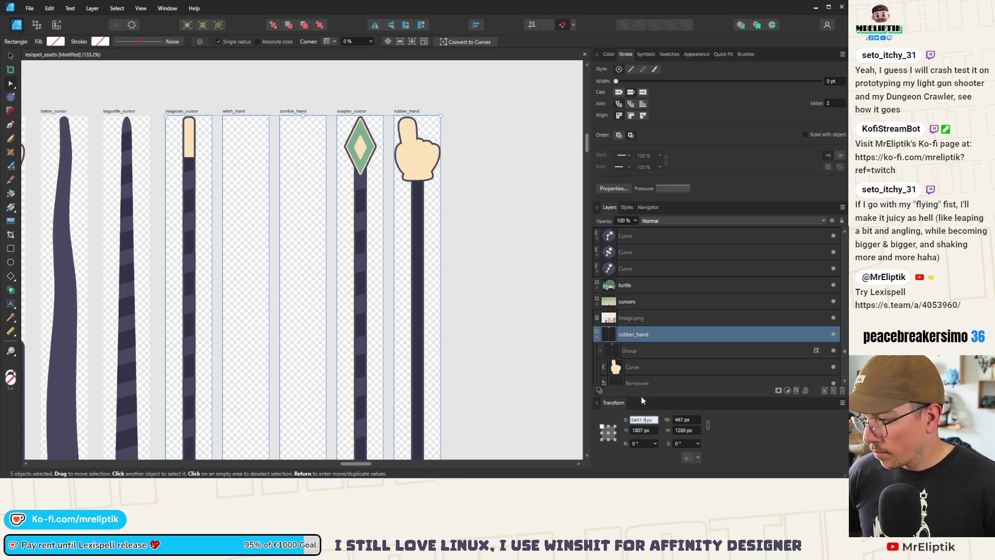
type("8490")
key("Return")
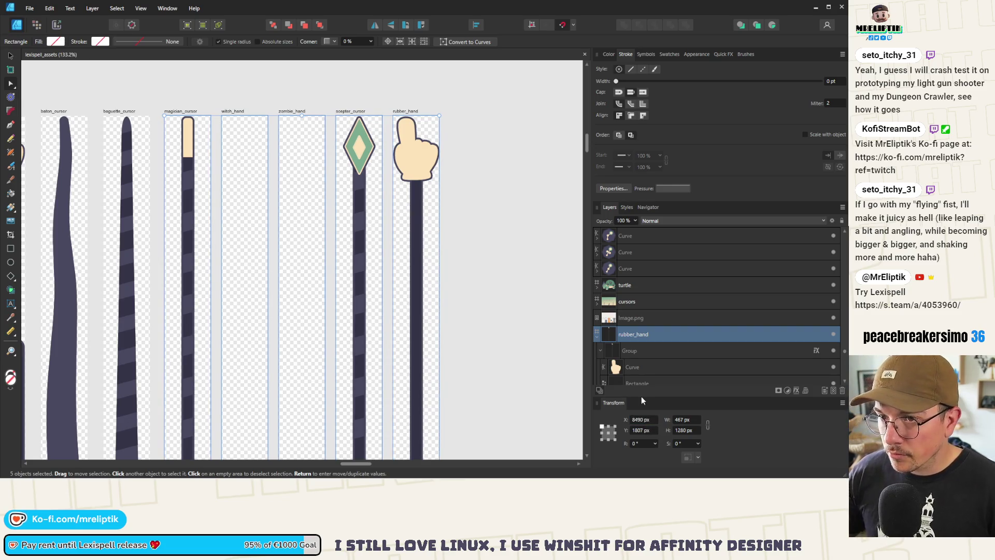
left_click(254, 108)
scroll(254, 107, "down", 2)
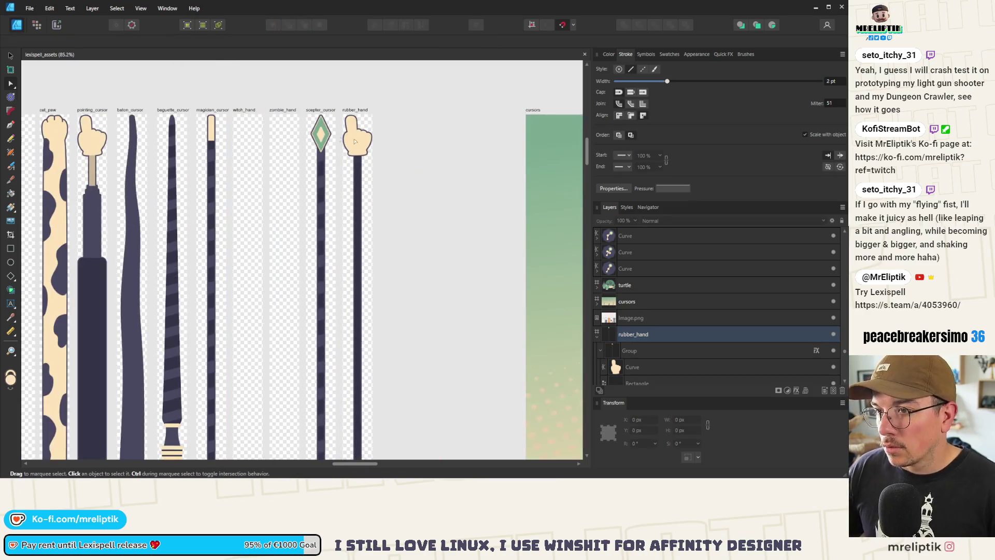
scroll(351, 136, "up", 2)
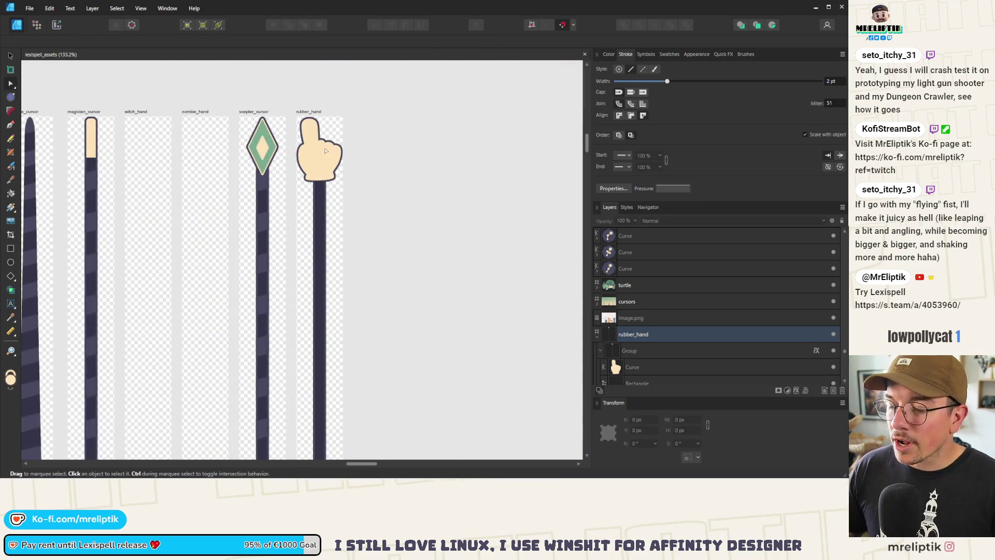
left_click(9, 56)
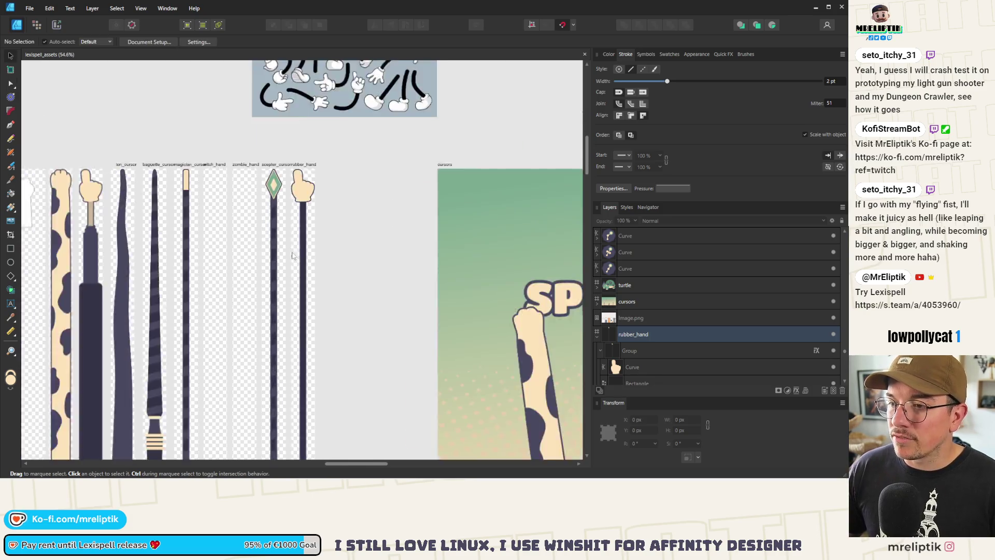
key("ctrl+minus")
scroll(374, 199, "up", 3)
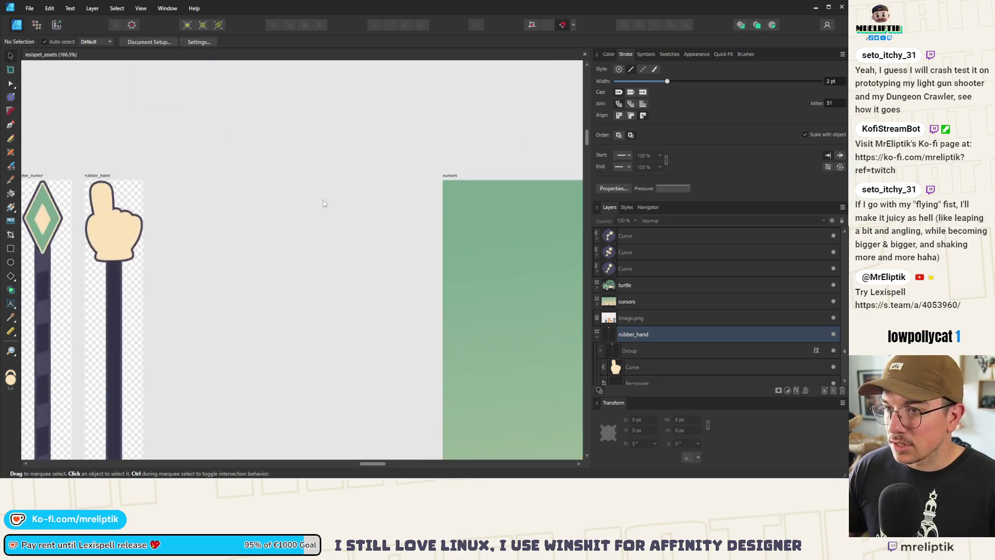
scroll(332, 207, "down", 2)
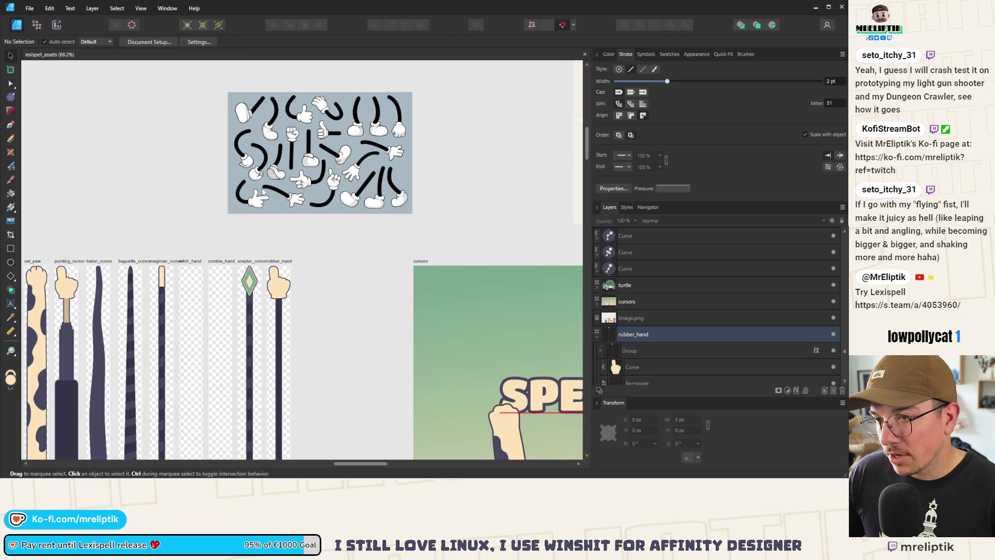
scroll(292, 298, "up", 3)
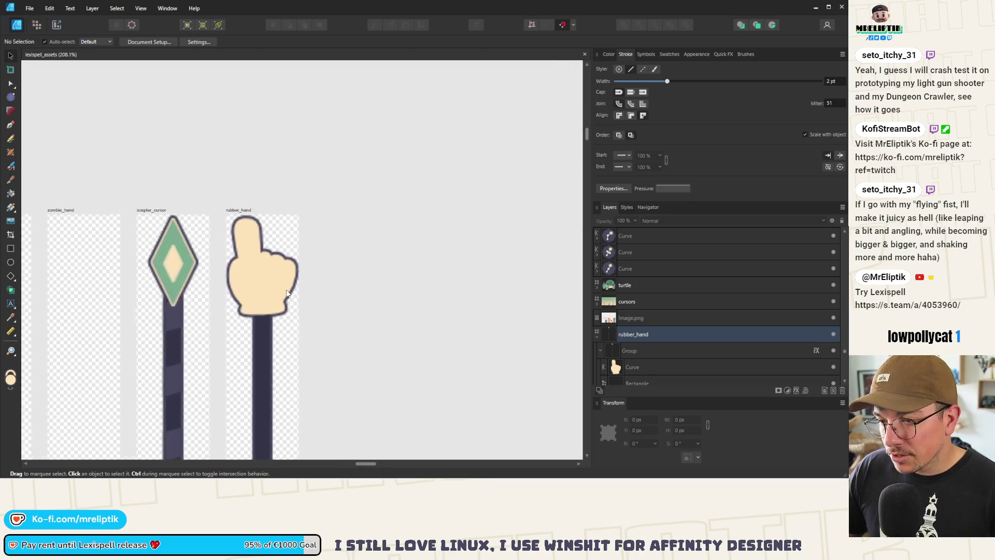
Move the Image.png hands reference down-left to X 8666, Y 1329.9 px, just above rubber_hand
left_click(275, 285)
scroll(275, 285, "down", 2)
left_click(322, 145)
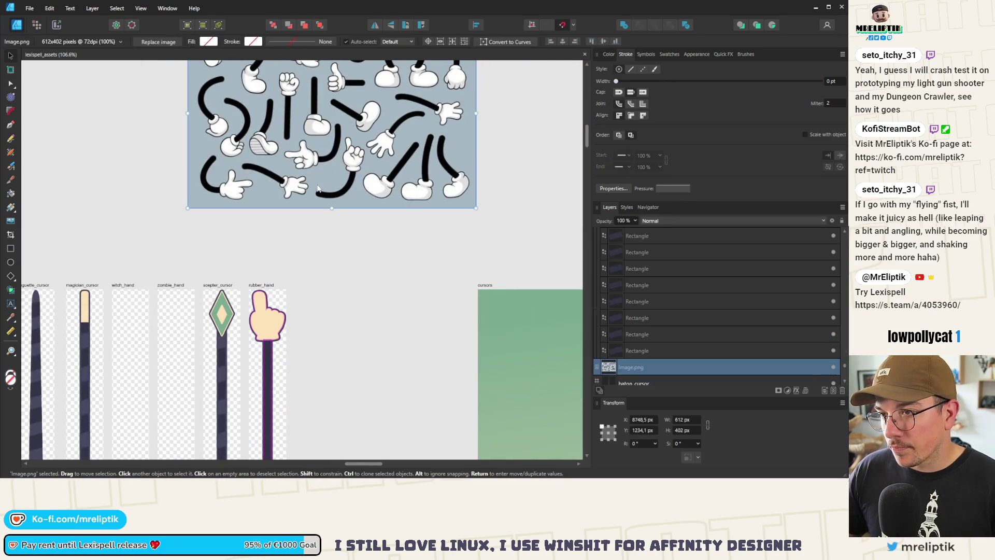
left_click_drag(356, 178, 317, 222)
scroll(262, 289, "up", 5)
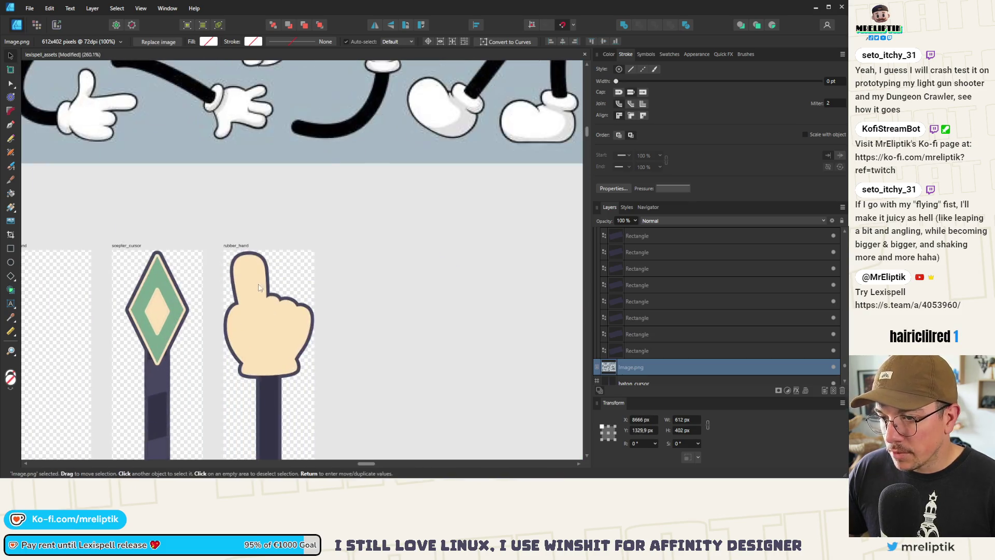
double_click(261, 289)
scroll(265, 316, "up", 2)
scroll(270, 339, "down", 3)
left_click(372, 157)
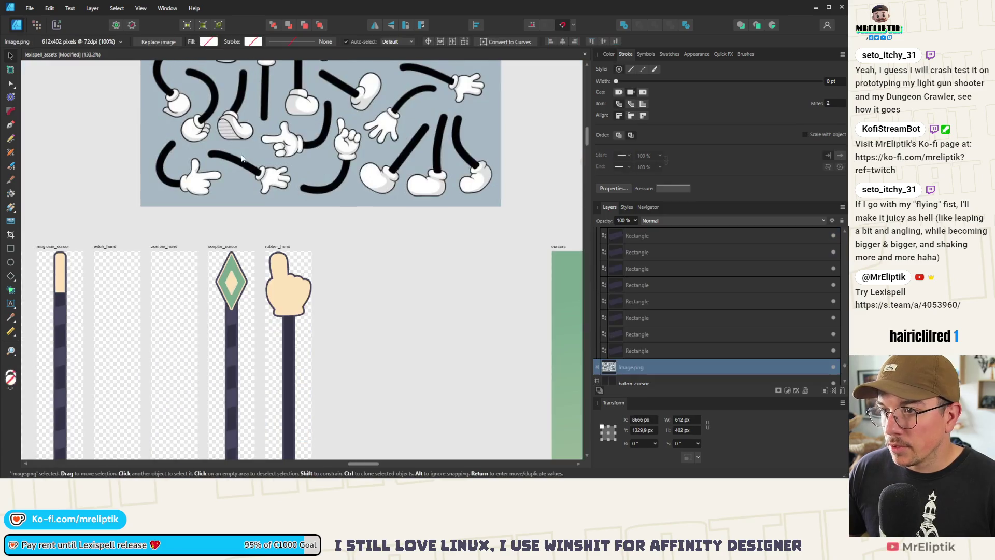
scroll(371, 156, "up", 1)
scroll(371, 157, "down", 1)
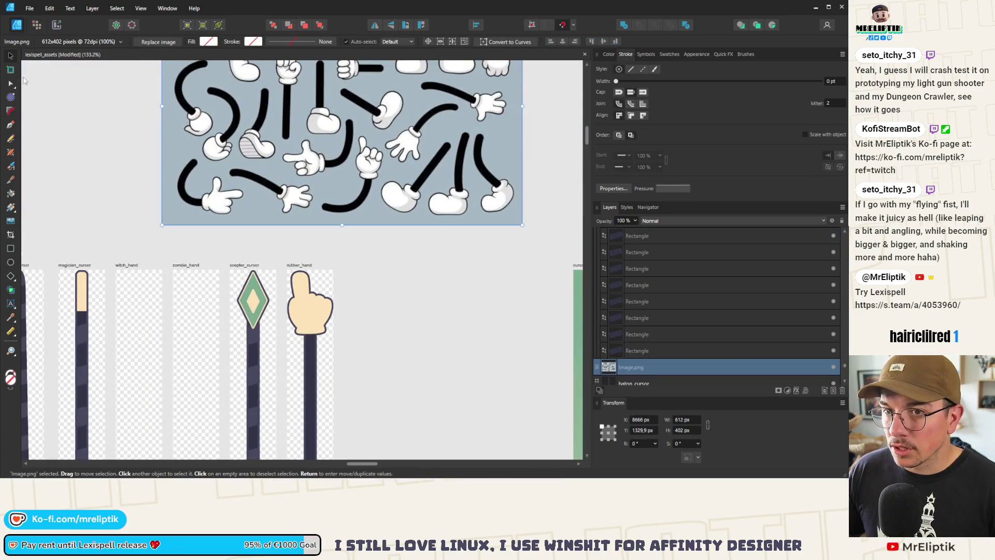
Crop Image.png to a single 119 × 167 px pointing glove placed beside rubber_hand
left_click(10, 235)
mouse_move(172, 106)
left_mouse_down()
mouse_move(337, 113)
mouse_move(325, 114)
left_mouse_up()
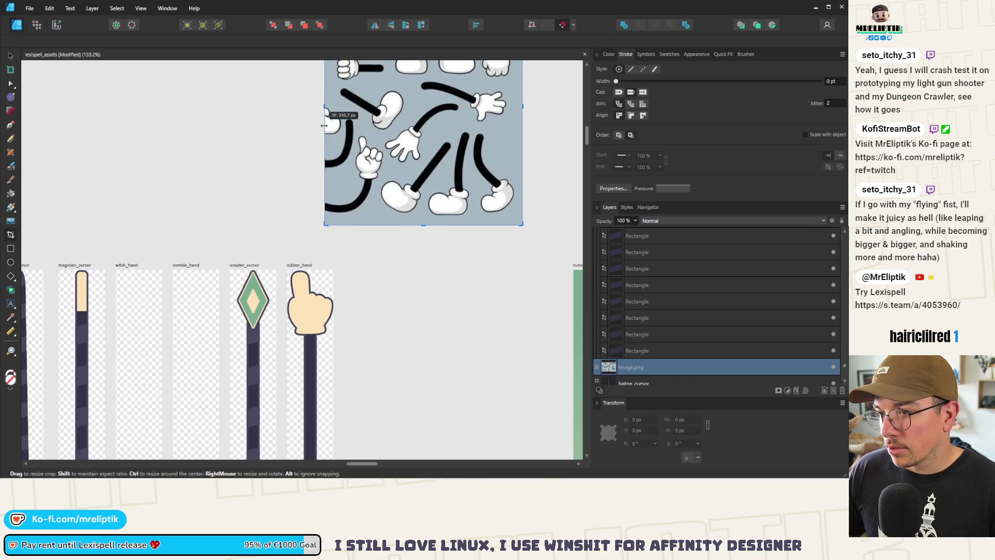
mouse_move(521, 106)
left_mouse_down()
mouse_move(396, 105)
mouse_move(354, 168)
mouse_move(371, 249)
left_mouse_up()
scroll(354, 111, "down", 3)
left_click(10, 56)
scroll(356, 233, "up", 5)
scroll(356, 233, "up", 3)
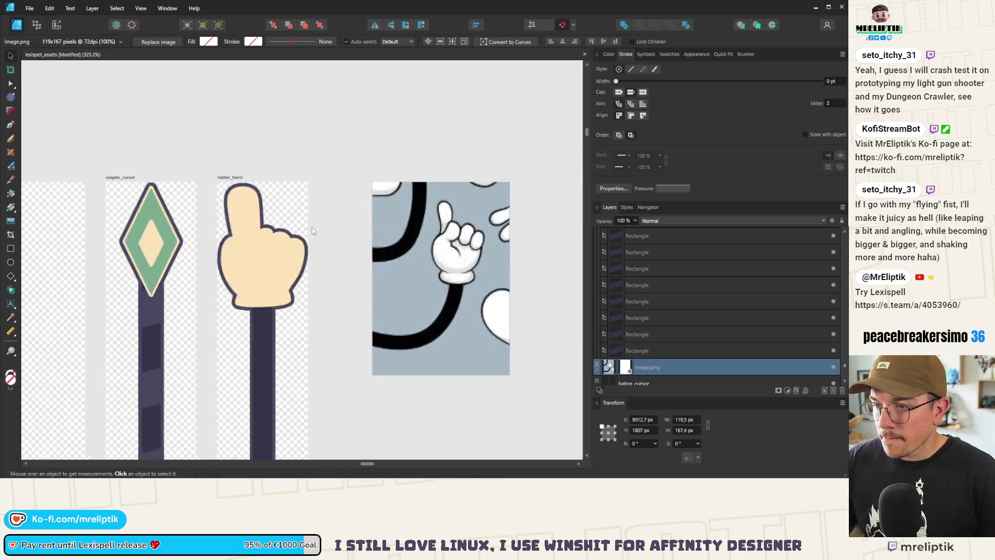
Edit the rubber hand outline's nodes, nudging its lower-right and right-edge points
double_click(251, 283)
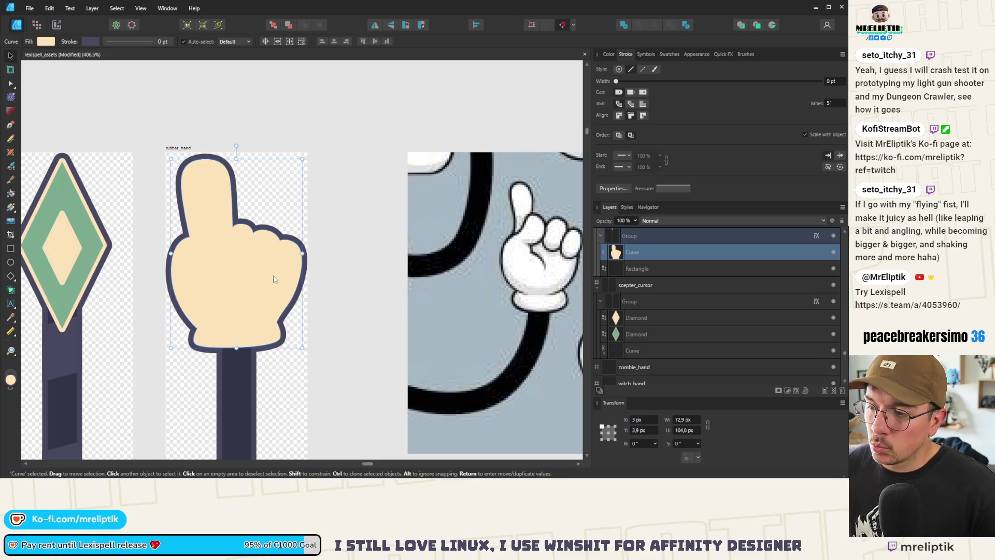
double_click(260, 277)
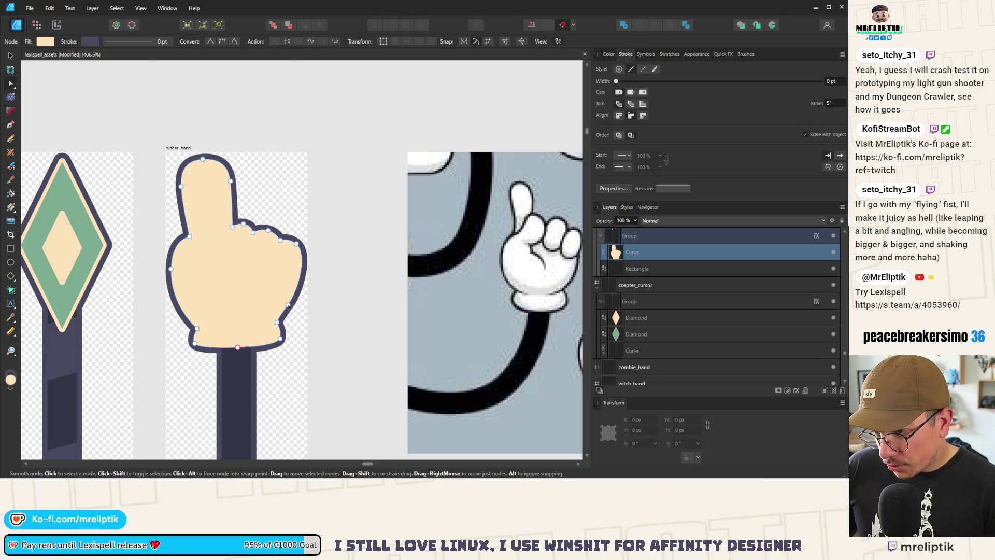
left_click_drag(291, 305, 294, 302)
left_click_drag(314, 234, 298, 312)
left_click_drag(295, 245, 295, 242)
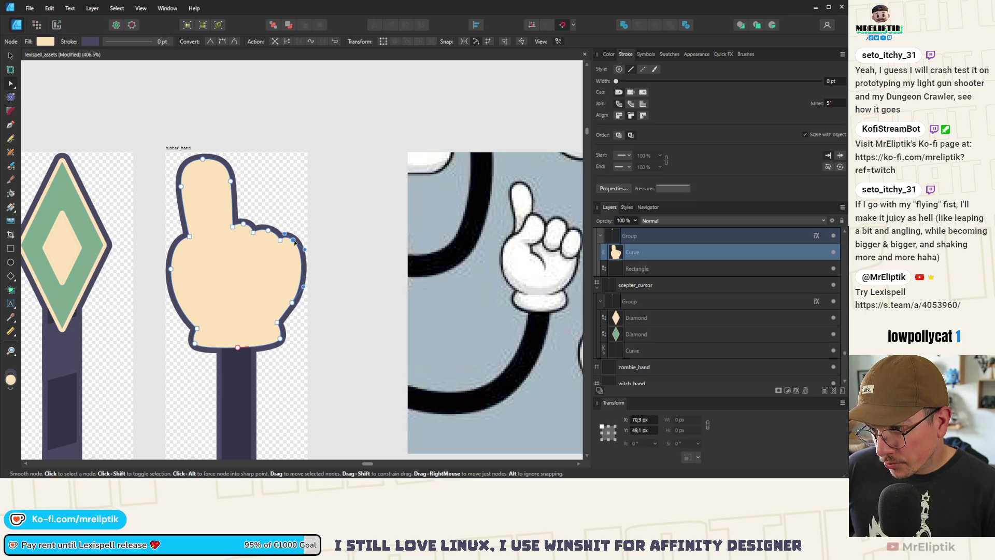
key("Escape")
Thin the index finger's right side, reshape the fingertip, and round the first-knuckle curve
left_click(232, 232)
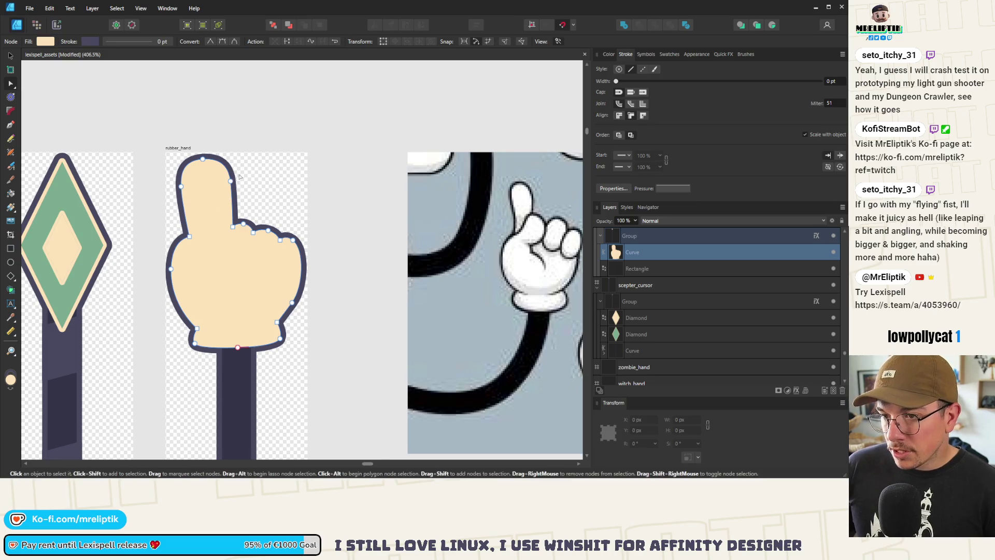
mouse_move(240, 172)
left_mouse_down()
mouse_move(219, 244)
mouse_move(225, 227)
mouse_move(218, 228)
left_mouse_up()
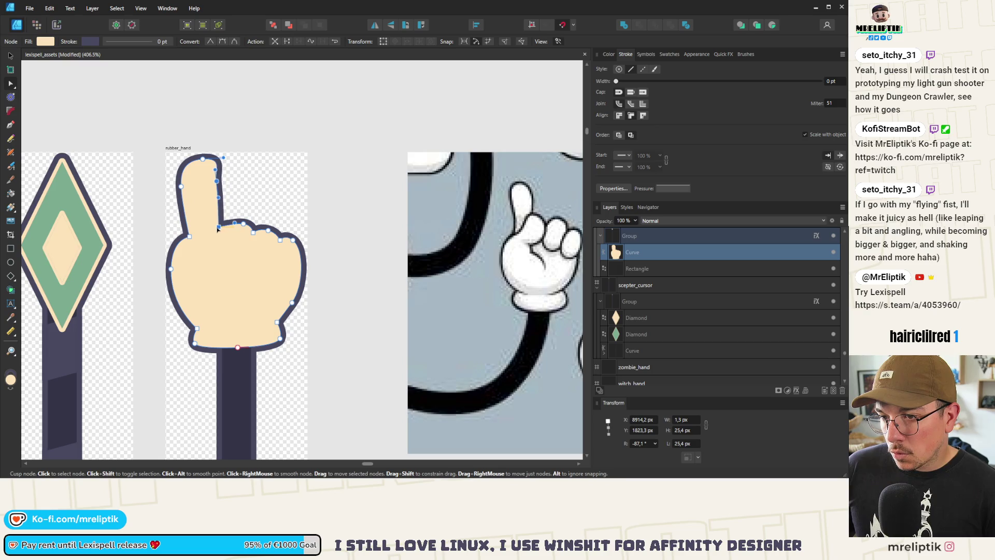
left_click(194, 159)
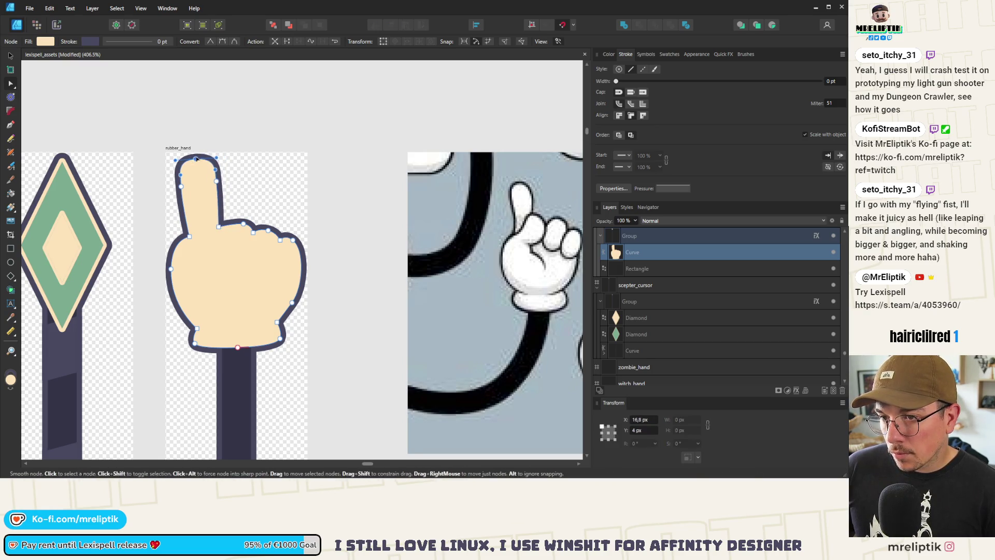
scroll(196, 159, "up", 3)
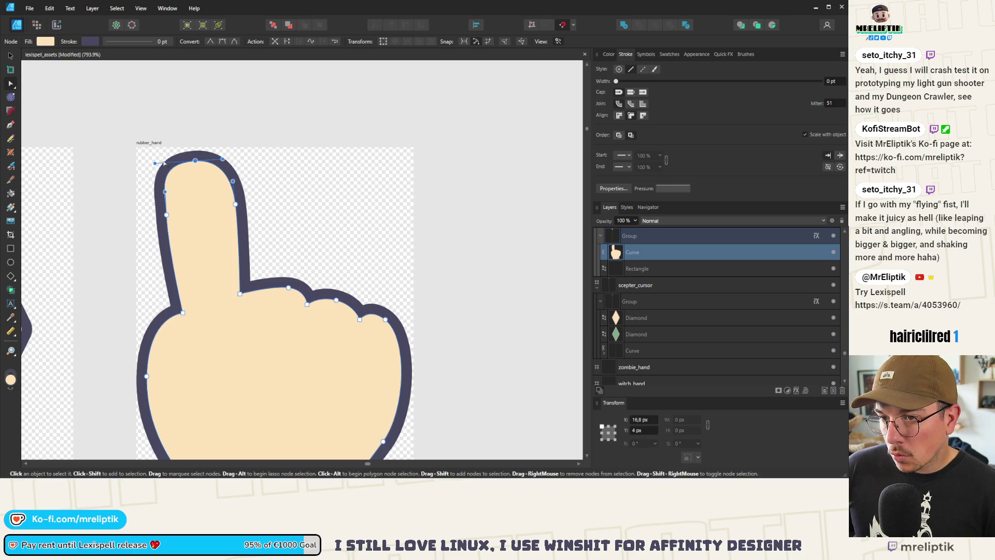
left_click_drag(155, 164, 167, 162)
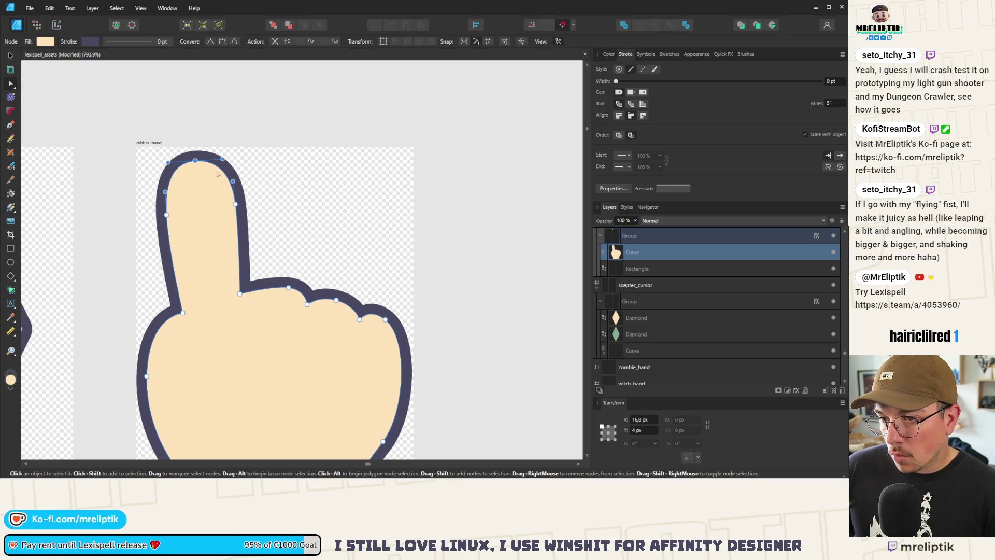
scroll(223, 192, "down", 5)
scroll(230, 207, "up", 8)
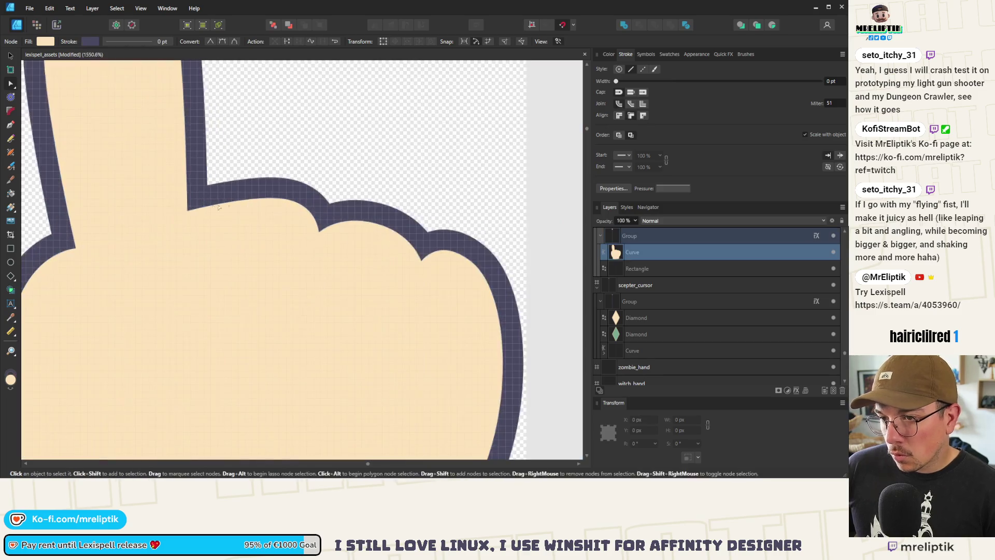
left_click_drag(231, 208, 234, 190)
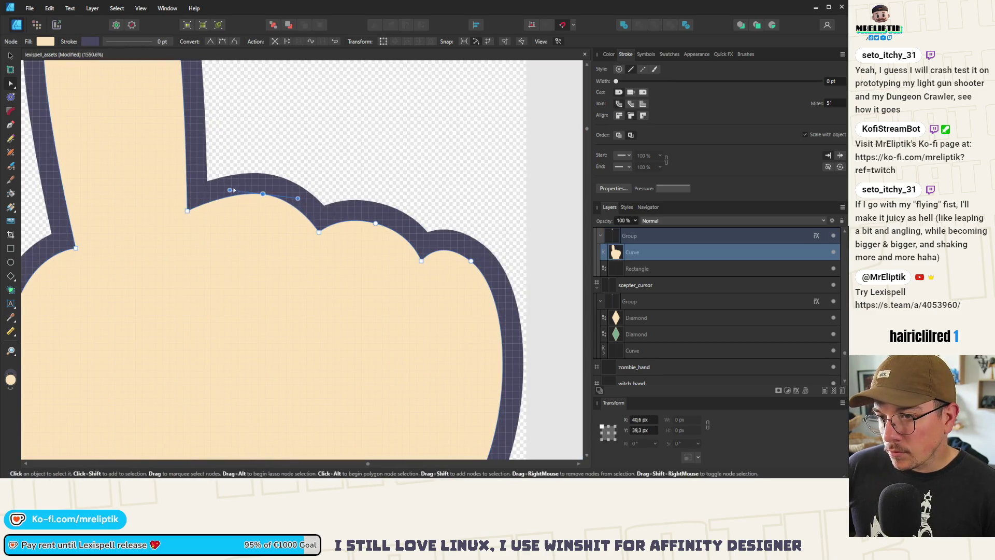
scroll(212, 174, "down", 3)
scroll(213, 174, "down", 5)
scroll(204, 147, "up", 3)
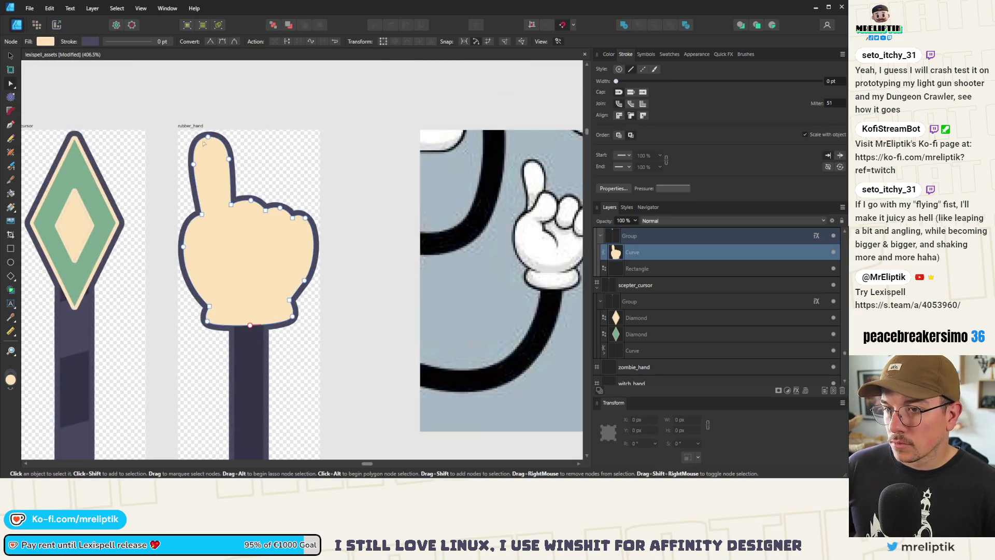
scroll(203, 147, "up", 3)
Narrow the fingertip, slim its right edge, and add a node to ease out the left edge
left_click_drag(231, 123, 180, 126)
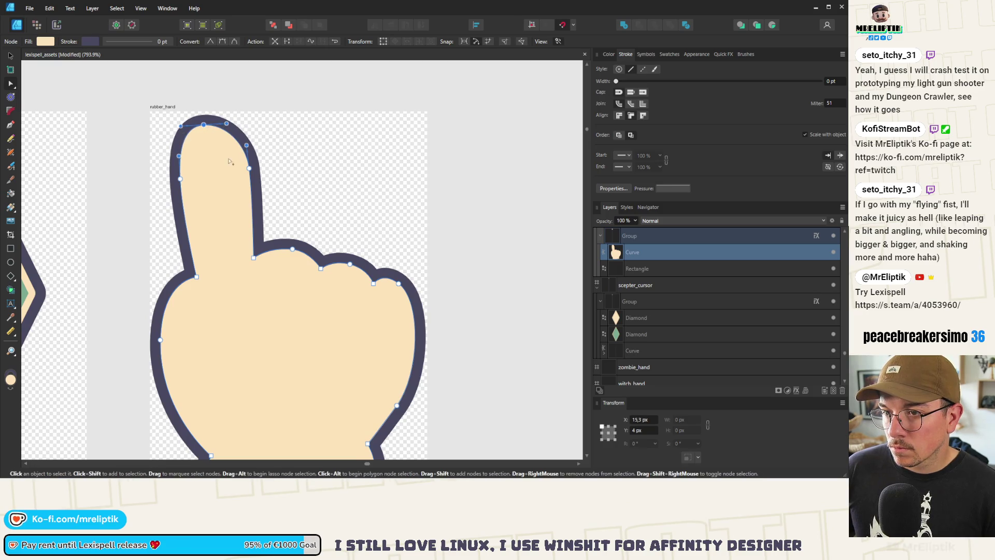
left_click_drag(249, 168, 239, 169)
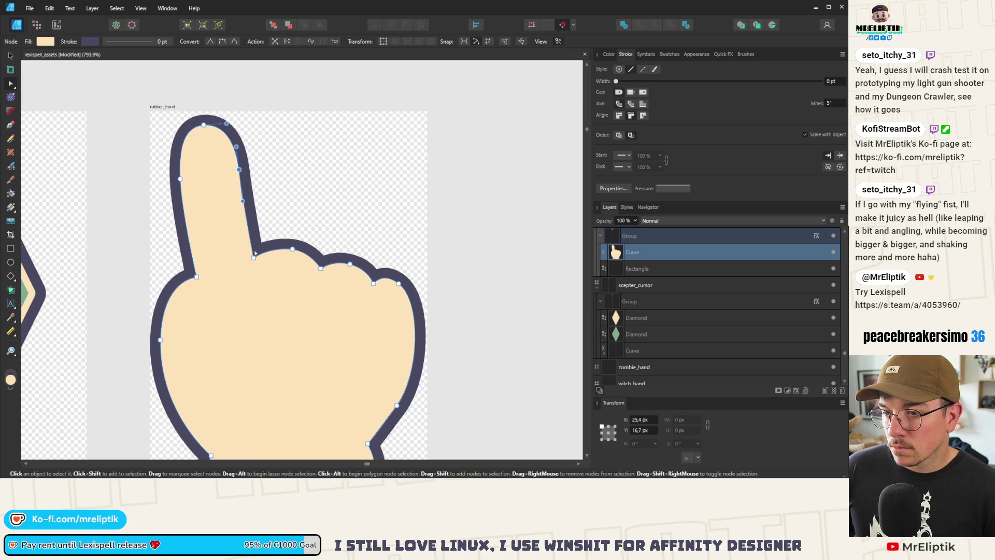
left_click_drag(254, 256, 247, 261)
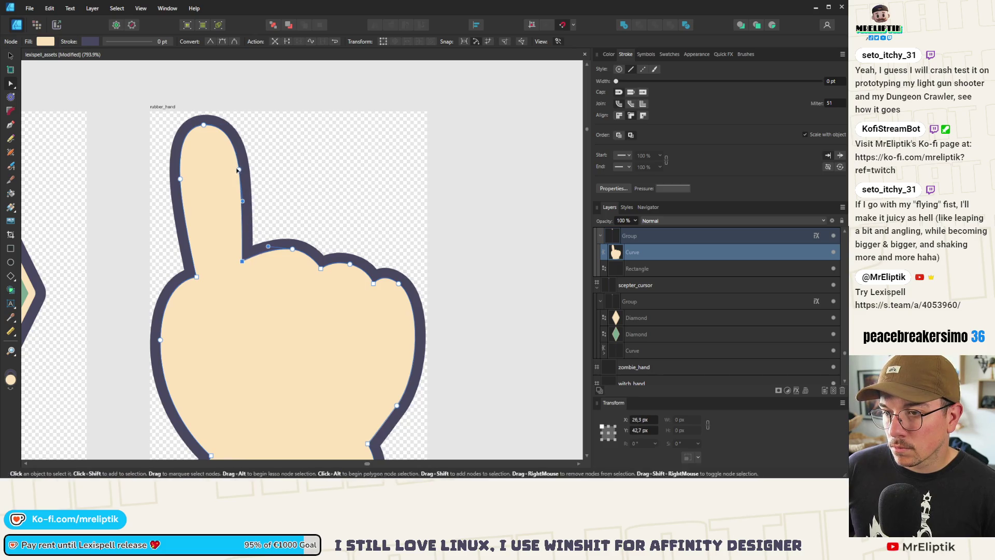
left_click_drag(239, 169, 241, 169)
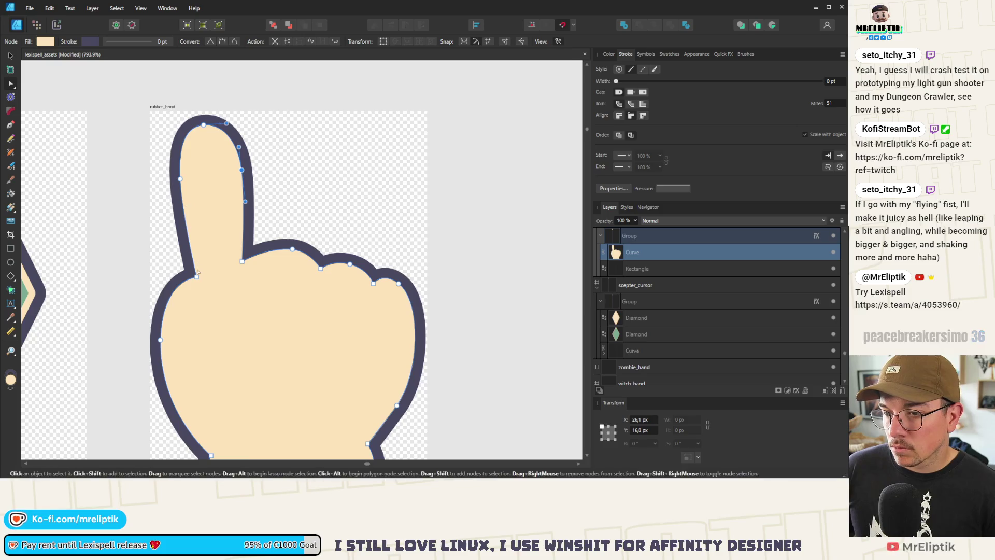
left_click(181, 213)
left_click_drag(196, 277, 196, 273)
left_click_drag(180, 178, 174, 170)
scroll(174, 170, "down", 5)
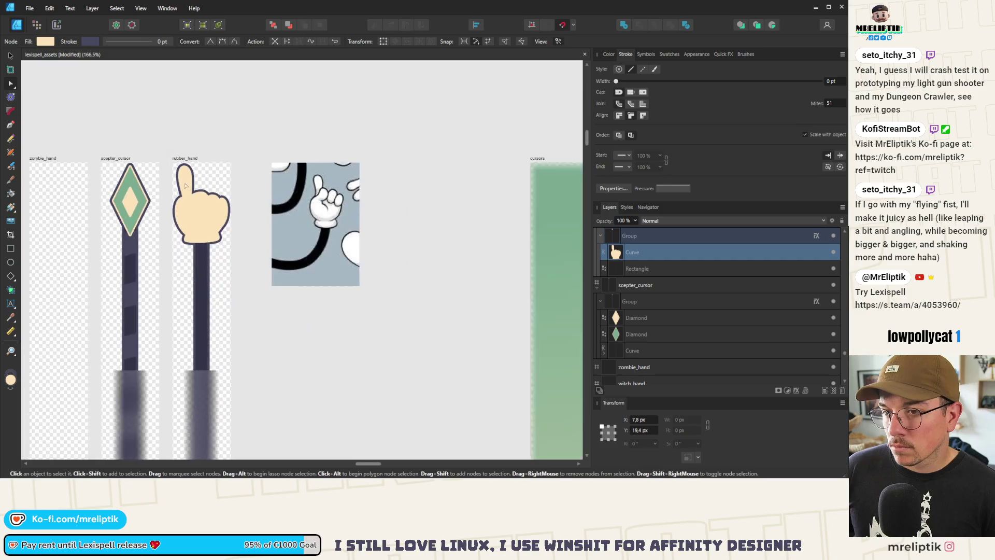
Ease the finger's left edge outward and reshape the knuckle curve up and left
scroll(175, 178, "up", 4)
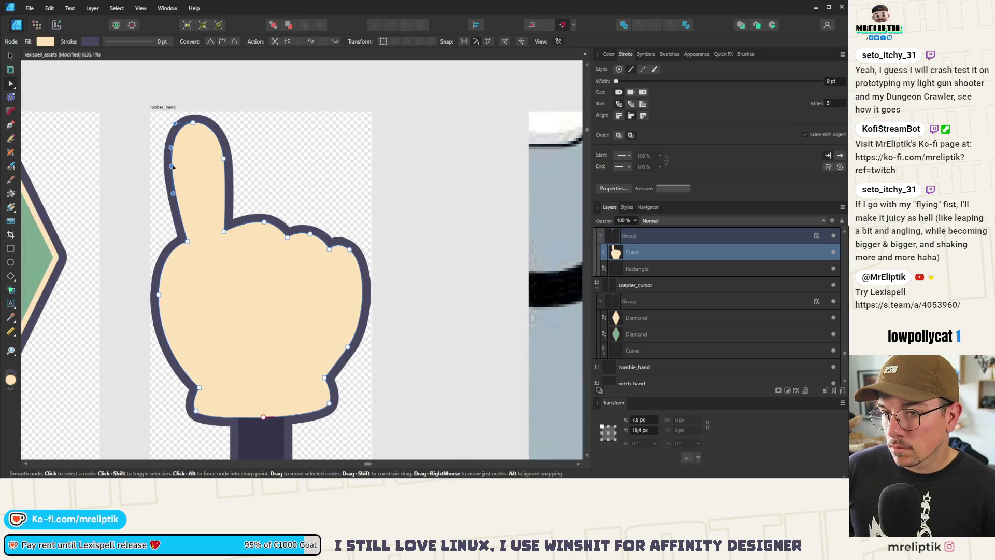
left_click_drag(170, 168, 168, 167)
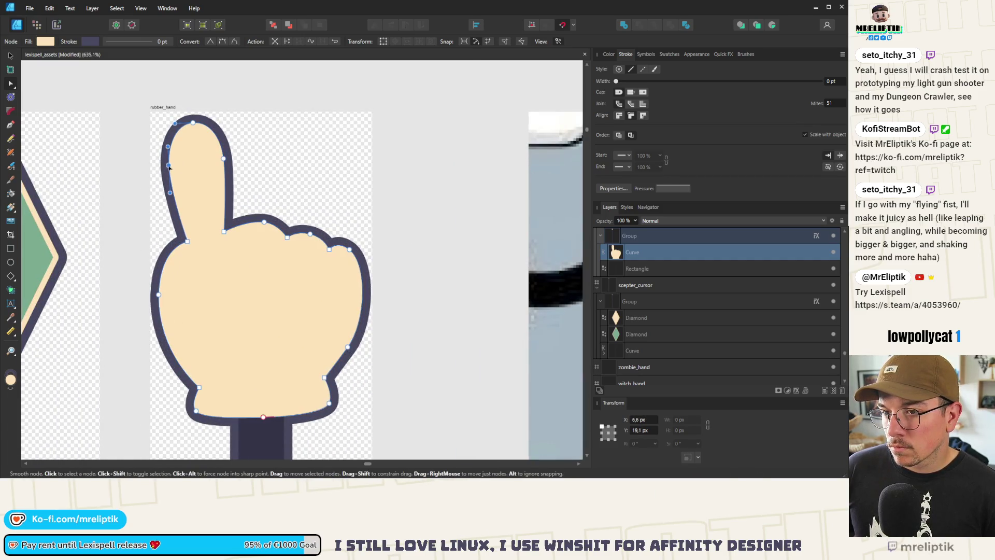
scroll(266, 229, "up", 1)
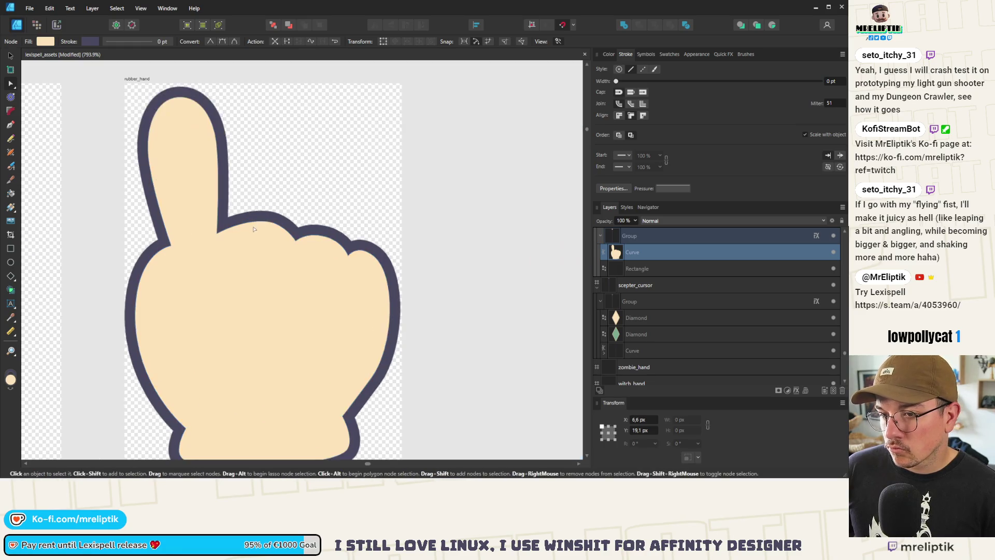
left_click(258, 220)
left_click_drag(260, 220, 259, 223)
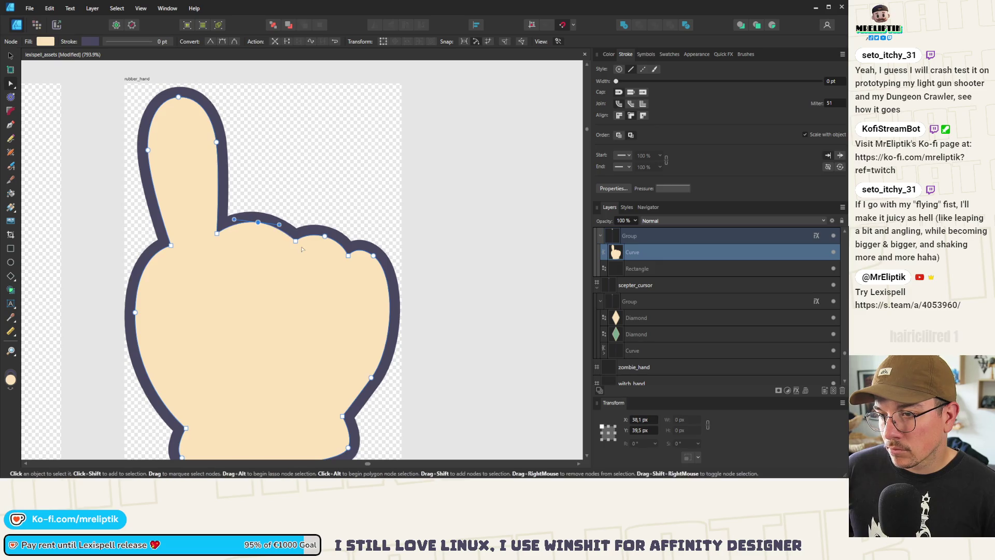
mouse_move(296, 241)
left_mouse_down()
mouse_move(288, 238)
mouse_move(322, 235)
left_mouse_up()
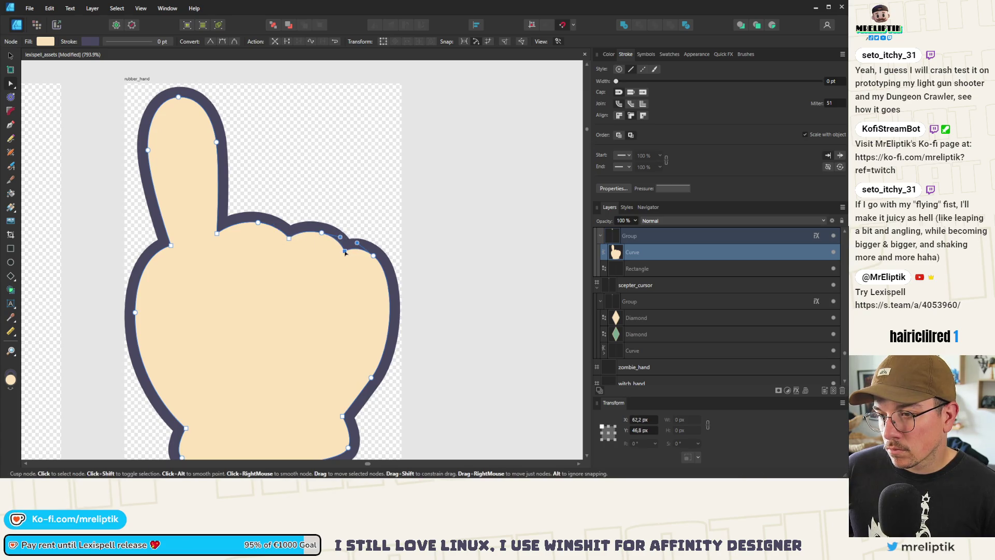
left_click(375, 251)
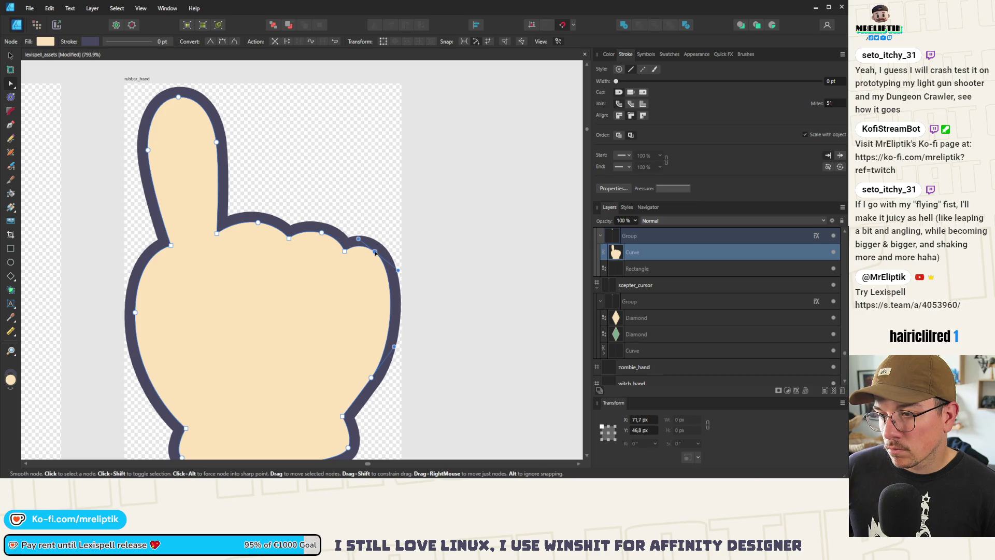
Lower the hand's bottom edge slightly and save the document
left_click(371, 378)
scroll(369, 381, "down", 6)
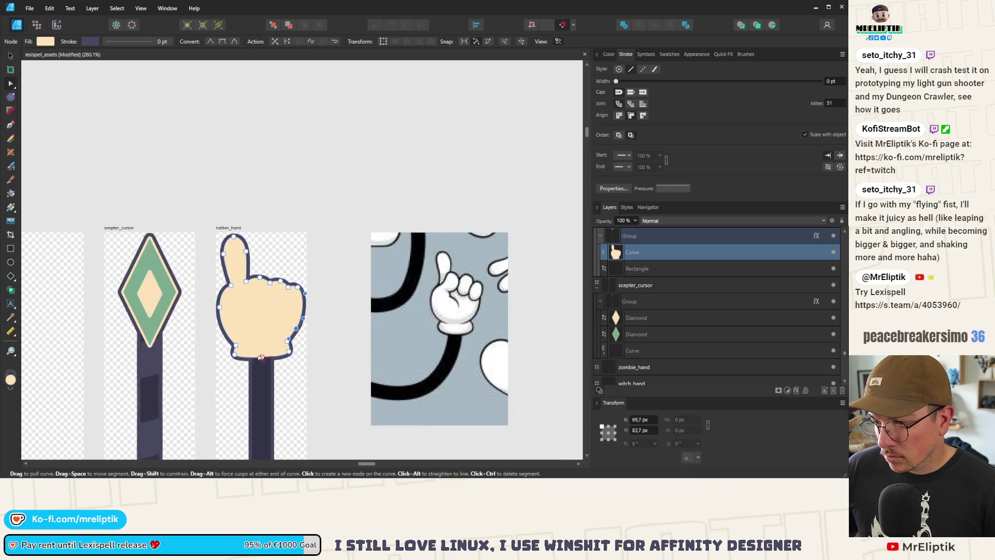
scroll(256, 364, "up", 5)
left_click_drag(253, 356, 252, 359)
key("ctrl+s")
scroll(147, 313, "down", 1)
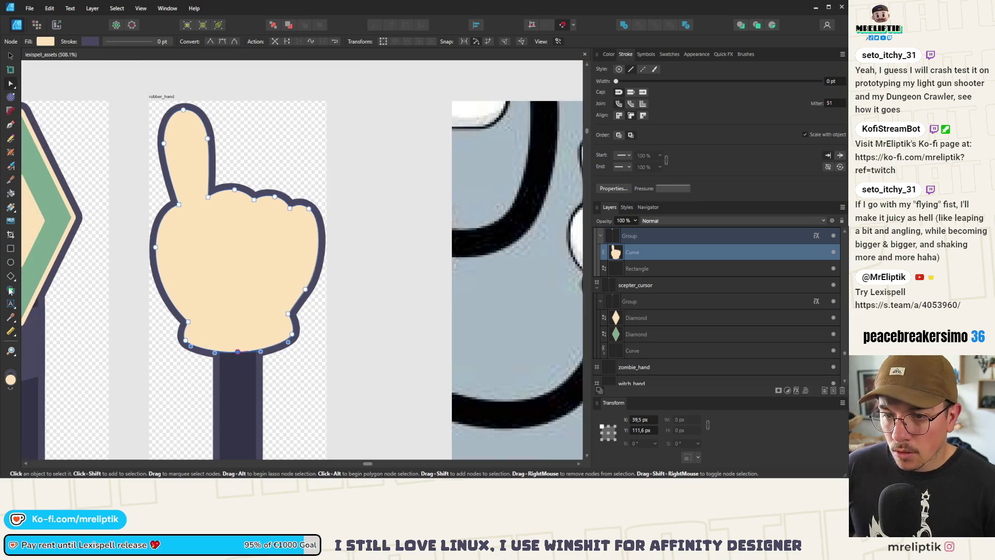
left_click(9, 126)
scroll(117, 241, "down", 5)
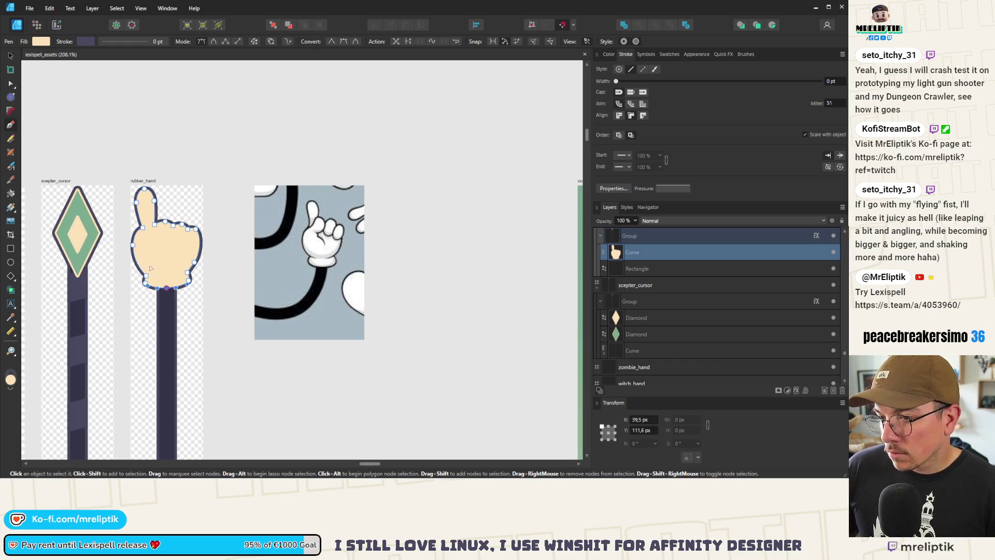
Lower the hand's thumb base and knuckles, and nudge its lower-left point
scroll(153, 268, "up", 4)
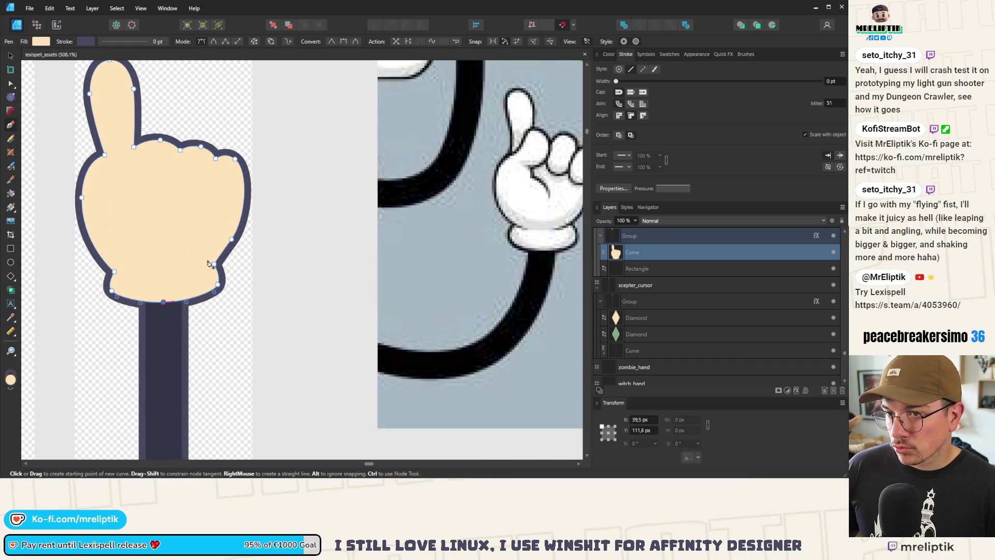
scroll(212, 266, "down", 3)
scroll(224, 269, "down", 3)
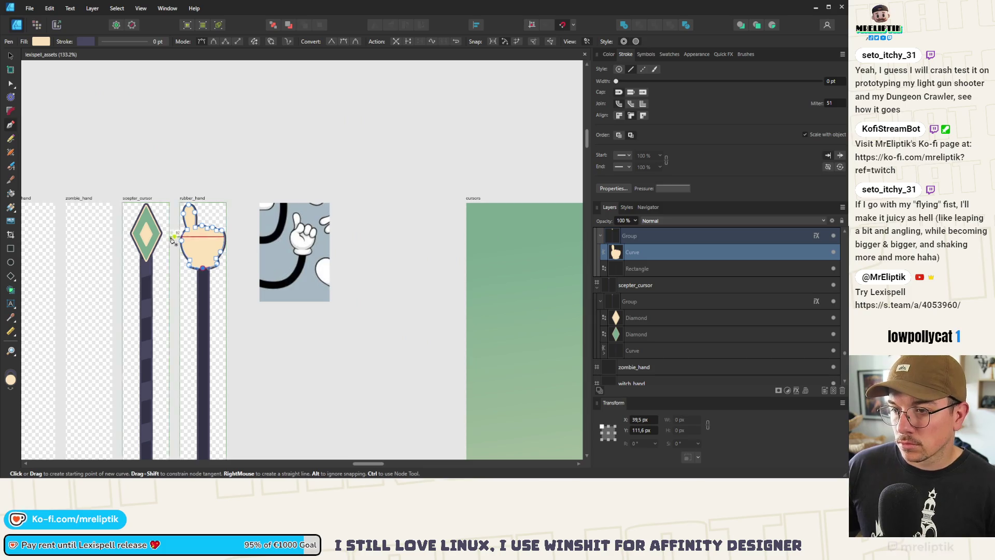
left_click(11, 84)
scroll(202, 236, "up", 2)
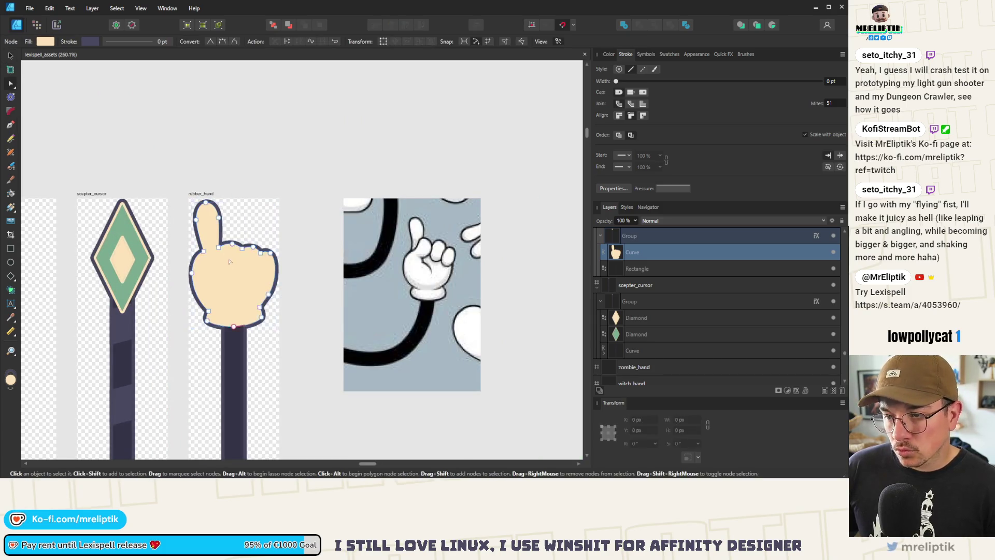
scroll(207, 238, "up", 2)
mouse_move(327, 222)
left_mouse_down()
mouse_move(150, 339)
mouse_move(134, 339)
left_mouse_up()
left_click_drag(207, 233, 207, 252)
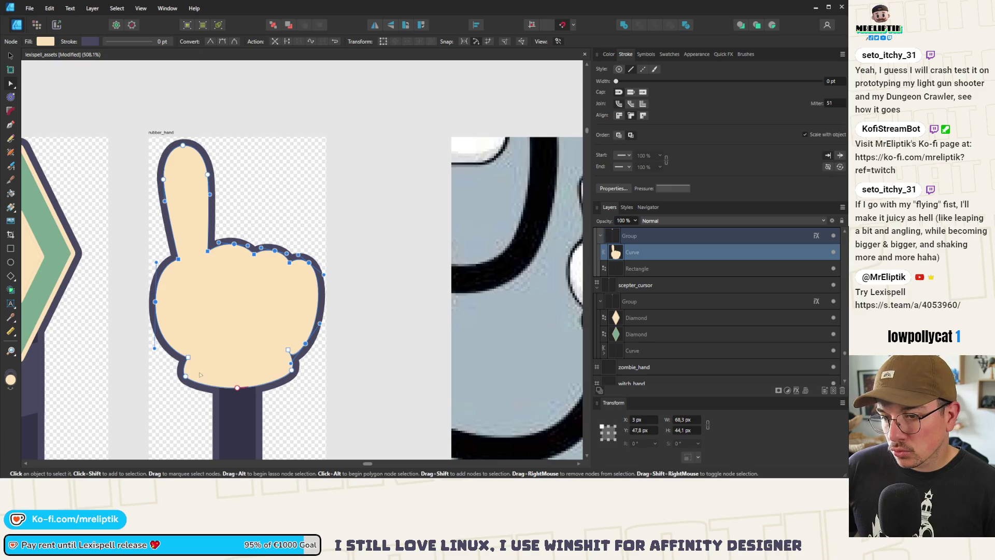
left_click(155, 349)
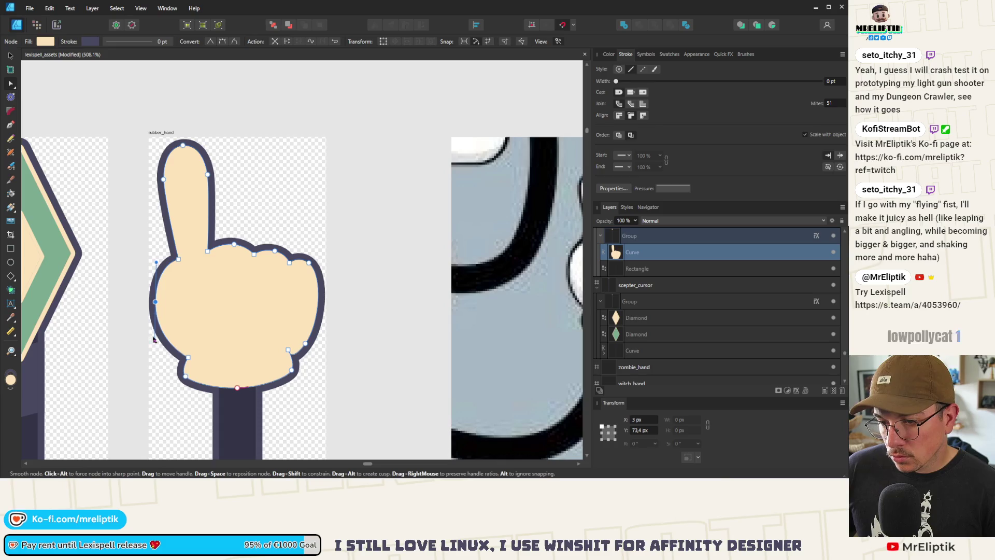
left_click_drag(155, 301, 157, 300)
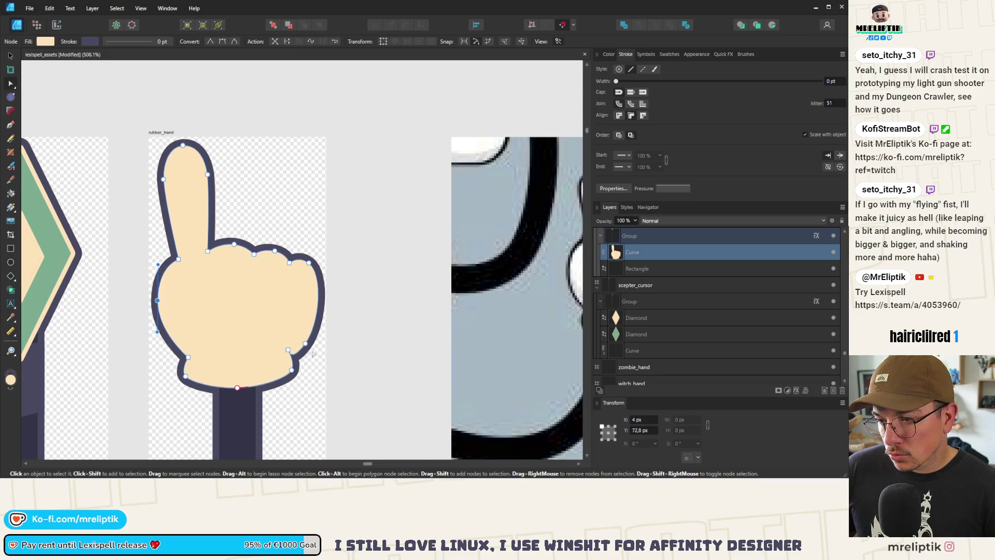
Smooth the hand's right edge by replacing its lower-right node with a new one
left_click(305, 344)
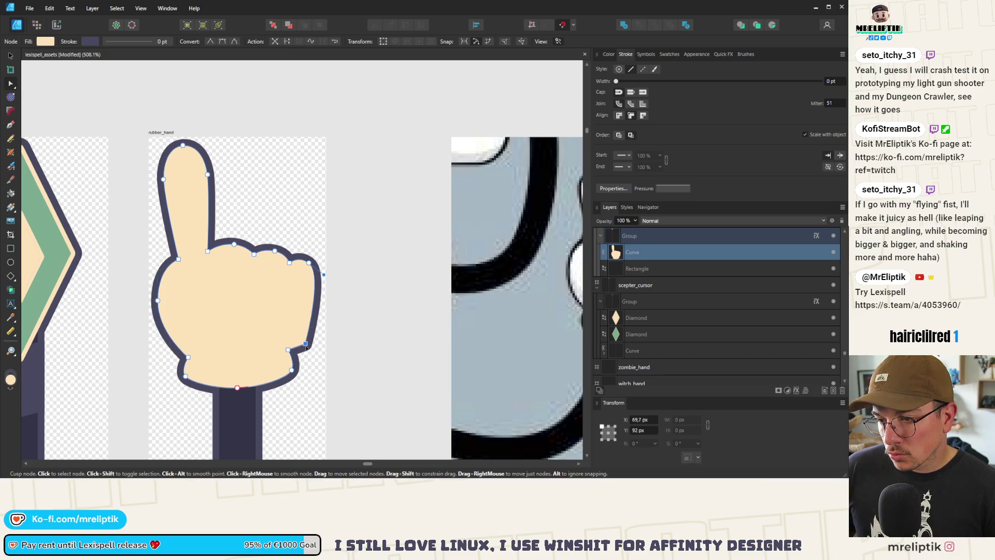
key("Delete")
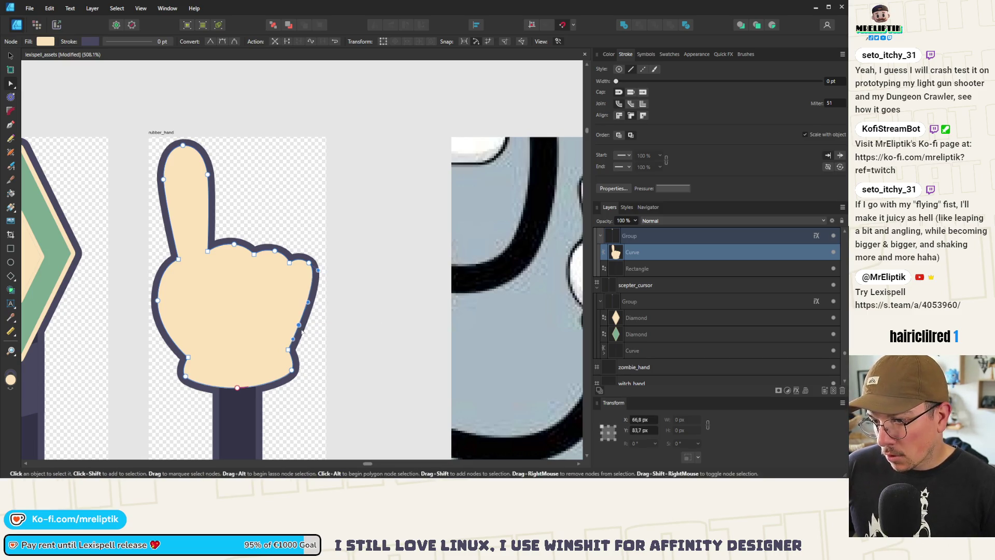
left_click(303, 329)
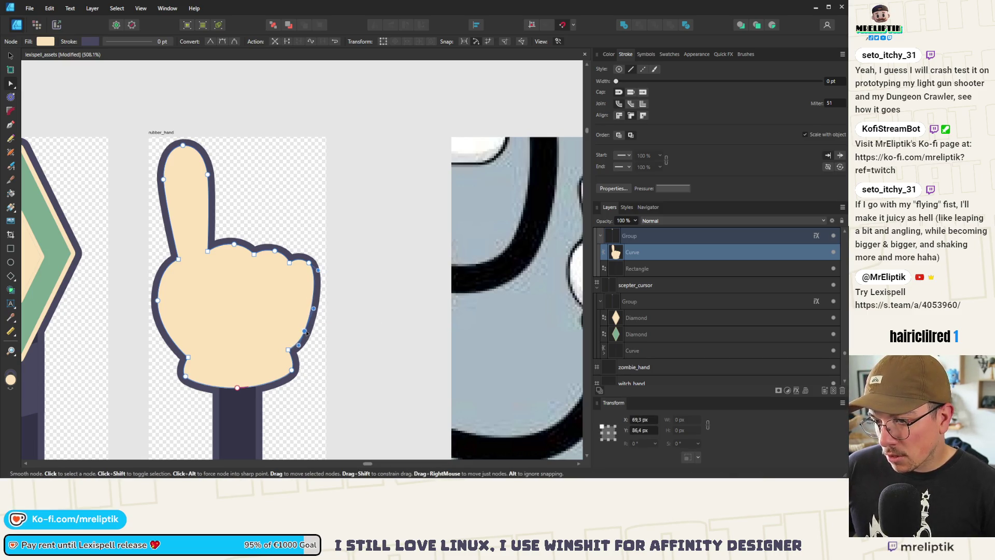
left_click_drag(313, 309, 316, 307)
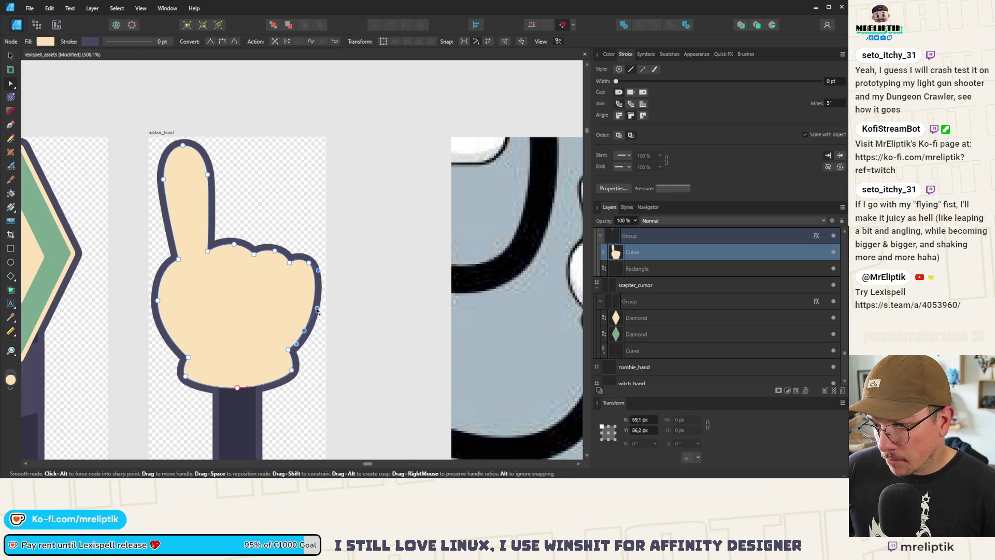
scroll(317, 310, "down", 10)
key("ctrl+d")
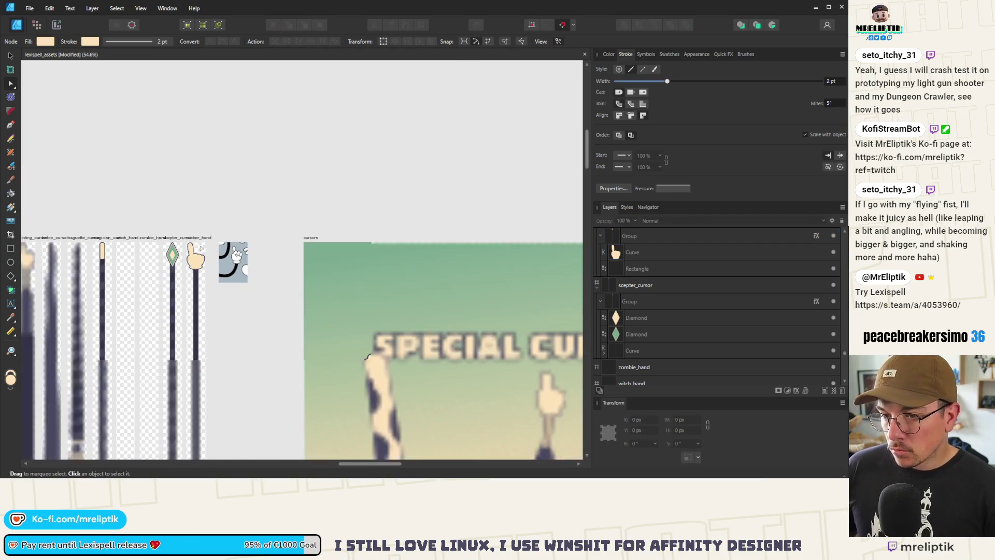
scroll(184, 265, "up", 5)
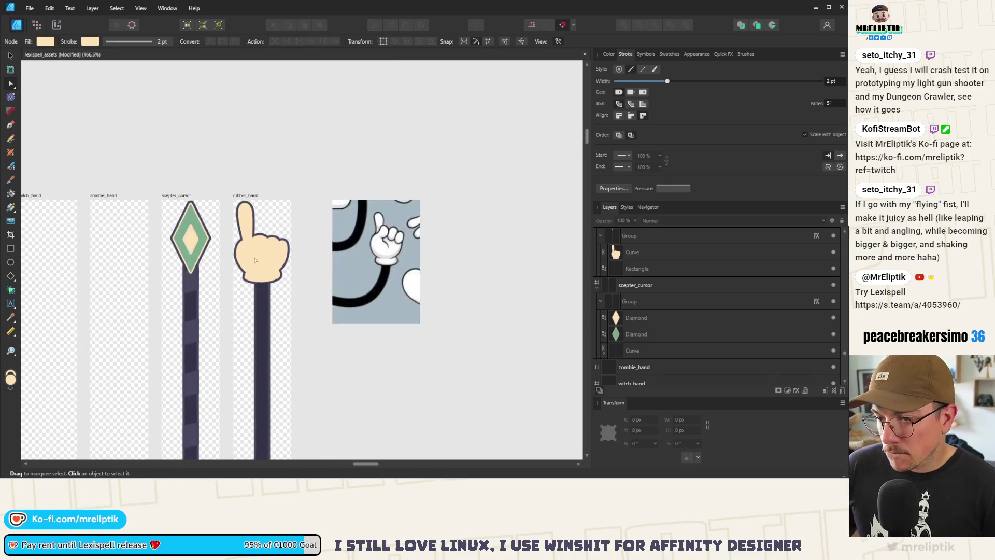
scroll(282, 243, "up", 4)
Deepen the notches between finger bumps and reshape the knuckle top and right fingertip
left_click(239, 212)
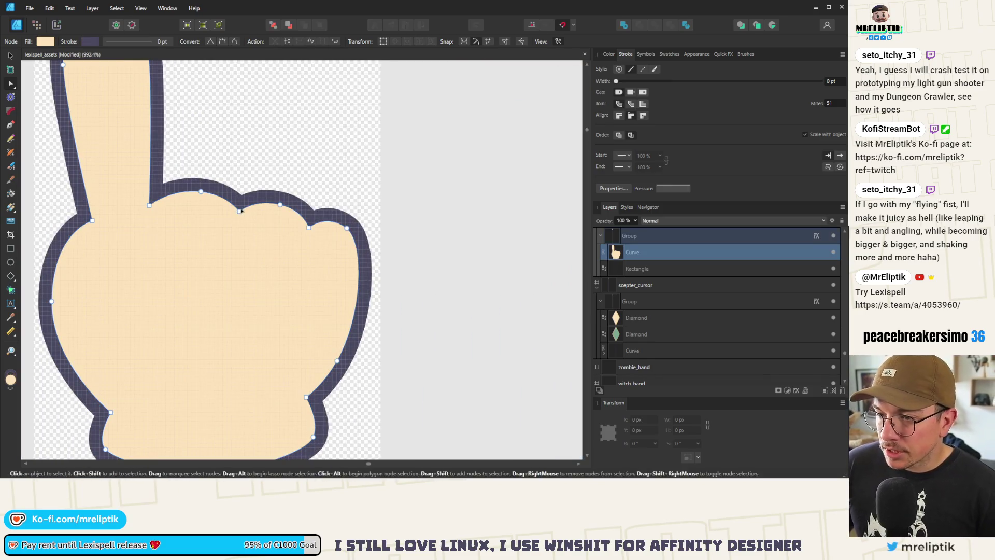
left_click(238, 213)
left_click_drag(238, 212, 234, 220)
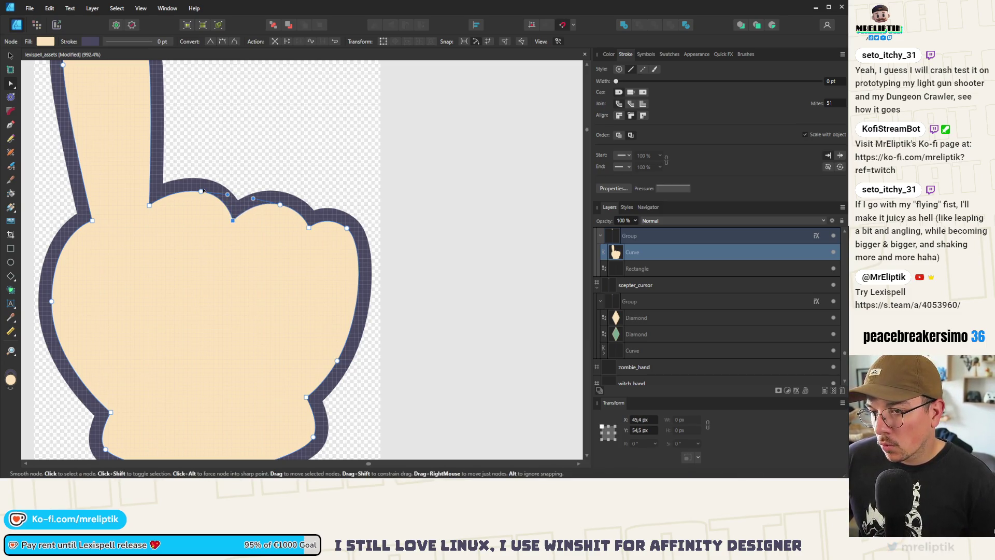
left_click_drag(202, 190, 202, 188)
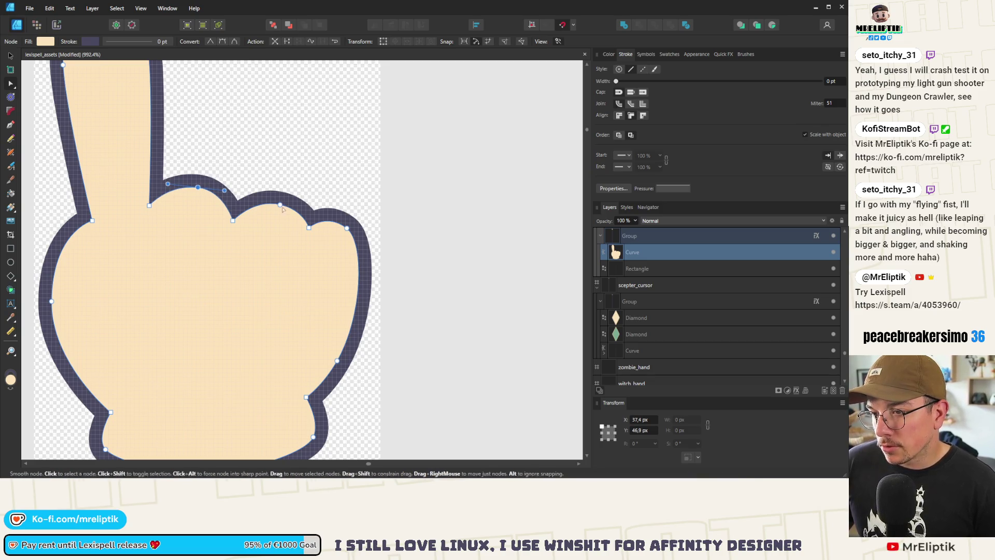
left_click_drag(309, 228, 276, 206)
left_click_drag(347, 229, 350, 231)
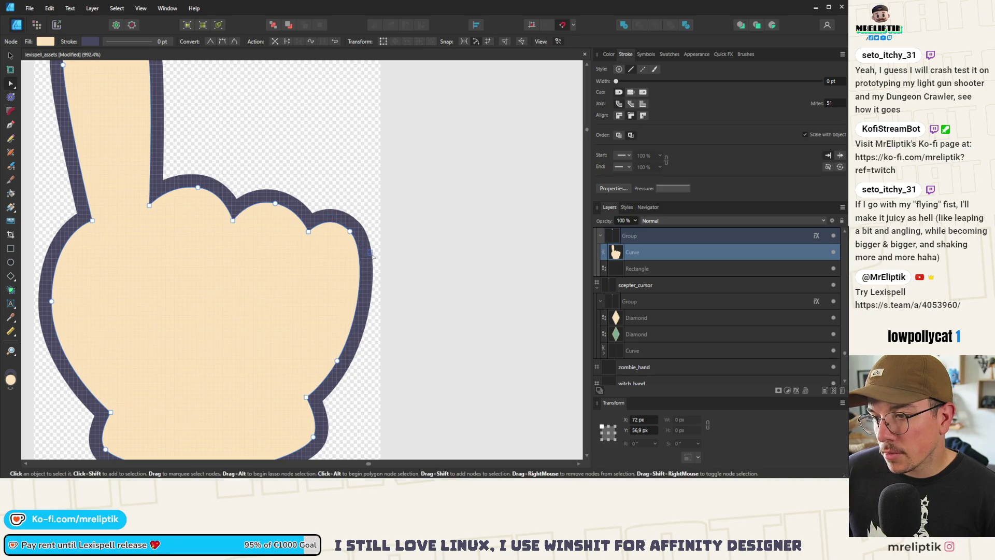
scroll(372, 255, "down", 5)
scroll(297, 198, "up", 5)
left_click(296, 197)
scroll(297, 199, "down", 10)
key("ctrl+d")
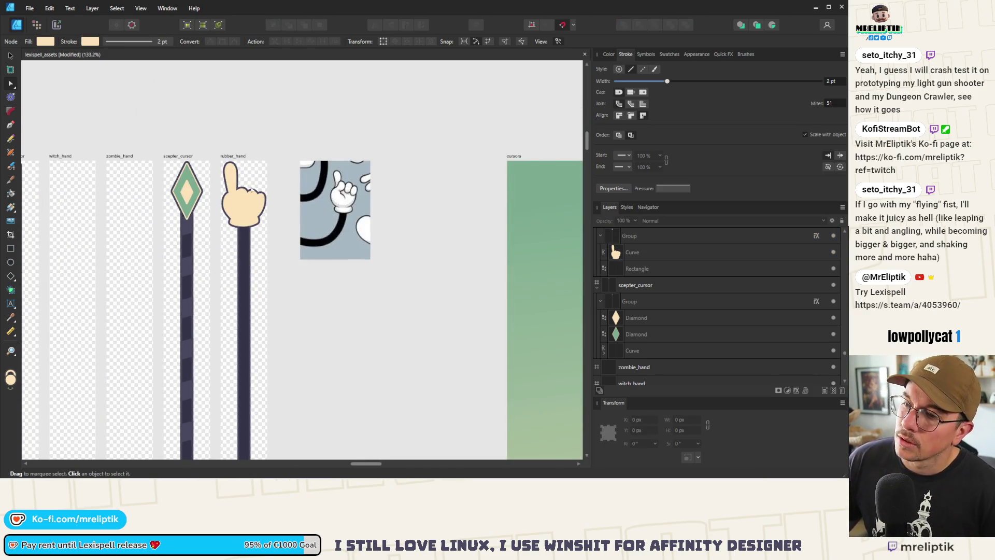
scroll(253, 229, "up", 10)
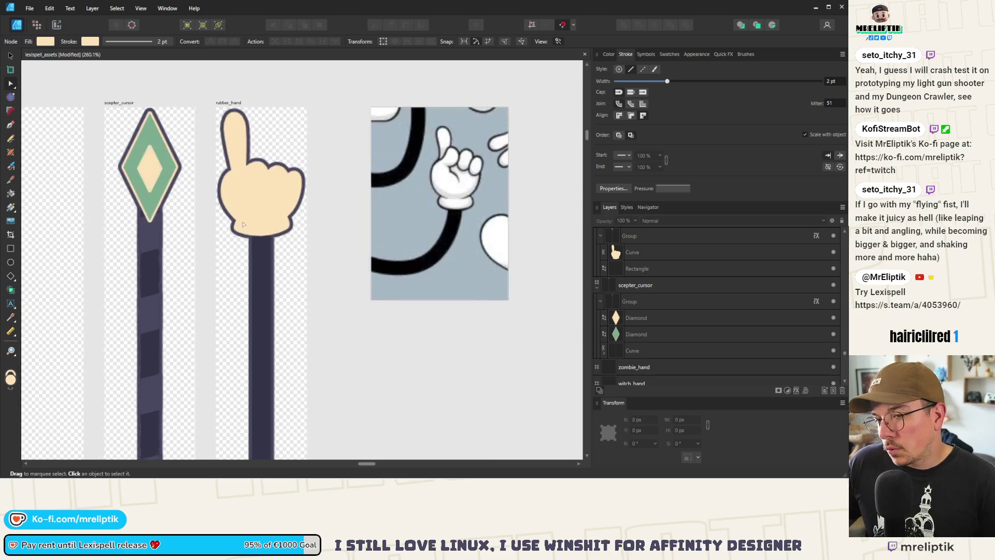
Draw a short crease curve across the fist's lower left with the Pen tool
left_click(10, 124)
scroll(277, 180, "up", 1)
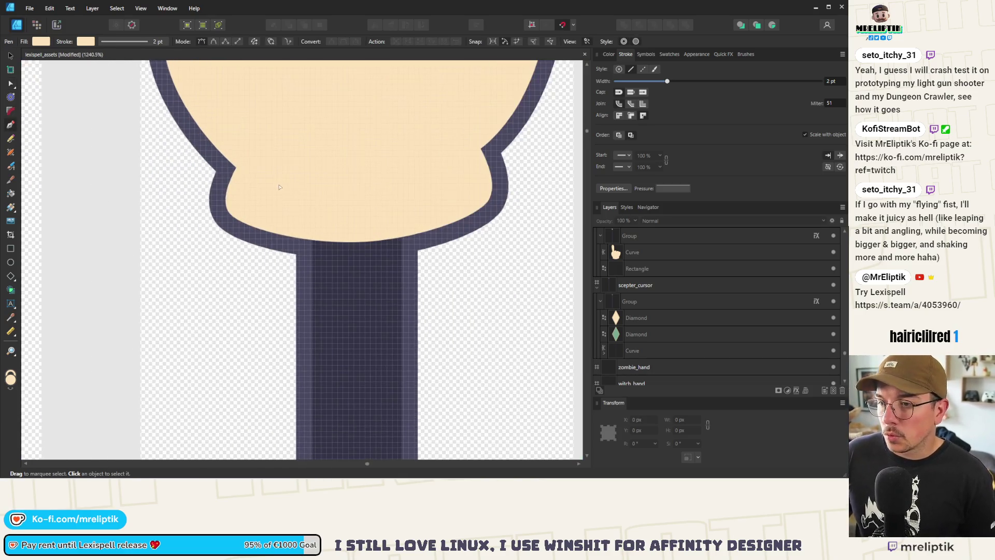
mouse_move(236, 168)
left_mouse_down()
mouse_move(328, 189)
mouse_move(299, 201)
left_mouse_up()
key("Escape")
key("Escape")
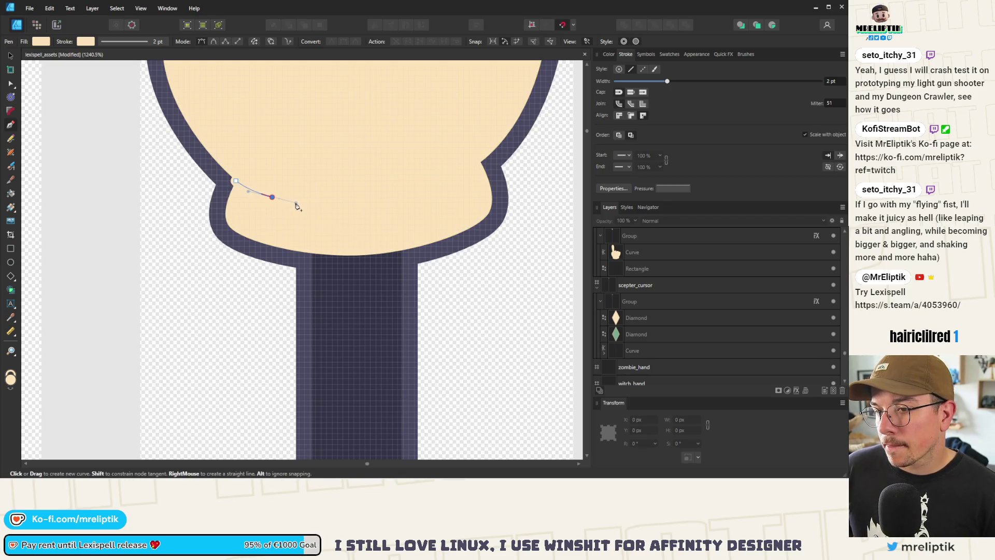
left_click_drag(287, 204, 287, 205)
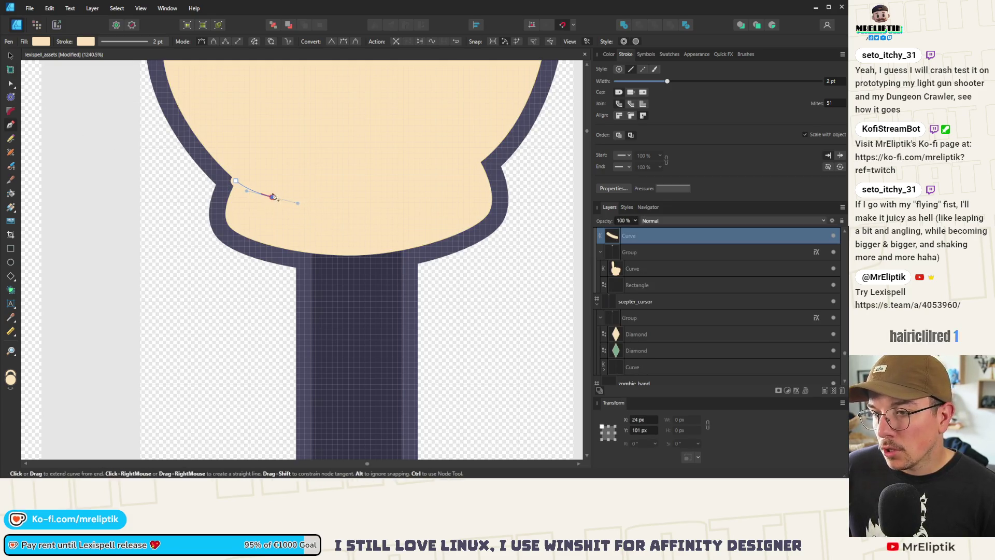
key("a")
left_click_drag(275, 200, 298, 203)
Stroke the crease in the dark purple outline colour, no fill, bent into a gentle arc
left_click(622, 55)
mouse_move(626, 72)
left_mouse_down()
mouse_move(270, 189)
mouse_move(197, 169)
left_mouse_up()
left_click(612, 71)
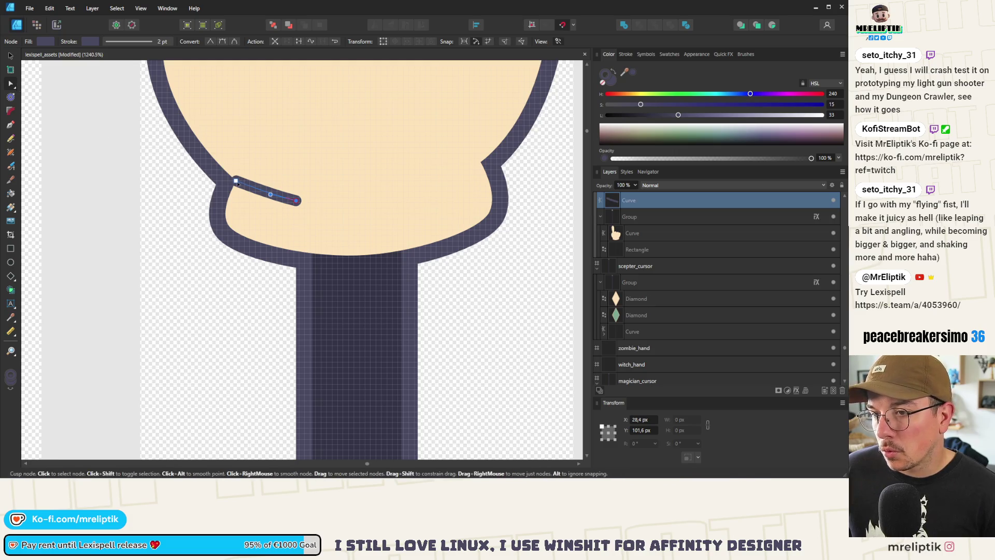
left_click_drag(236, 180, 228, 183)
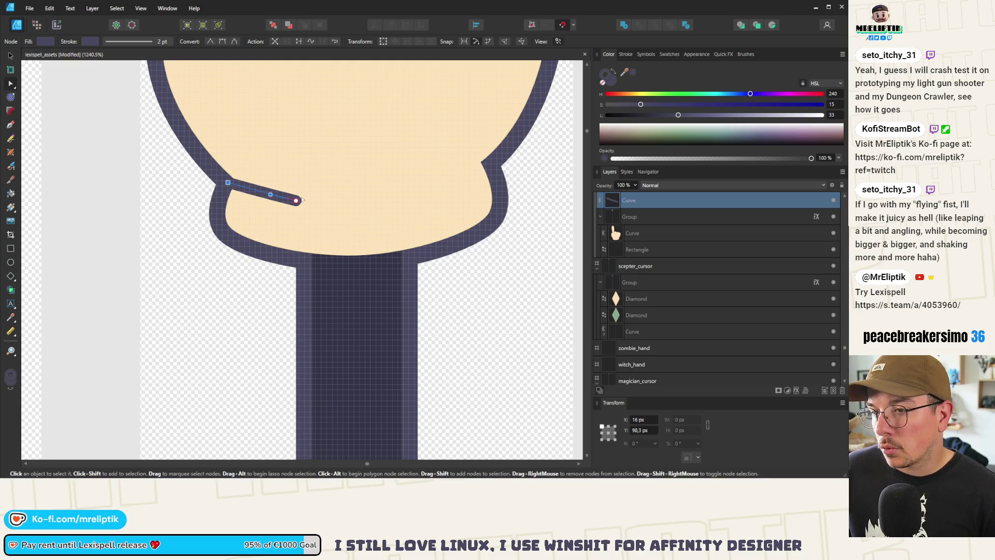
mouse_move(296, 200)
left_mouse_down()
mouse_move(320, 190)
mouse_move(266, 205)
left_mouse_up()
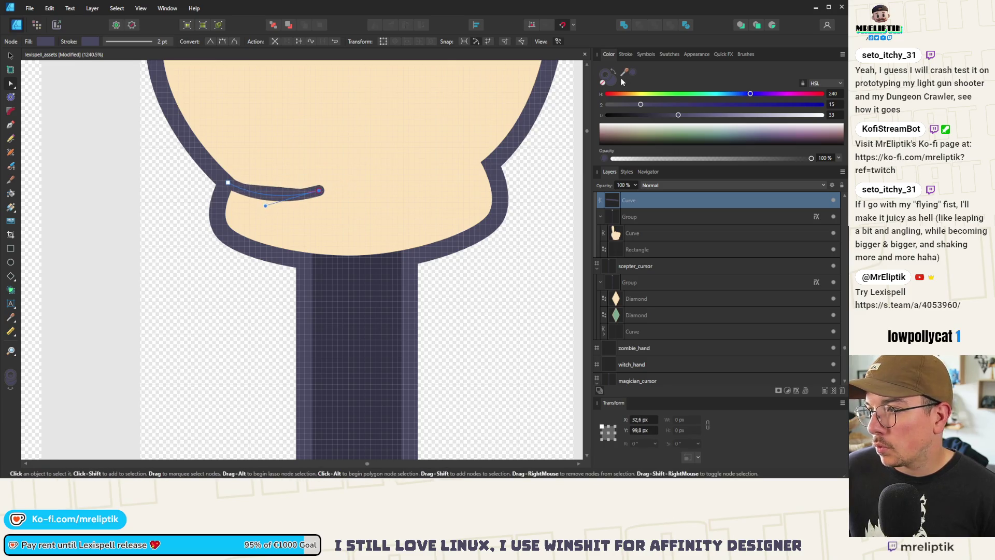
left_click_drag(808, 158, 613, 159)
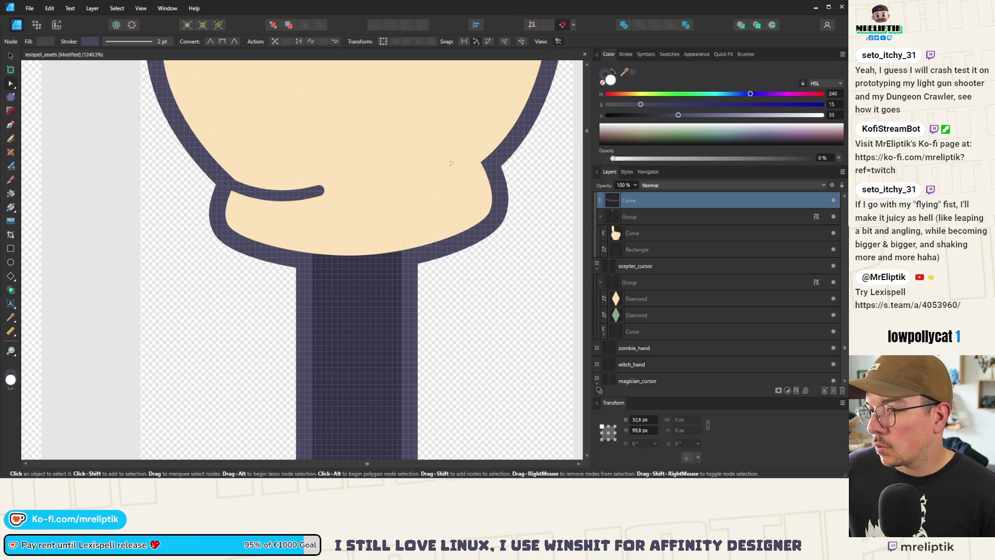
scroll(239, 201, "down", 1)
mouse_move(185, 213)
left_mouse_down()
mouse_move(190, 220)
mouse_move(186, 212)
left_mouse_up()
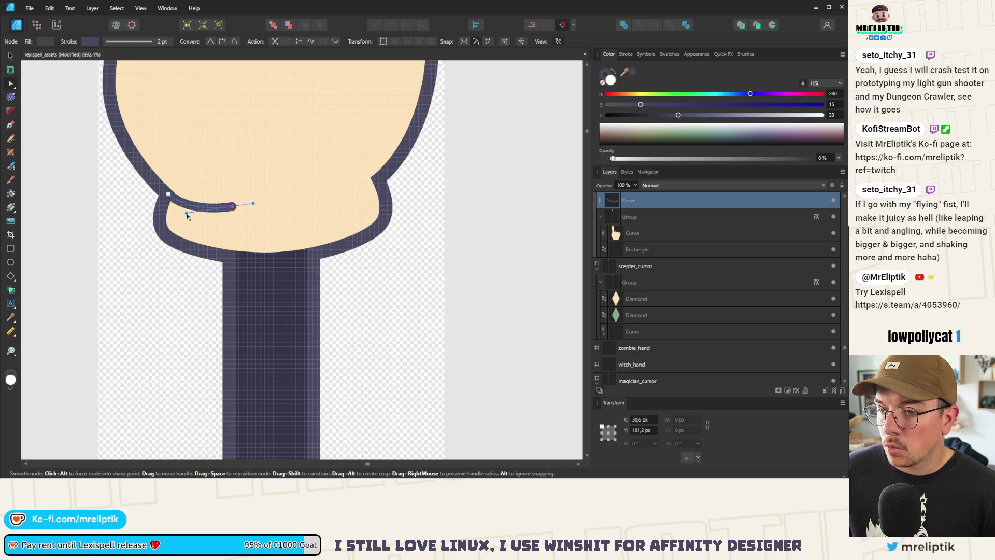
Set the crease's stroke width to 3 pt
left_click(10, 55)
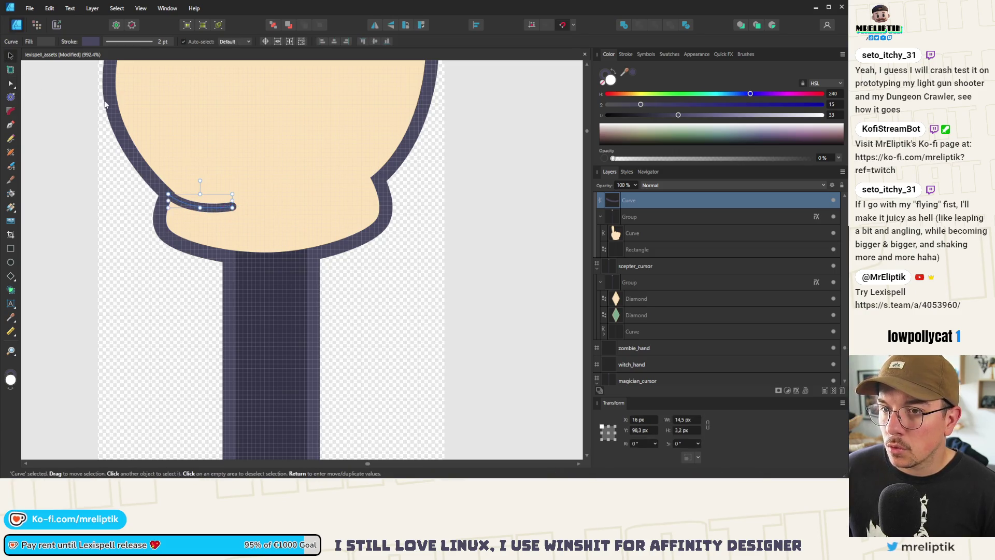
left_click(106, 106)
left_click_drag(371, 162, 436, 190)
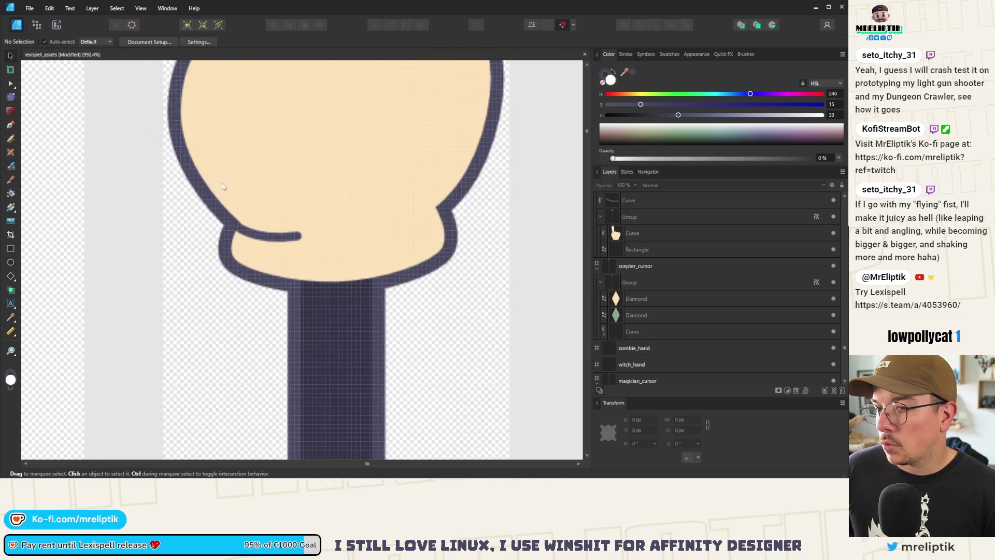
left_click(251, 233)
left_click(626, 53)
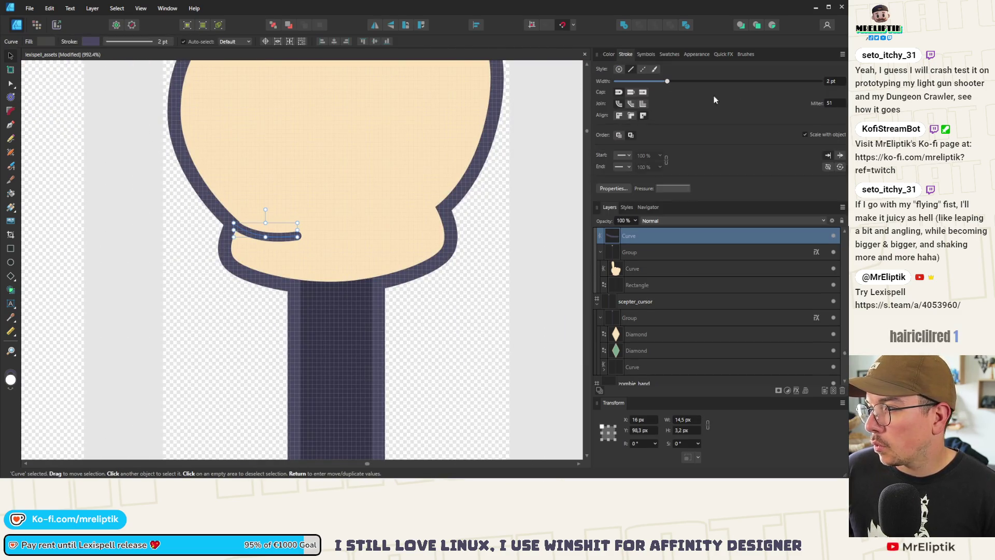
type("4")
key("Return")
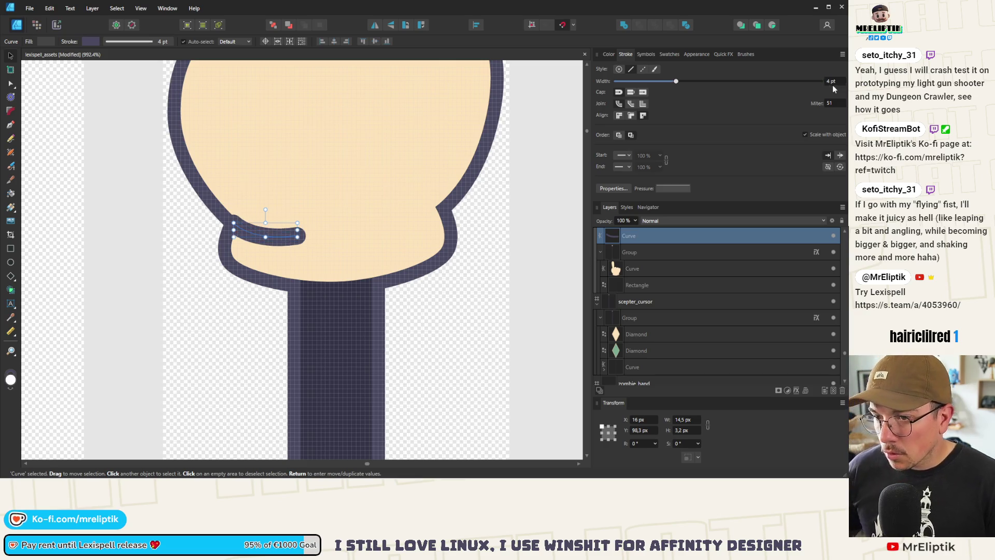
type("3")
key("Return")
Pull the crease's start point slightly left and duplicate the curve
scroll(302, 238, "up", 5)
key("a")
scroll(137, 202, "up", 2)
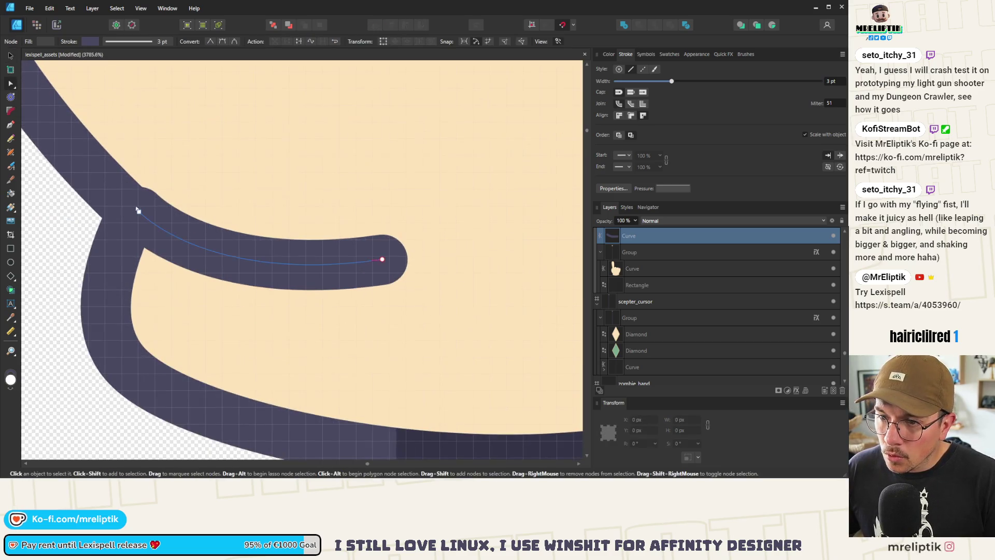
left_click_drag(137, 210, 134, 214)
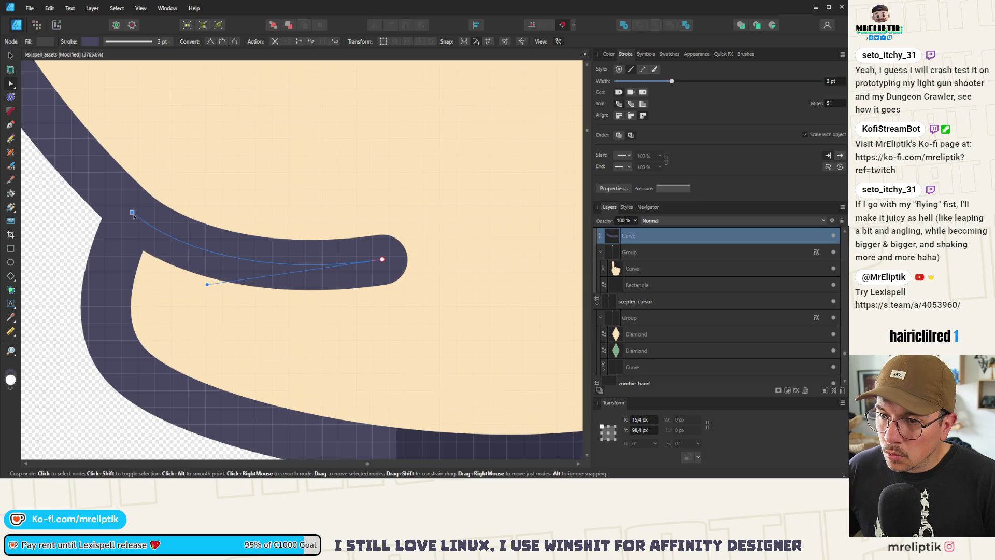
scroll(133, 215, "down", 8)
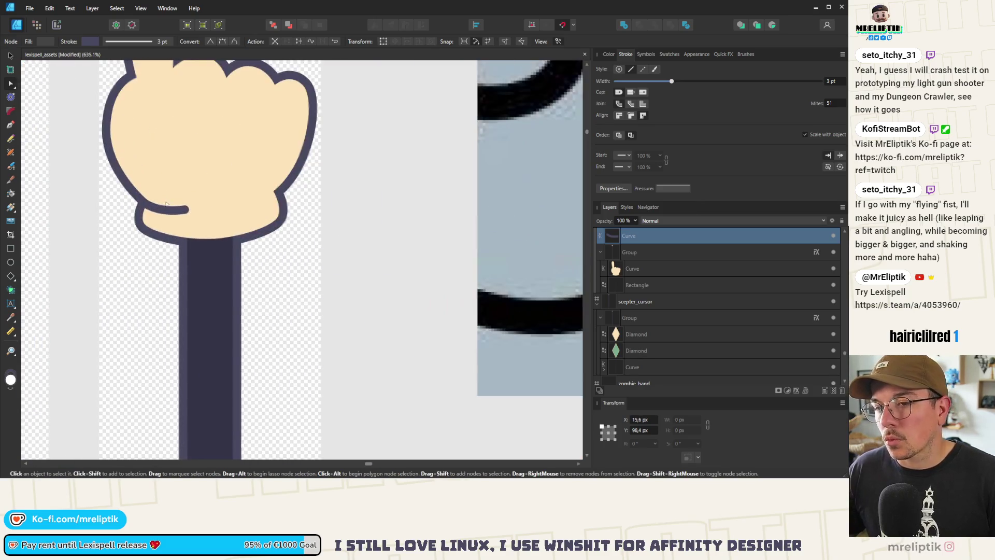
key("ctrl+j")
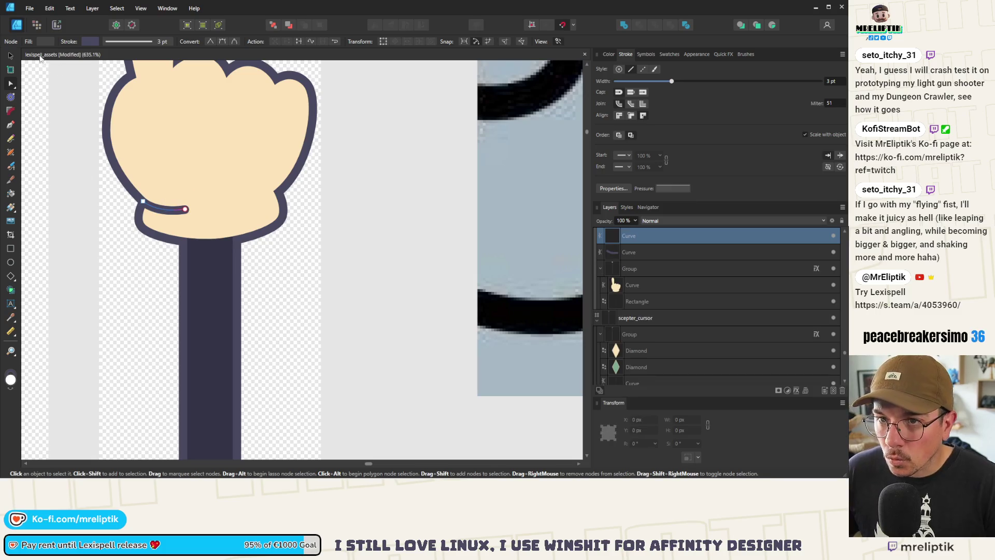
Flip the copied crease horizontally and move it onto the fist's lower-right side
left_click(10, 56)
left_click(375, 26)
left_click_drag(165, 207, 259, 205)
scroll(260, 200, "up", 3)
scroll(273, 224, "up", 1)
left_click_drag(307, 233, 322, 201)
scroll(309, 206, "up", 3)
scroll(322, 201, "down", 8)
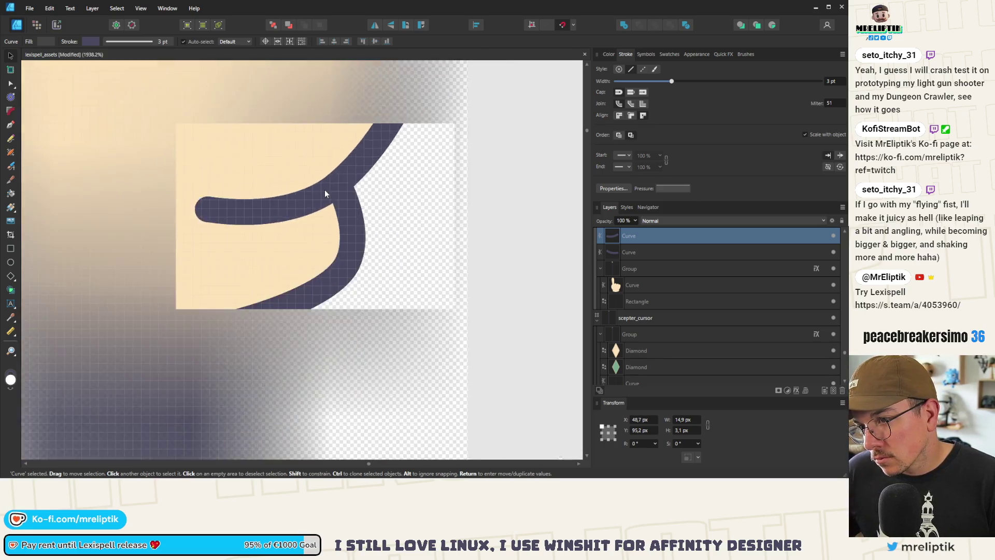
scroll(326, 194, "down", 7)
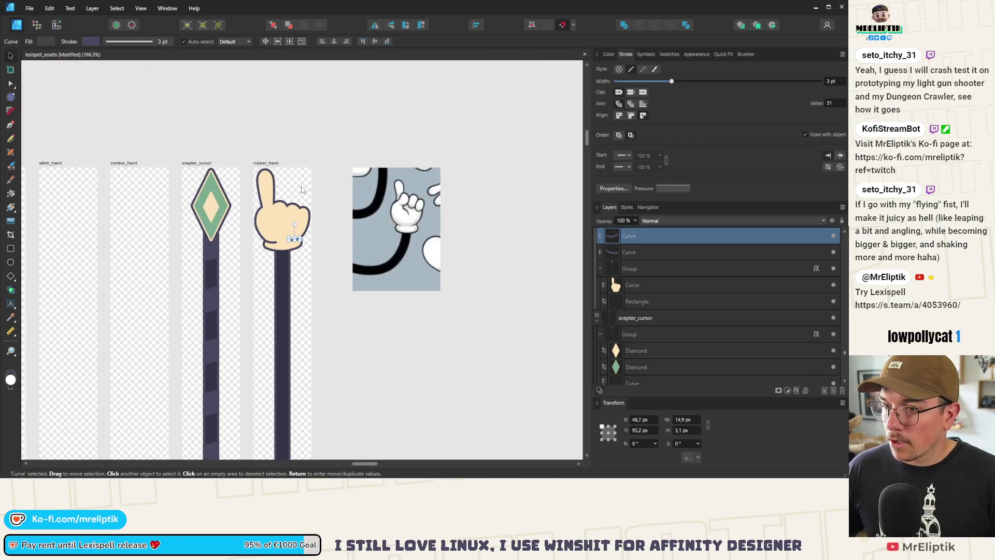
scroll(309, 222, "up", 10)
Shorten the crease and bend the left crease to follow the fist outline
key("a")
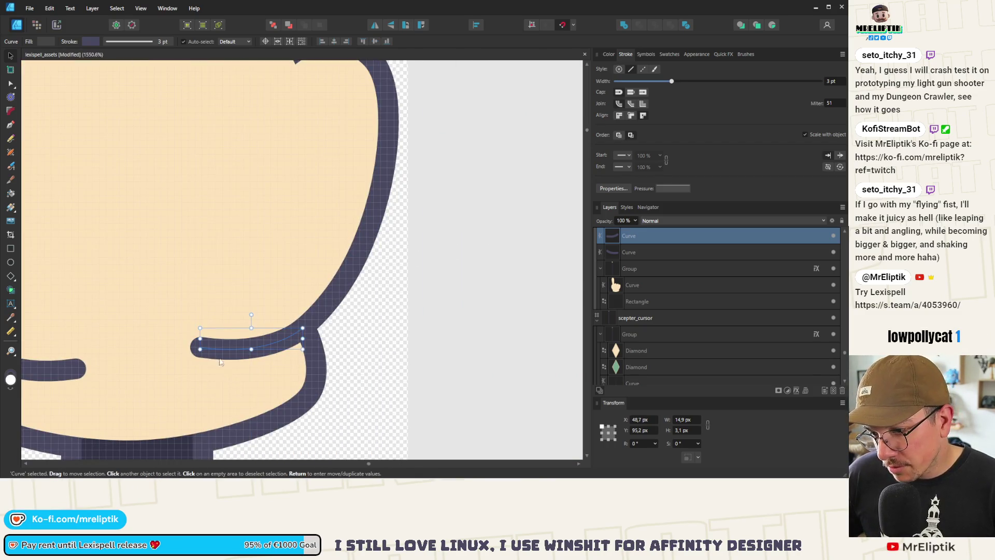
left_click_drag(201, 347, 278, 349)
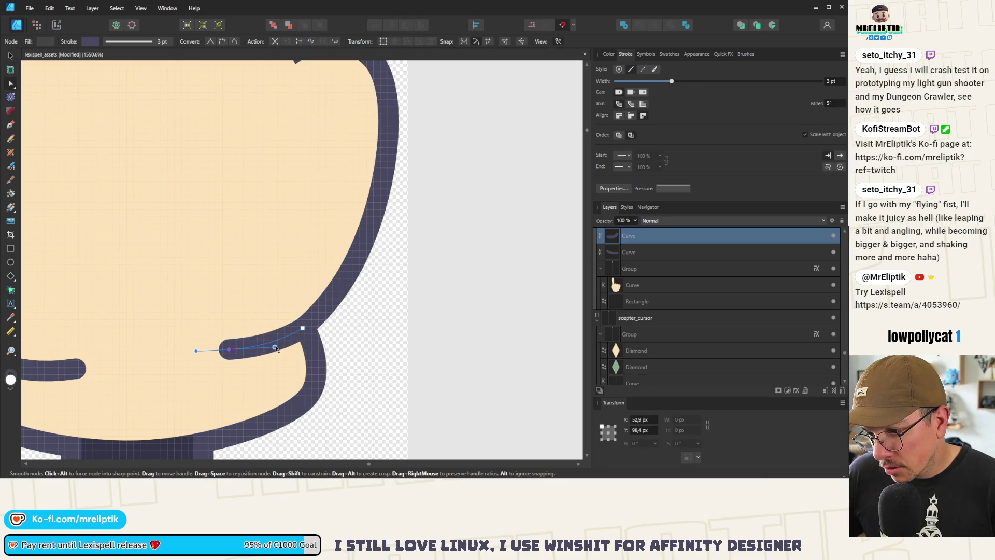
scroll(259, 345, "down", 5)
scroll(228, 341, "up", 3)
left_click(228, 341)
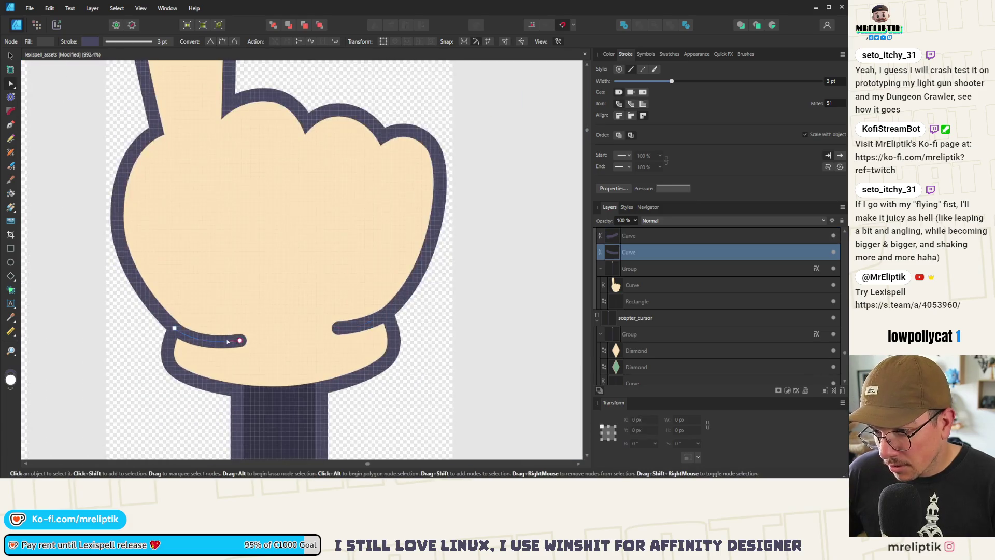
scroll(228, 341, "up", 4)
left_click_drag(218, 343, 214, 348)
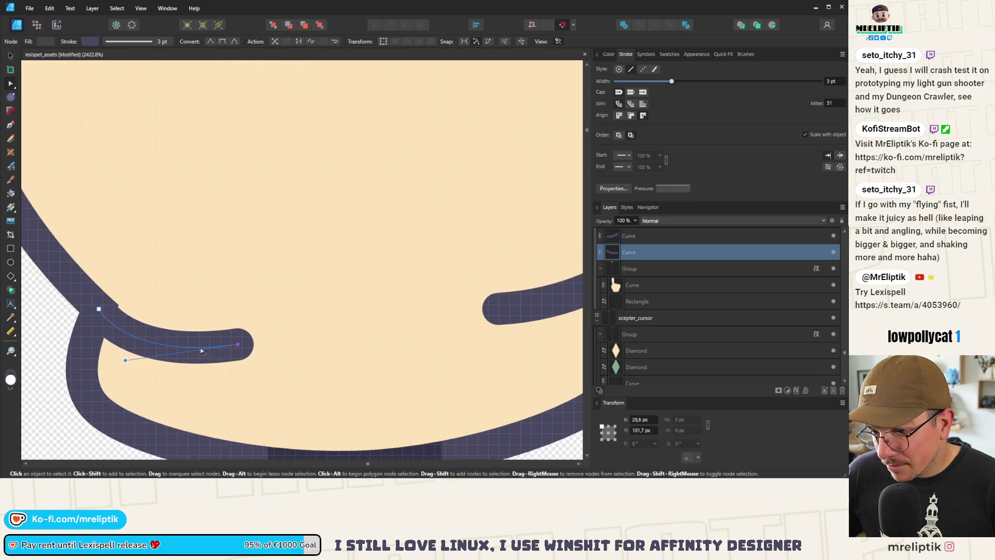
left_click_drag(126, 360, 145, 346)
scroll(226, 275, "down", 10)
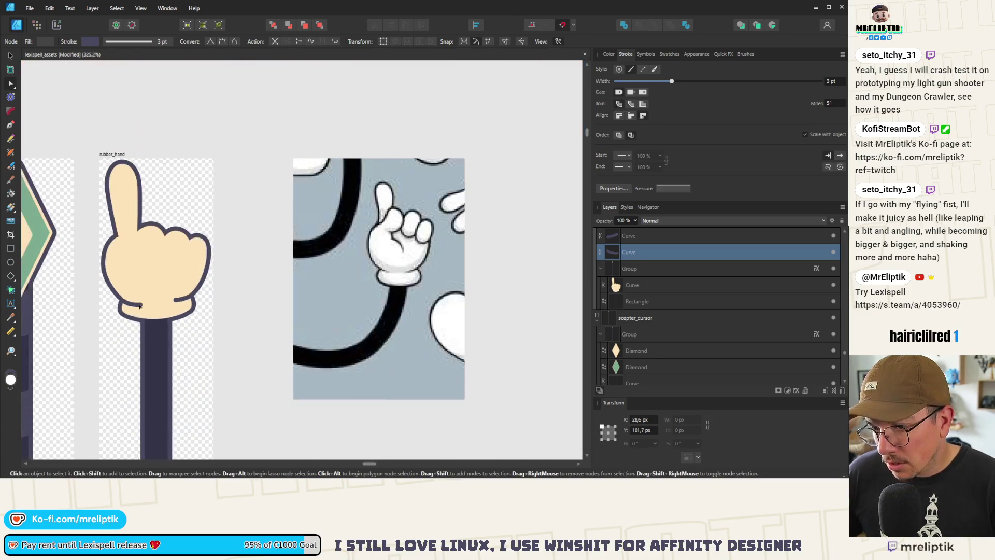
Adjust the hand outline's lower-left and lower-right nodes where the fist meets the arm
left_click(227, 274)
scroll(226, 274, "down", 5)
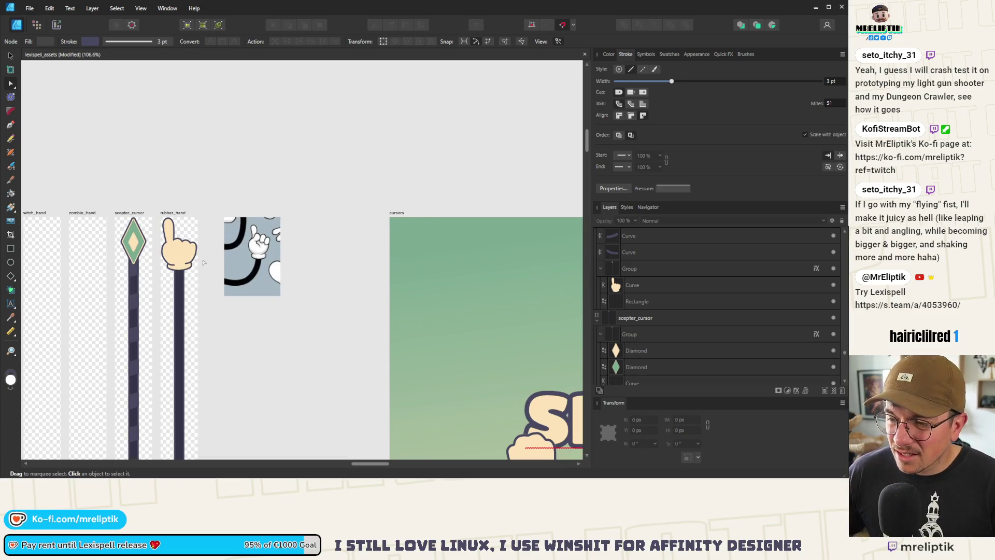
scroll(198, 248, "down", 4)
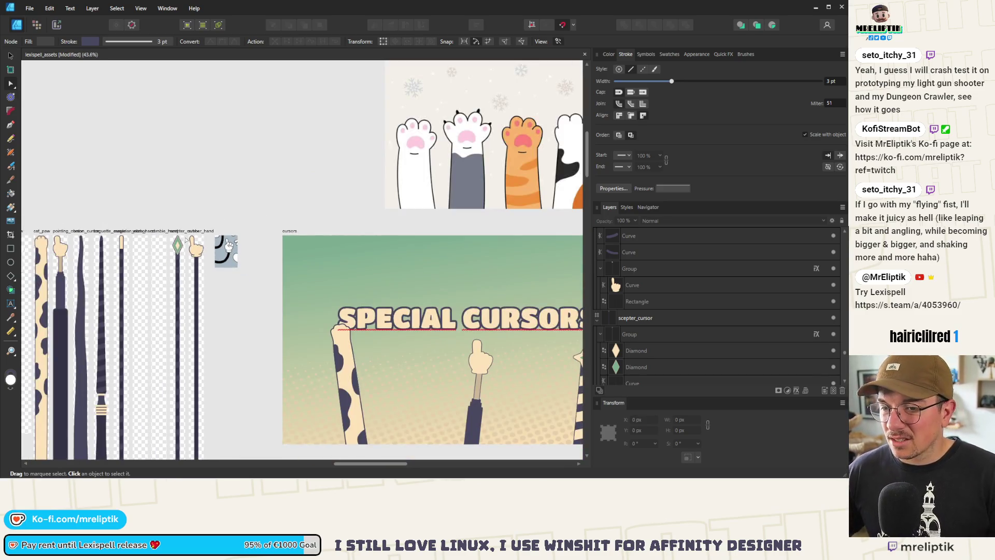
scroll(192, 363, "down", 2)
scroll(203, 342, "up", 10)
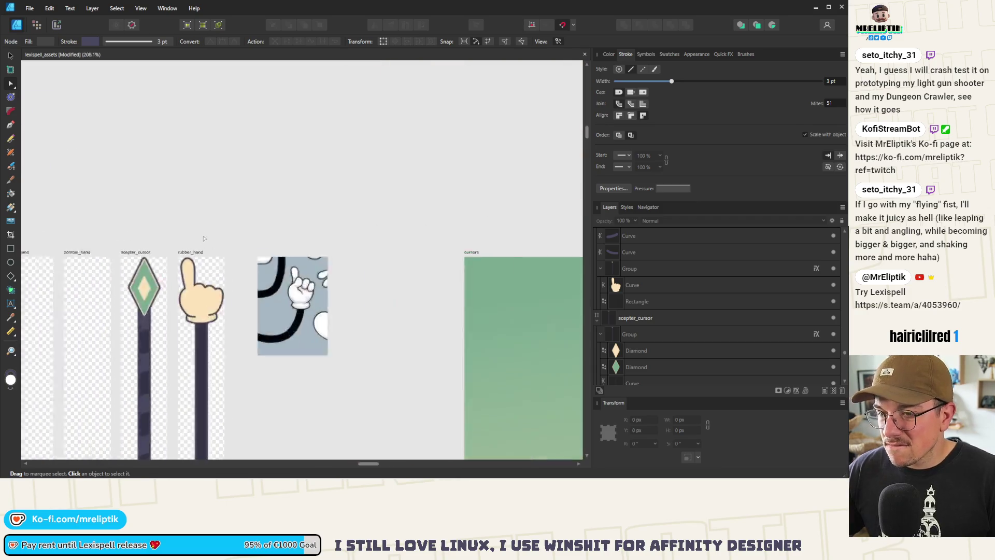
scroll(203, 334, "up", 6)
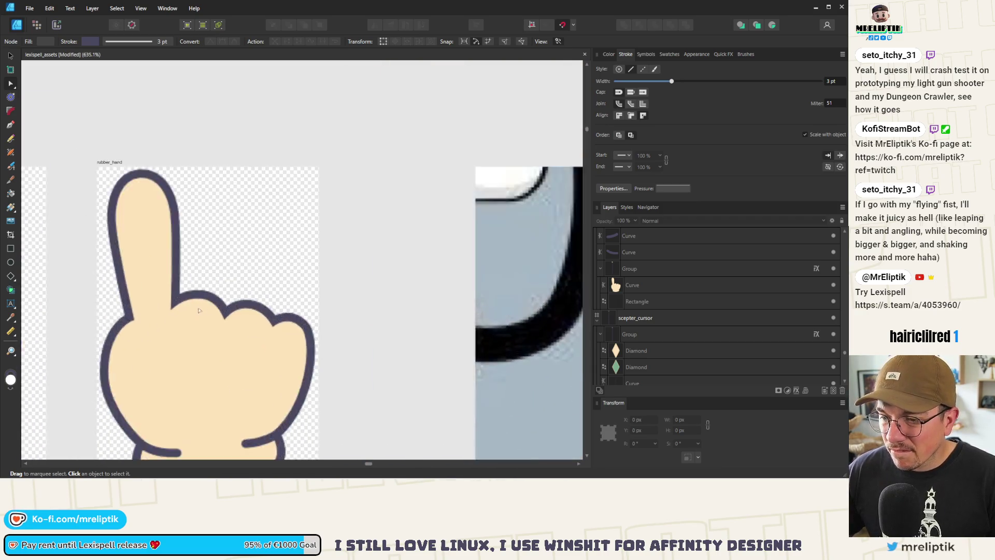
left_click(238, 256)
scroll(237, 255, "down", 4)
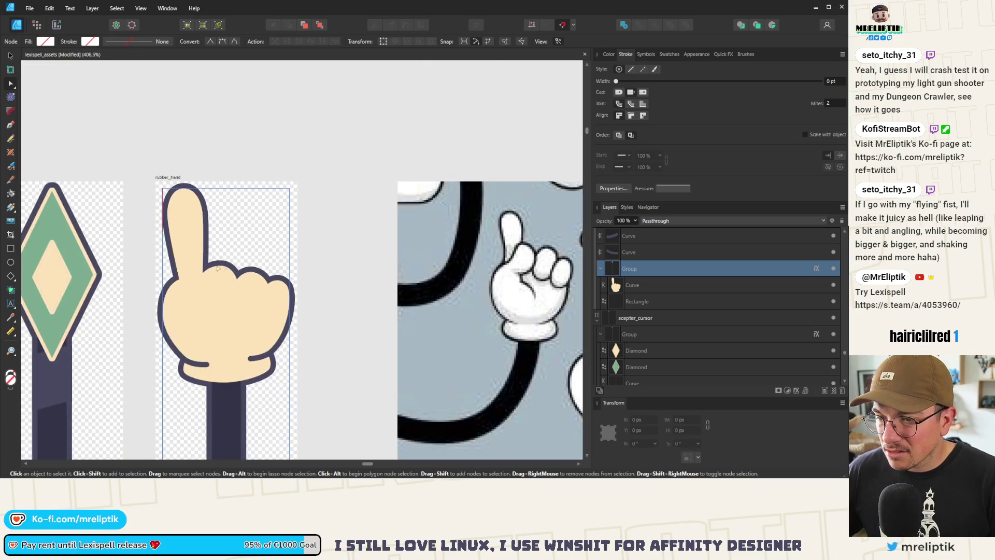
scroll(213, 273, "down", 5)
scroll(214, 297, "down", 2)
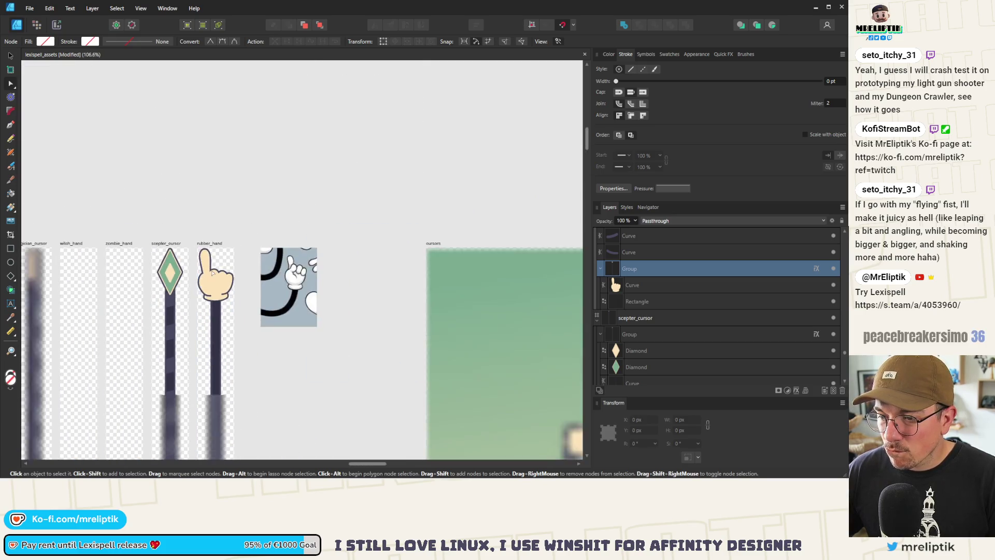
scroll(212, 297, "up", 7)
left_click(613, 285)
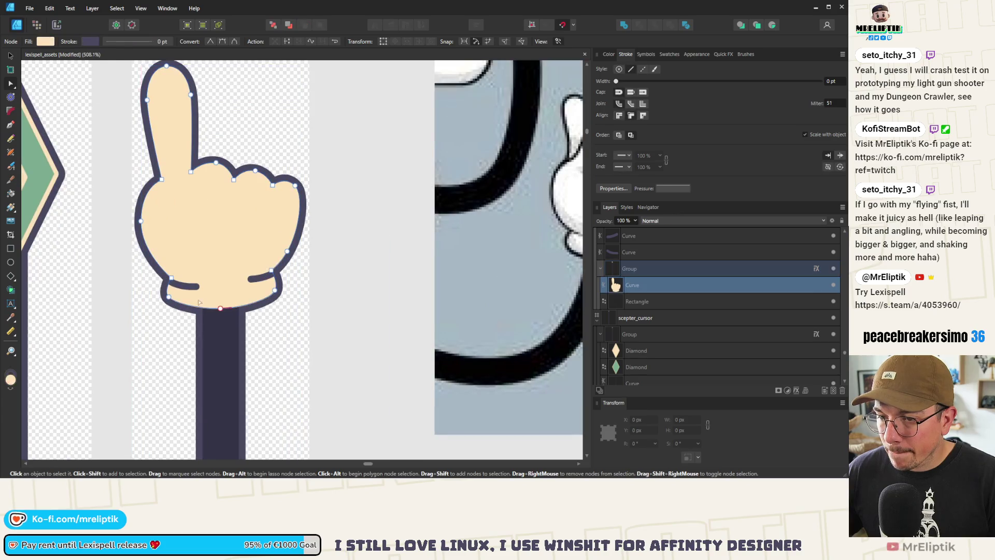
left_click_drag(169, 297, 156, 293)
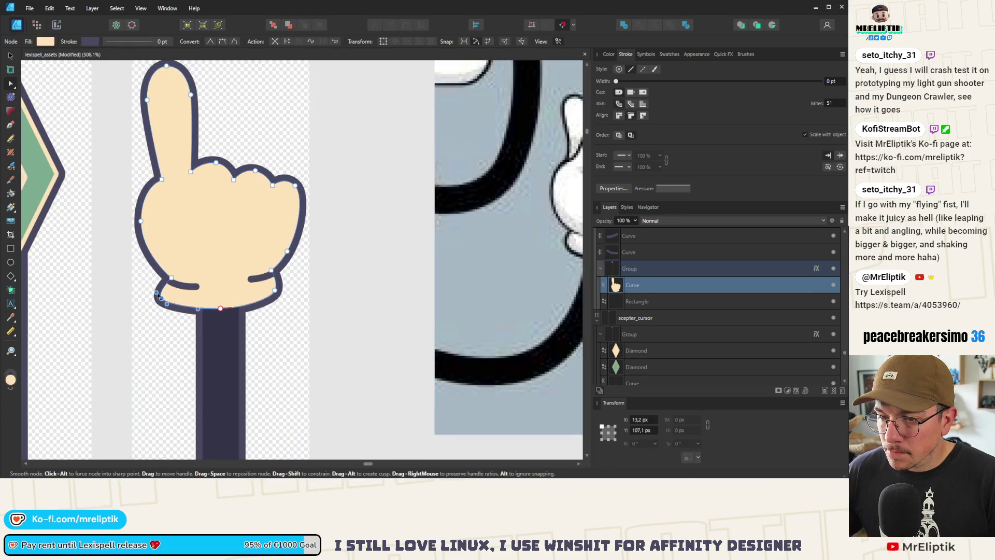
left_click_drag(162, 301, 166, 299)
left_click(278, 294)
left_click_drag(278, 293, 278, 291)
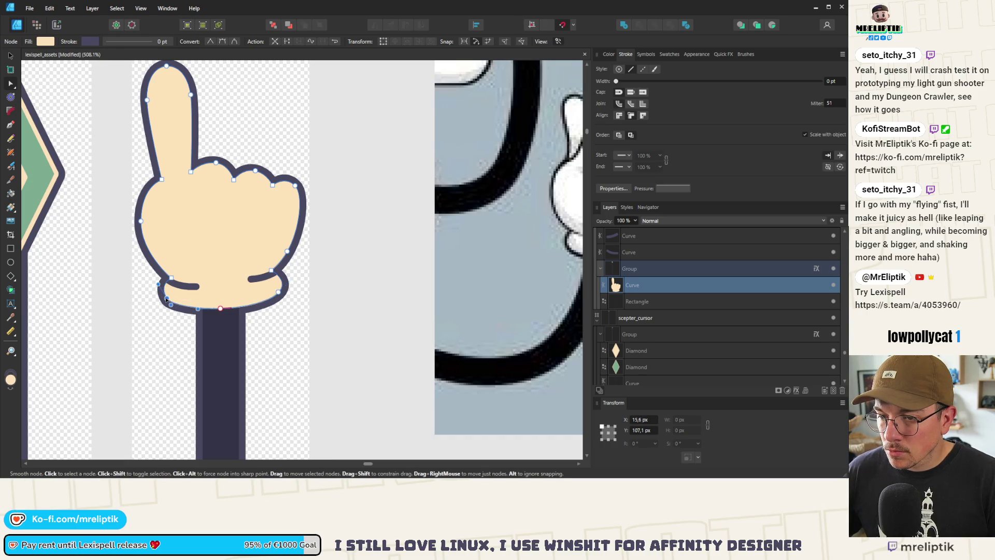
Round out the fist's lower-left corner and smooth its lower-right bulge with the node handles
scroll(168, 299, "up", 4)
left_click_drag(168, 300, 181, 329)
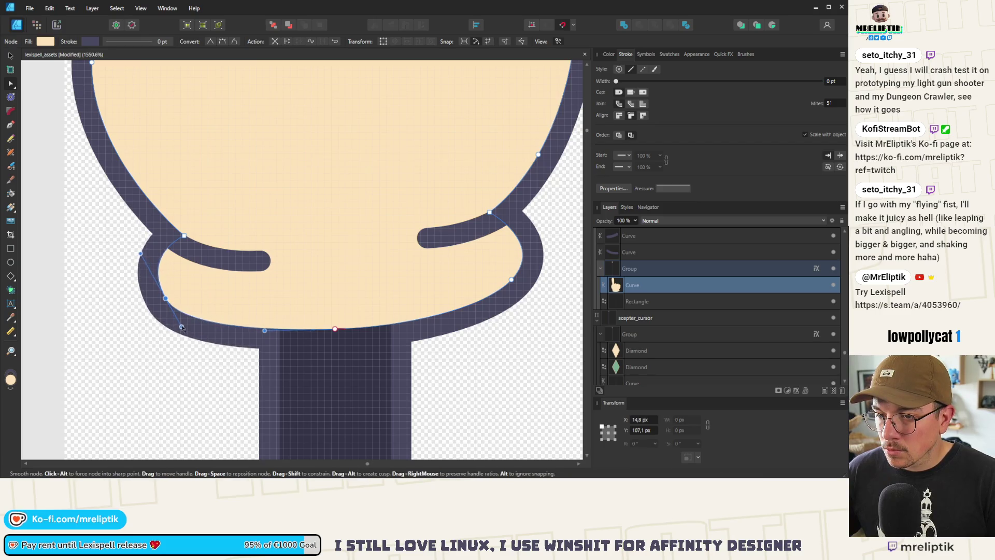
scroll(229, 317, "down", 2)
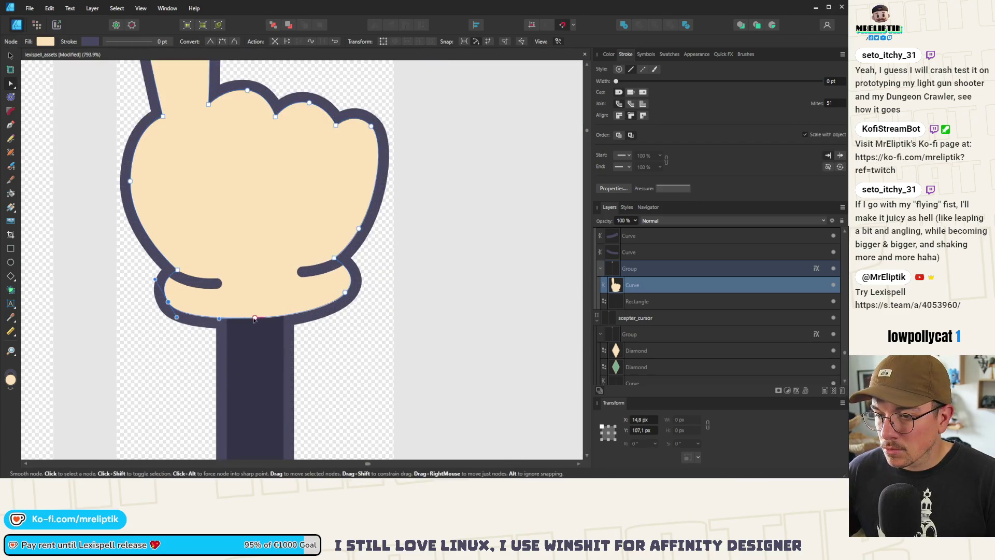
scroll(255, 322, "down", 5)
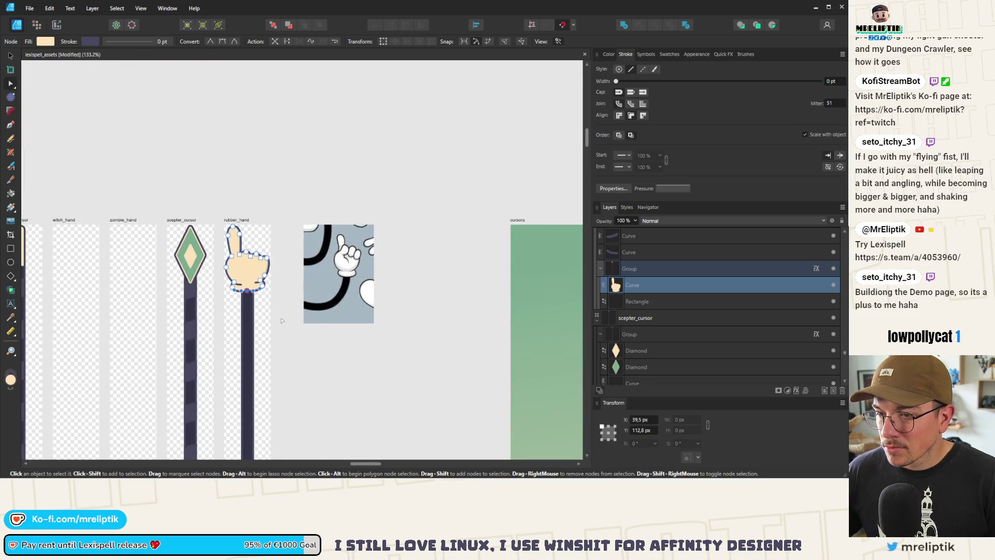
left_click(279, 314)
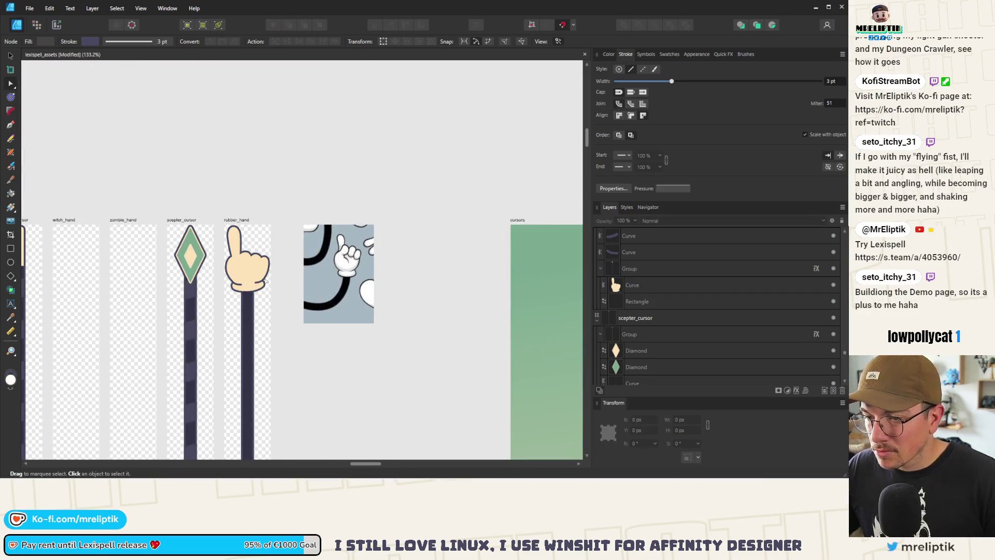
scroll(266, 281, "up", 5)
left_click(284, 317)
left_click(280, 329)
left_click_drag(280, 330, 298, 314)
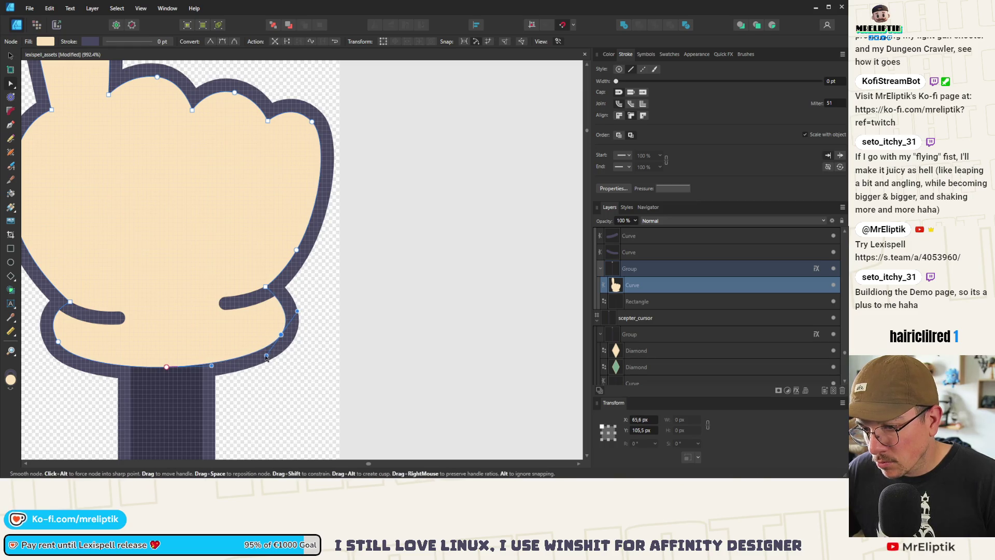
left_click_drag(266, 357, 285, 332)
left_click(305, 322)
scroll(207, 285, "down", 3)
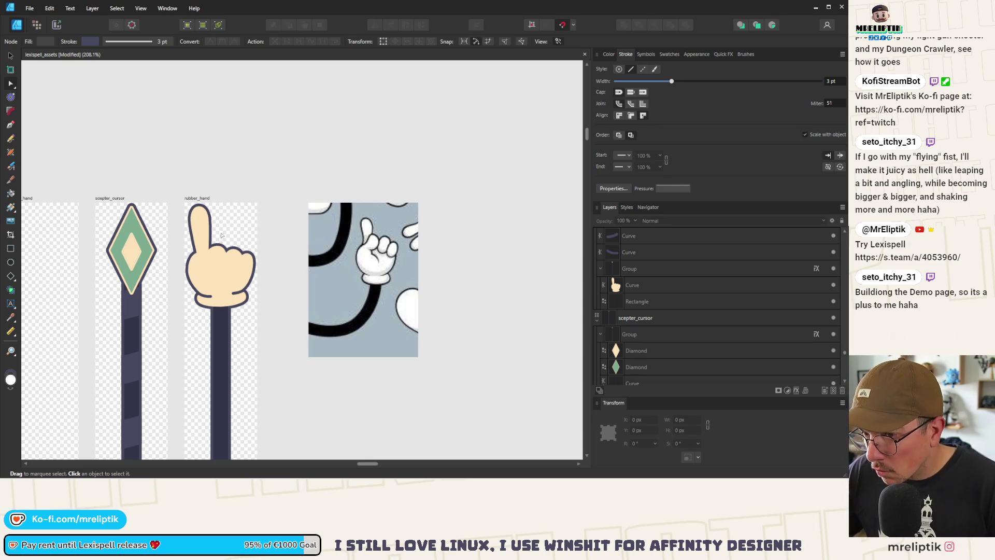
scroll(221, 236, "up", 10)
Reshape the first, middle and right knuckle bumps of the hand outline into rounder curves
left_click(217, 255)
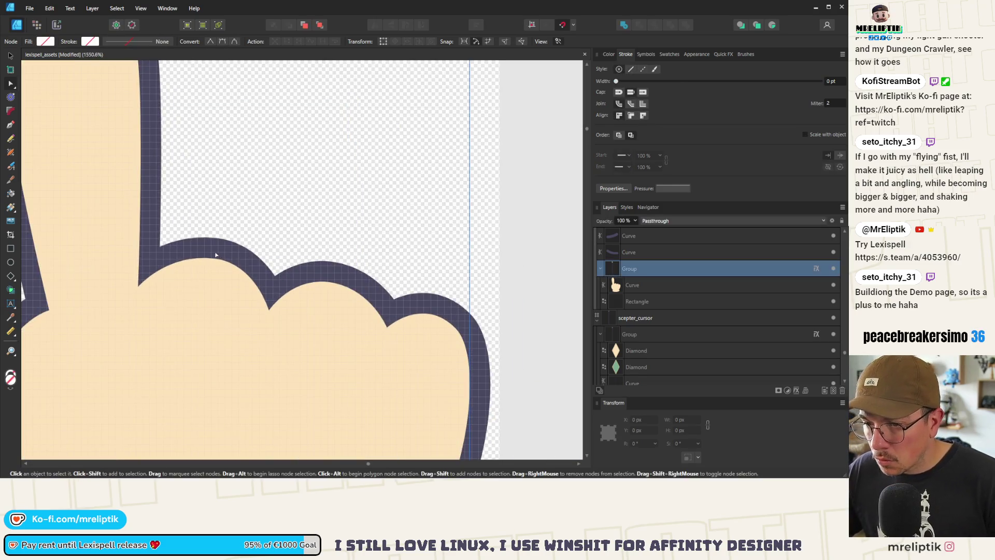
key("v")
left_click(214, 274)
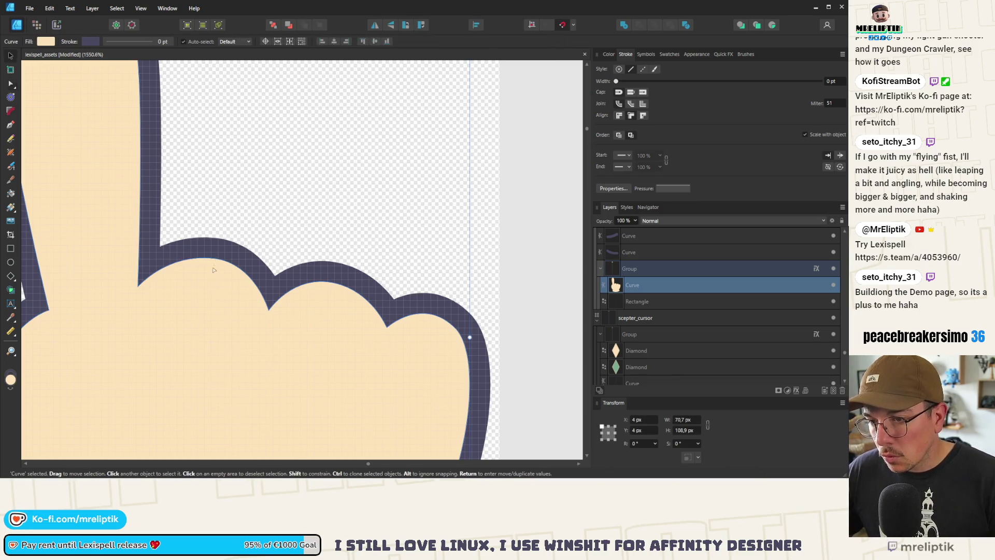
key("a")
mouse_move(208, 258)
left_mouse_down()
mouse_move(213, 246)
mouse_move(154, 242)
left_mouse_up()
left_click_drag(255, 250, 261, 249)
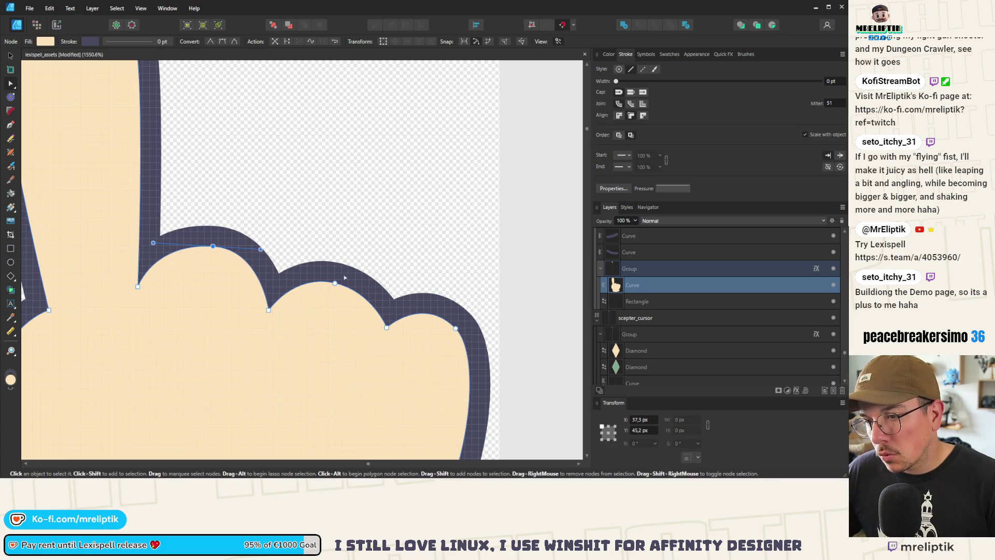
left_click_drag(335, 283, 286, 270)
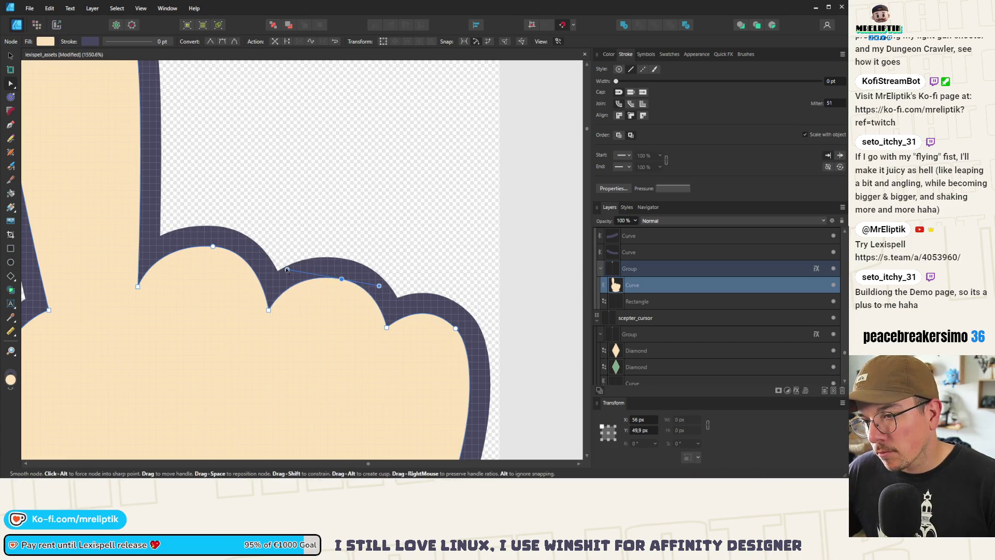
left_click_drag(379, 286, 383, 286)
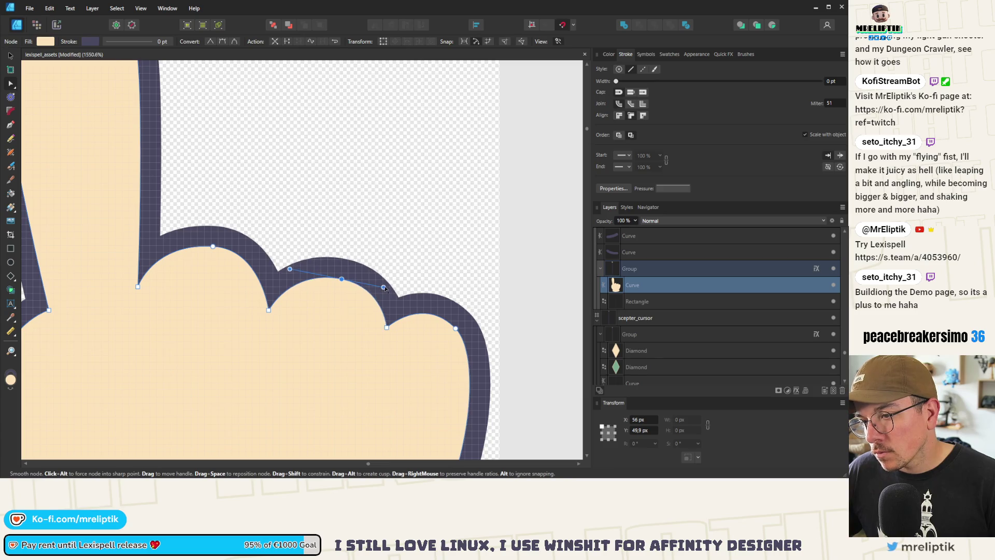
left_click_drag(455, 327, 462, 326)
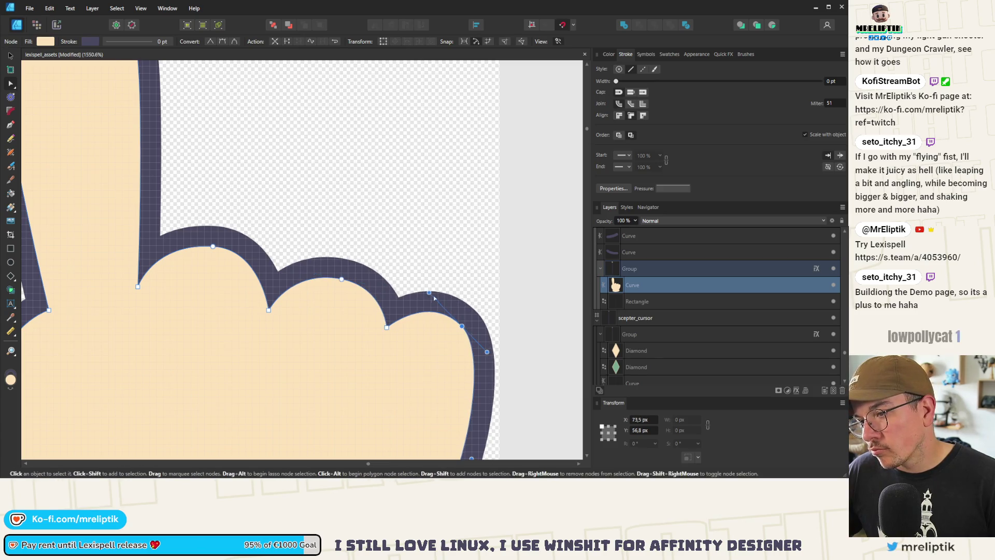
left_click_drag(428, 293, 418, 282)
left_click_drag(462, 326, 464, 325)
scroll(291, 260, "down", 15)
left_click(279, 258)
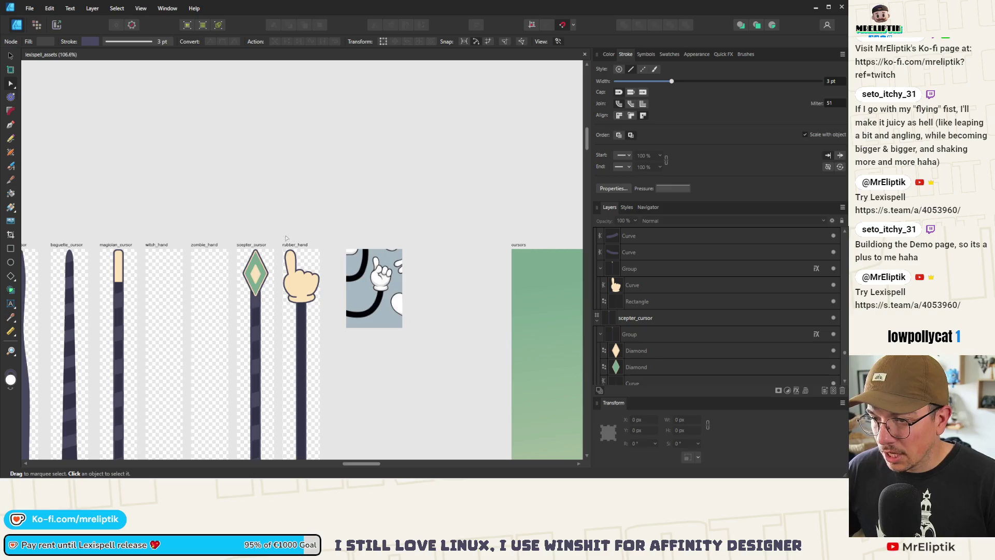
Reshape a knuckle curve and the lower side curve of the hand outline
scroll(313, 283, "up", 15)
left_click(347, 232)
left_click(347, 232)
left_click_drag(363, 250, 364, 257)
left_click(329, 357)
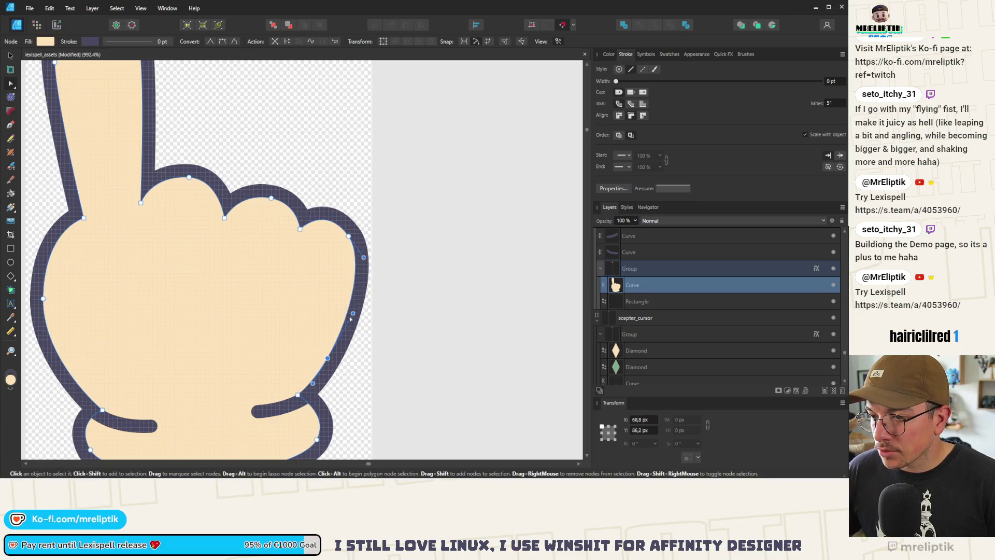
left_click_drag(354, 315, 352, 322)
left_click(392, 297)
Nudge a top knuckle point lower and smooth the curve along the fist's right edge
scroll(228, 210, "down", 5)
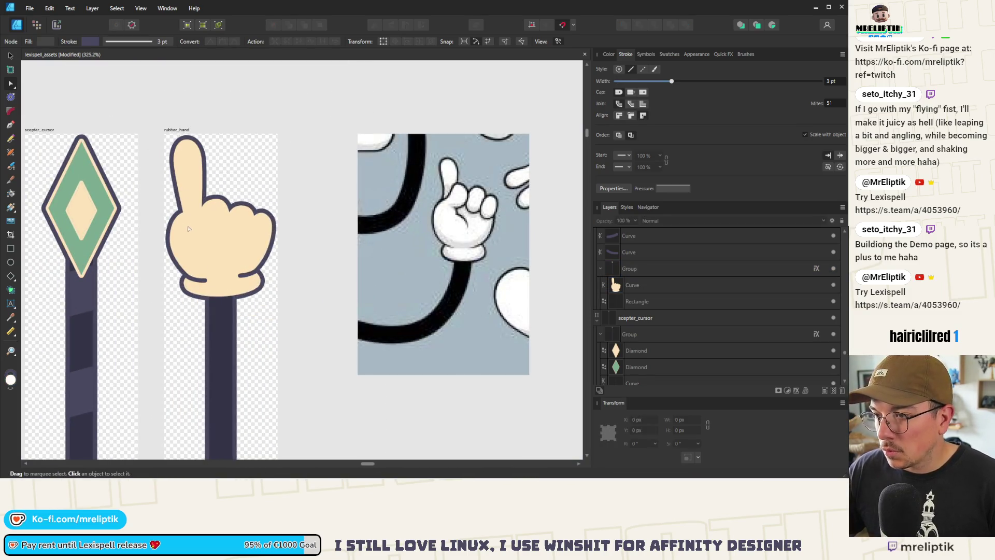
scroll(189, 228, "down", 5)
scroll(186, 228, "up", 2)
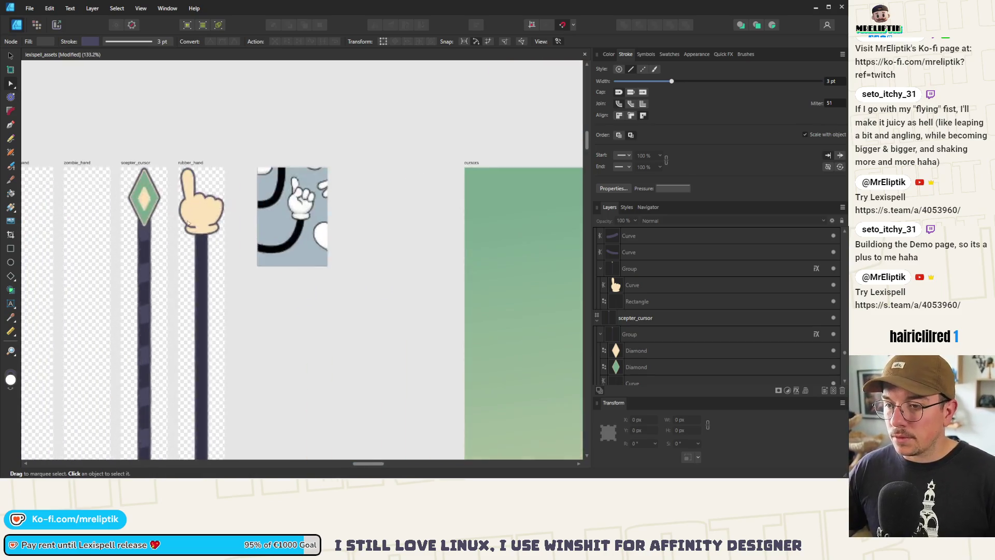
scroll(205, 211, "up", 5)
left_click(285, 173)
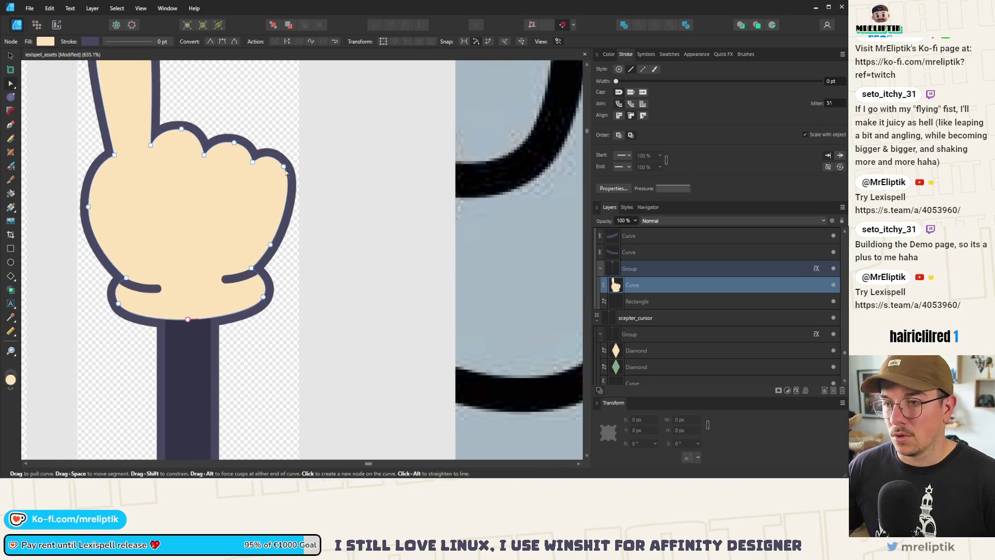
left_click(284, 167)
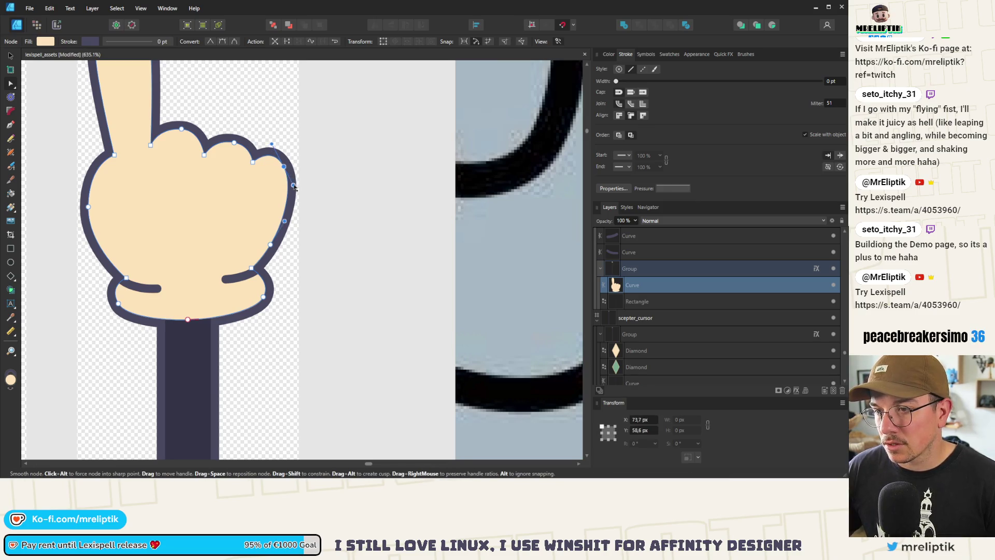
left_click_drag(294, 184, 290, 182)
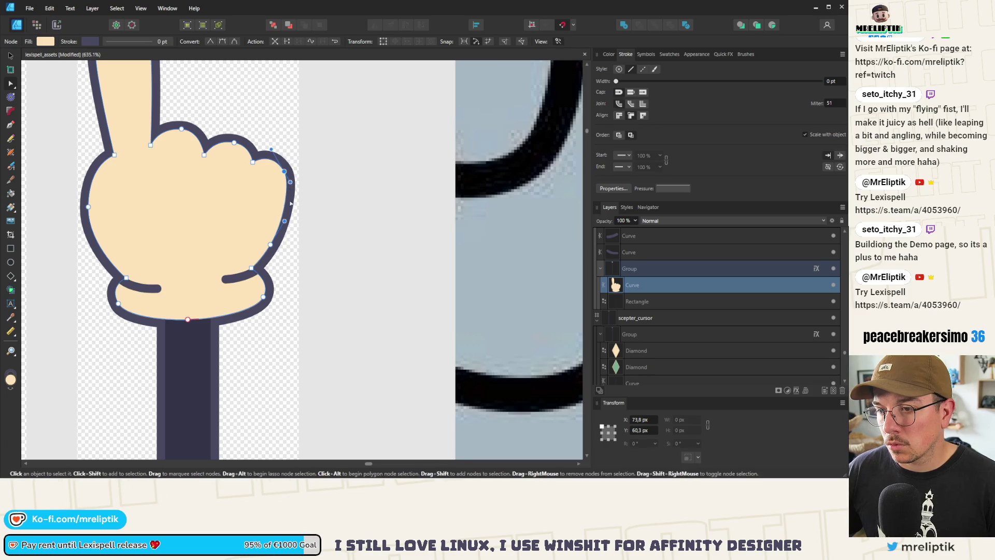
left_click(269, 244)
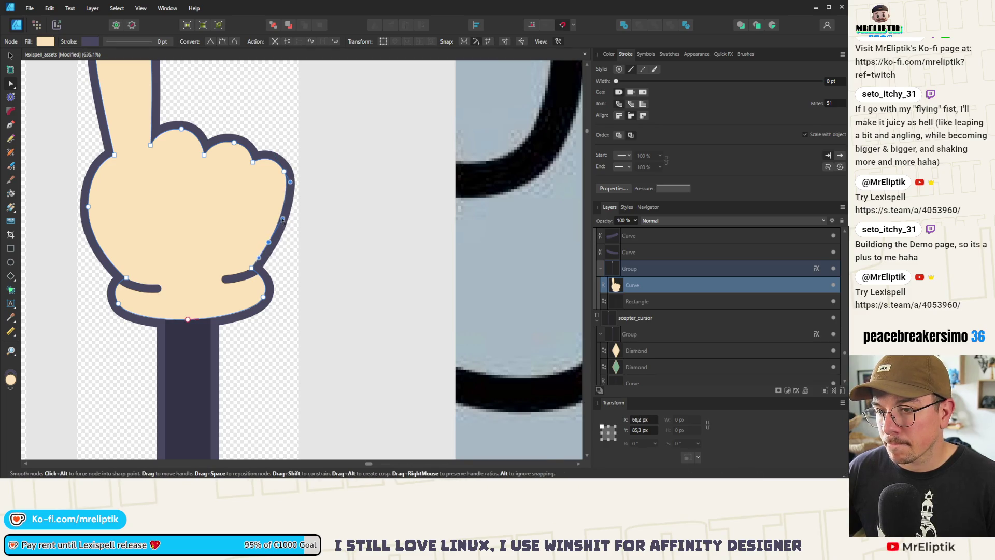
left_click_drag(282, 213, 270, 243)
key("ctrl+d")
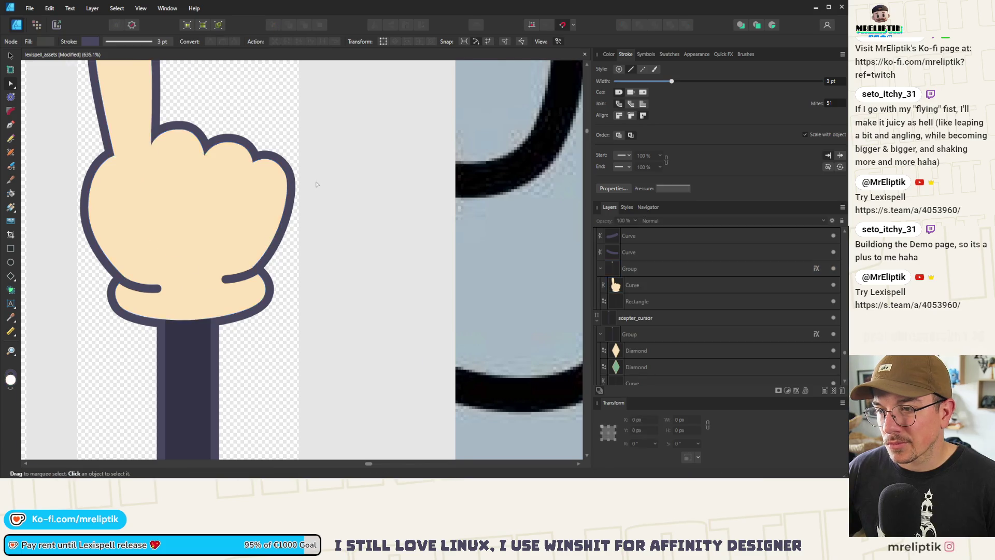
Save the document
scroll(258, 203, "down", 5)
scroll(244, 181, "down", 2)
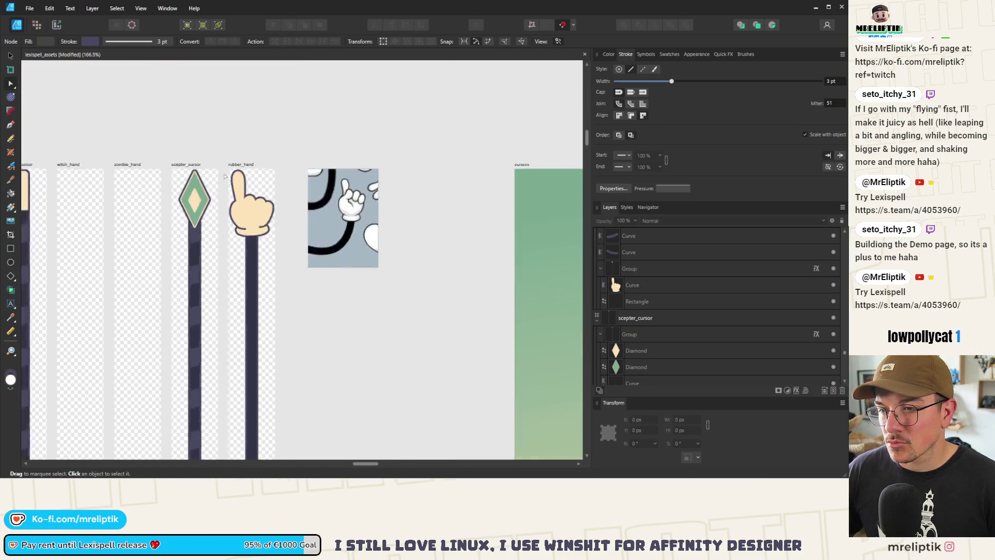
scroll(247, 211, "down", 1)
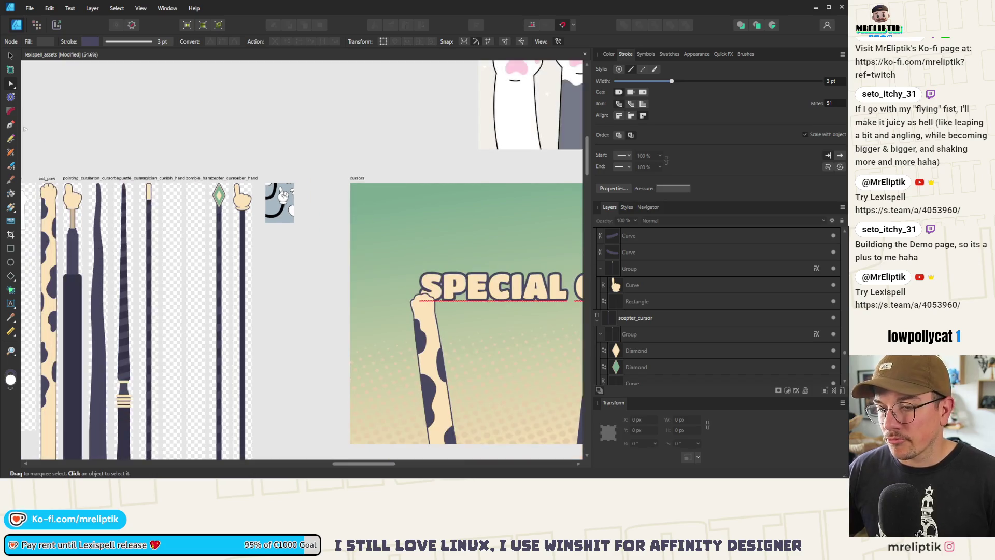
left_click(9, 57)
key("ctrl+s")
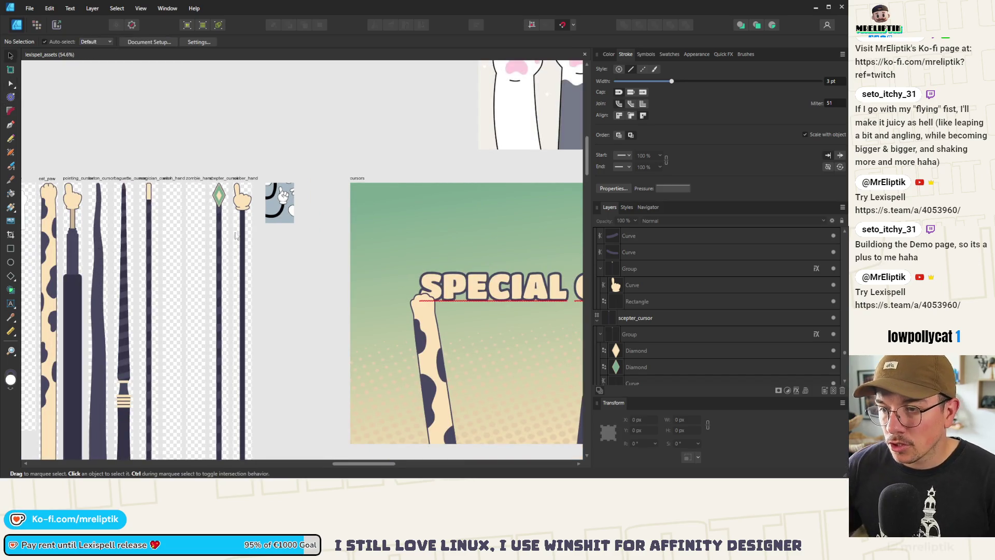
Place a spare copy of the rubber_hand stick to the right and convert the stick to curves
scroll(251, 228, "up", 2)
left_click(248, 220)
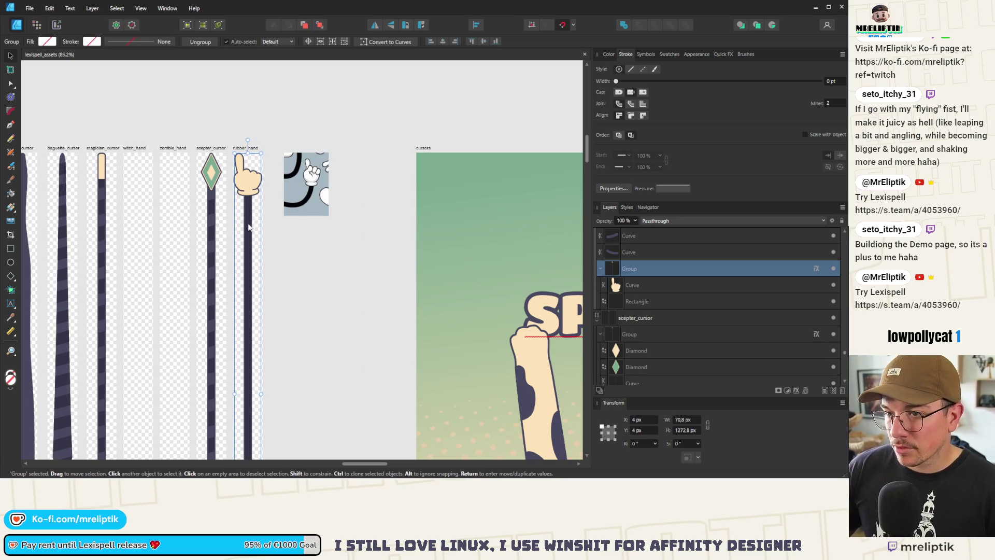
double_click(249, 231)
left_click_drag(249, 236, 346, 237)
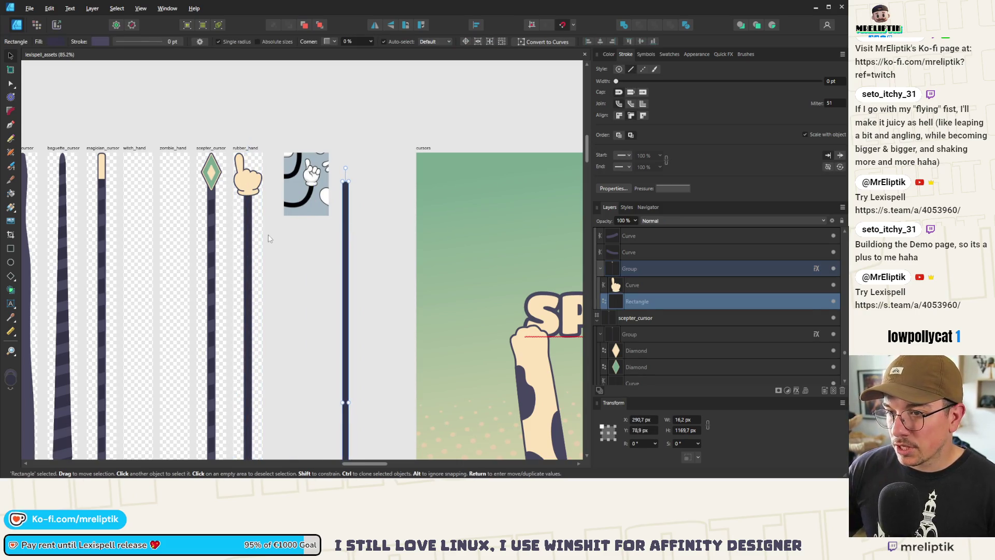
scroll(245, 238, "up", 3)
right_click(252, 223)
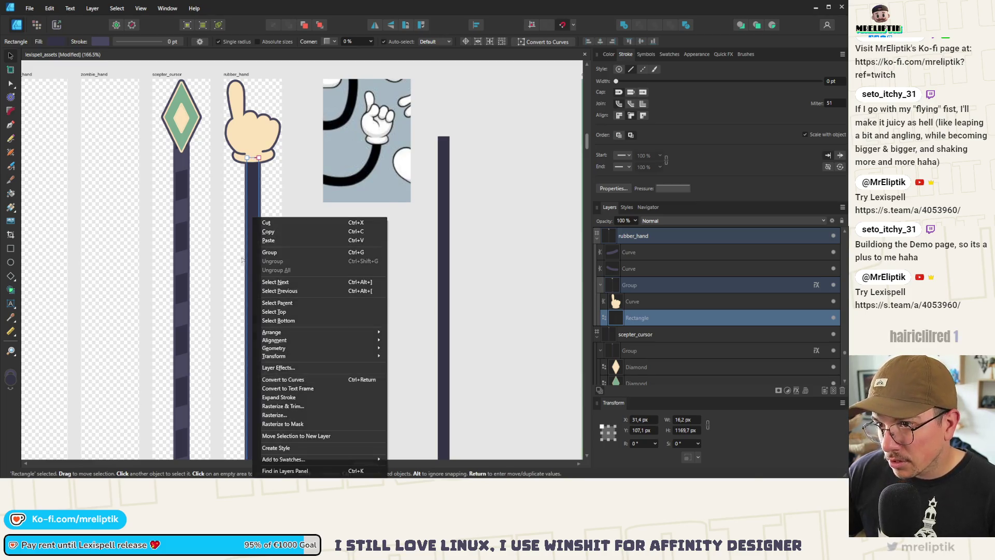
left_click(280, 380)
scroll(250, 252, "up", 3)
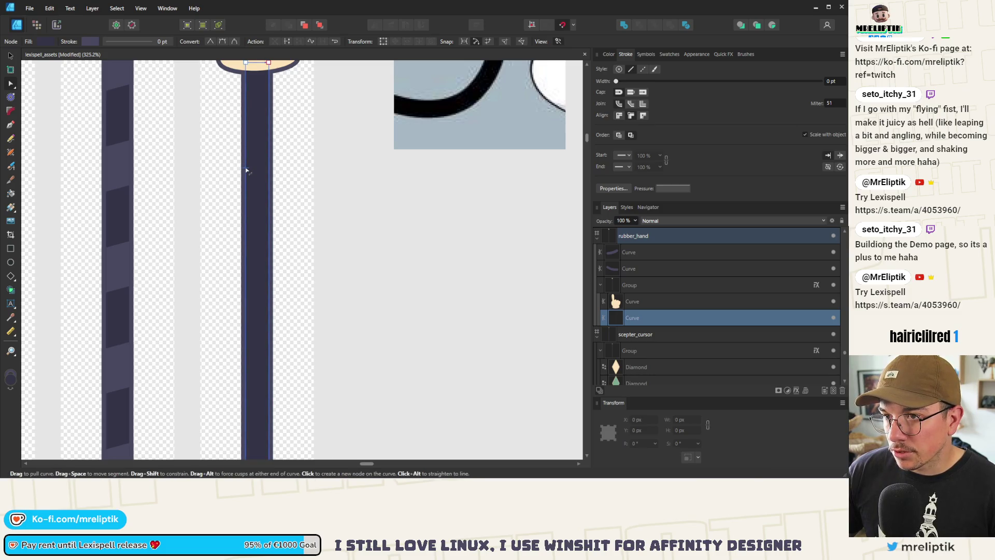
Add node pairs across the upper stick and shift them right and left to start kinks
scroll(242, 147, "down", 1)
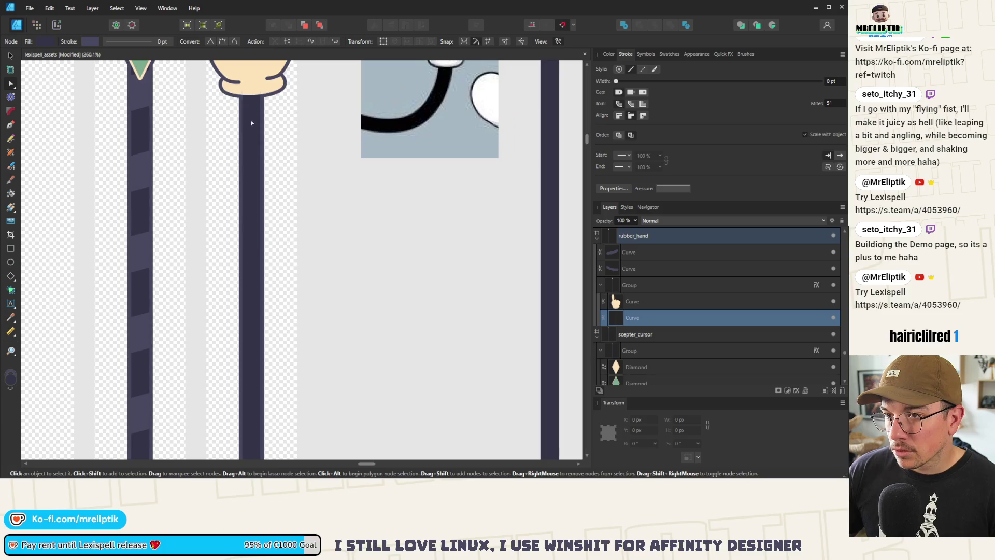
left_click(242, 143)
left_click(261, 143)
mouse_move(268, 136)
left_mouse_down()
mouse_move(231, 150)
mouse_move(239, 143)
left_mouse_up()
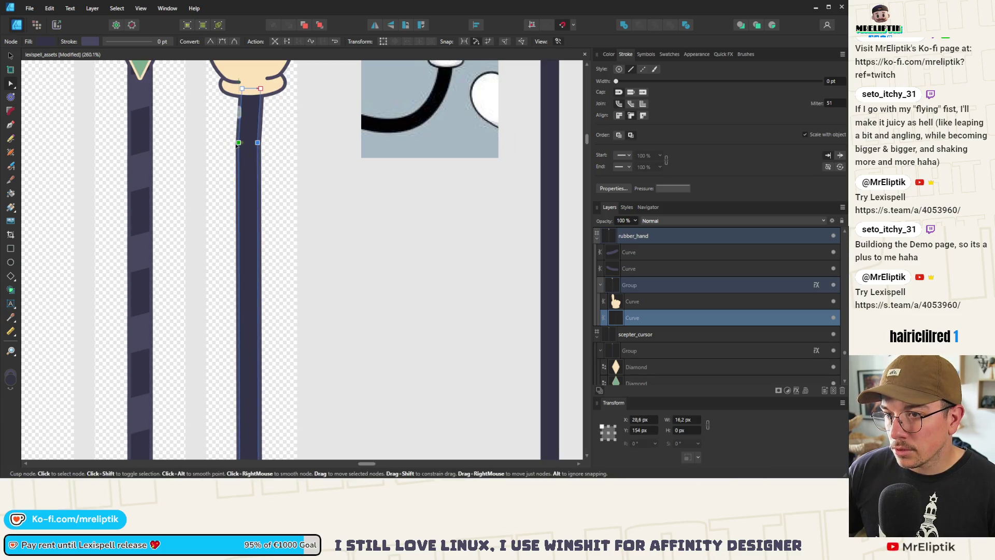
left_click(258, 212)
left_click(239, 209)
left_click_drag(266, 202, 221, 224)
key("Right")
key("Right")
key("Right")
left_click(265, 275)
left_click(247, 275)
left_click(266, 276, "shift")
key("Left")
key("Left")
key("Left")
Add more node pairs lower down and drag them sideways to zigzag the stick further
scroll(244, 251, "down", 2)
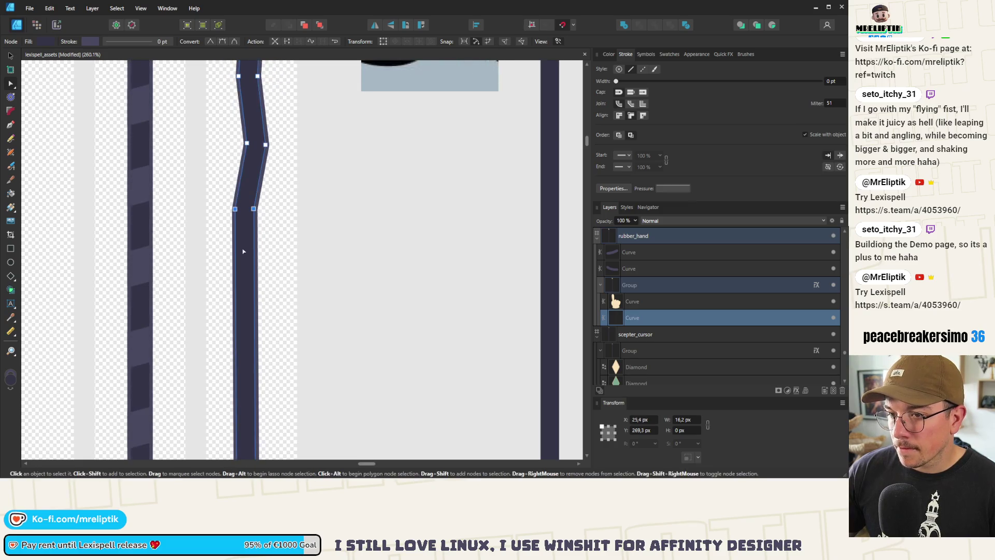
left_click(254, 253)
left_click(235, 257, "shift")
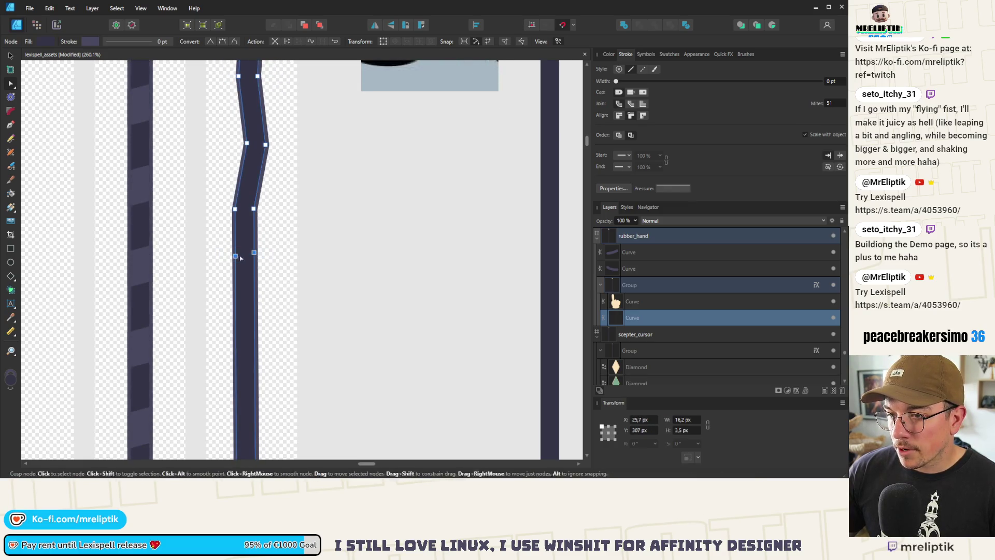
mouse_move(254, 252)
left_mouse_down()
mouse_move(266, 253)
mouse_move(273, 306)
left_mouse_up()
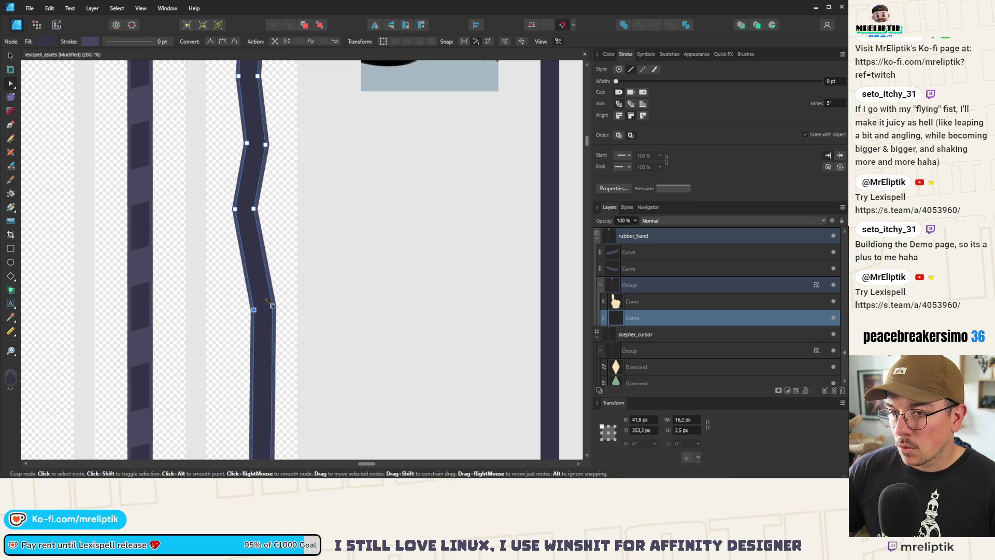
scroll(249, 296, "down", 5)
scroll(247, 287, "up", 3)
left_click(246, 283)
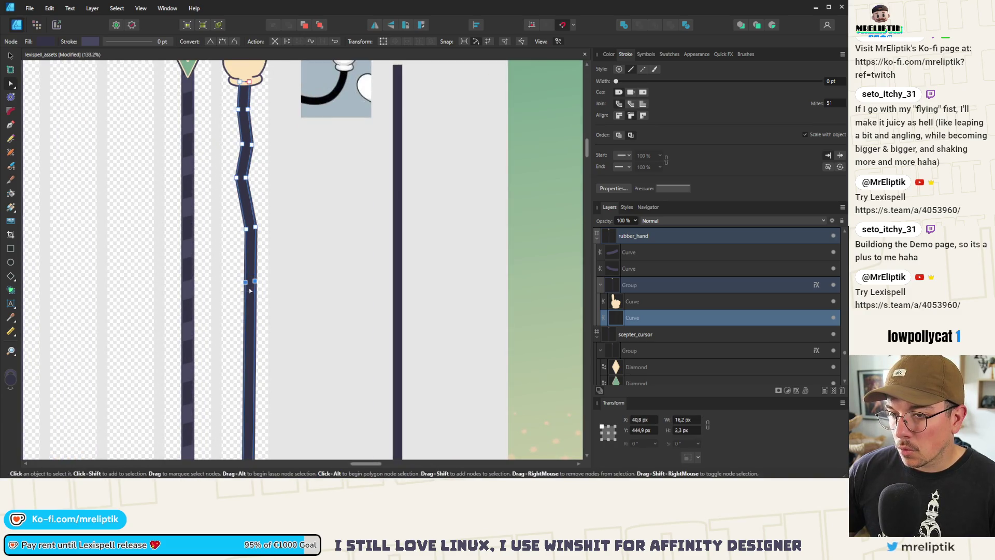
left_click_drag(246, 283, 235, 283)
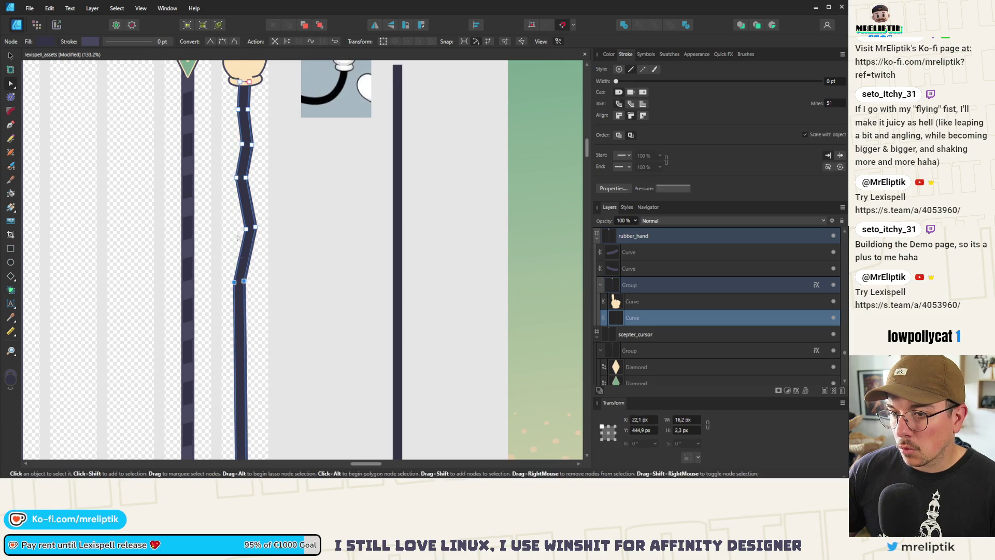
scroll(241, 286, "down", 2)
left_click(239, 291)
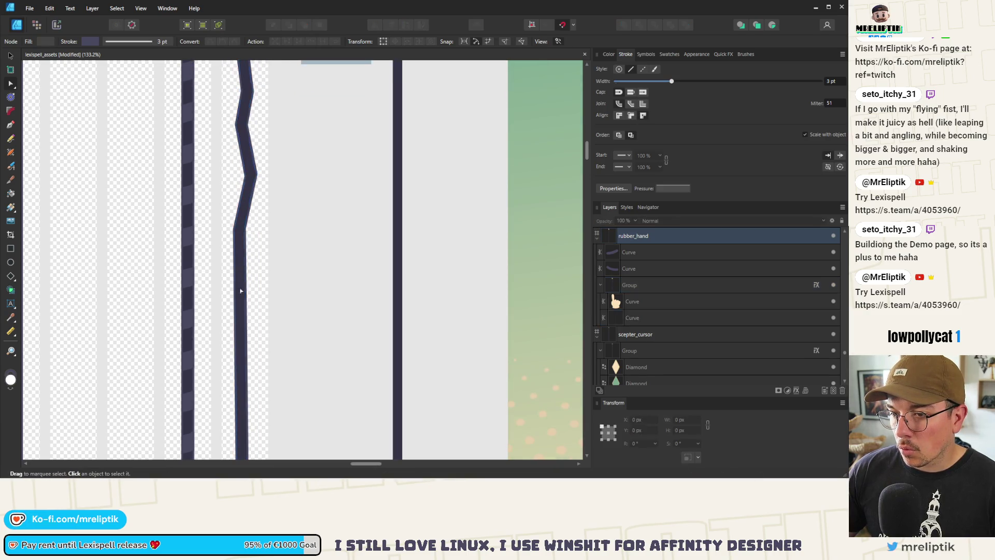
left_click(236, 291)
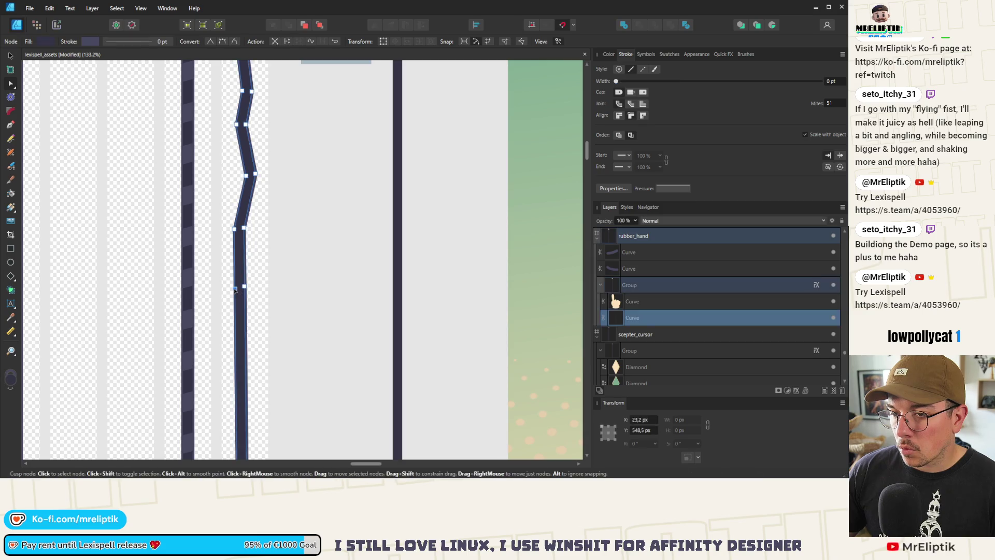
left_click_drag(245, 287, 256, 318)
Kink the lower stick to the right, then marquee-select all of the stick's nodes
scroll(255, 319, "down", 5)
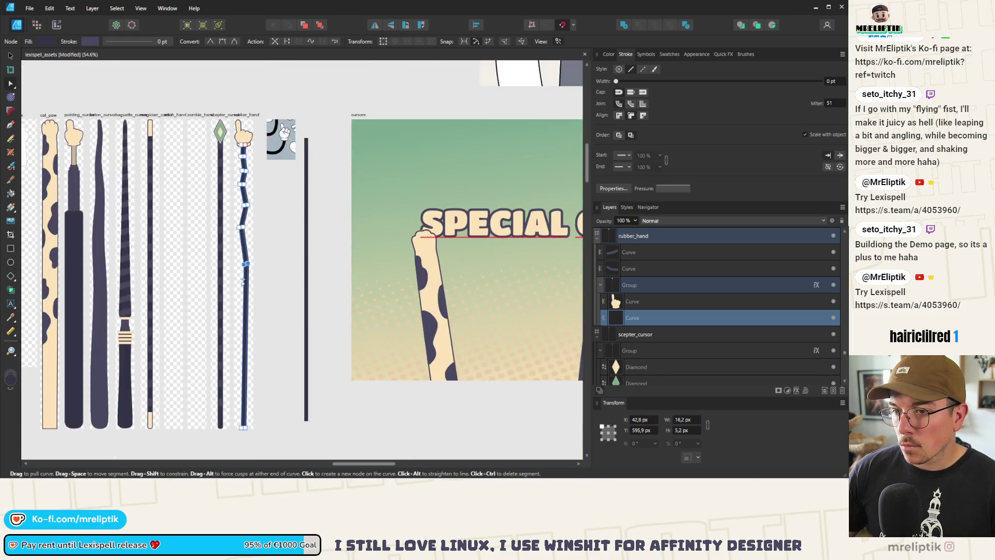
scroll(246, 300, "up", 4)
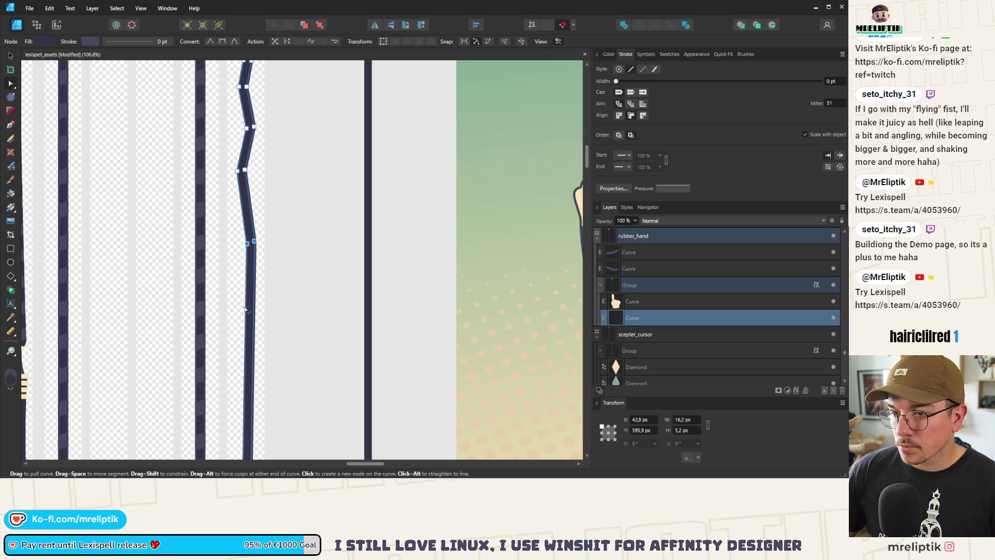
left_click(246, 314)
left_click_drag(247, 315, 234, 332)
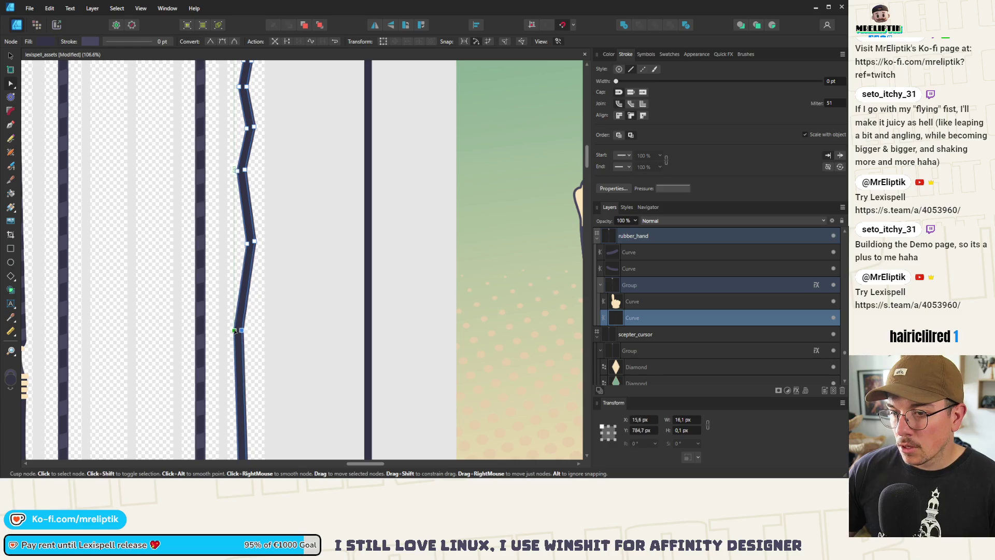
scroll(249, 244, "down", 4)
scroll(252, 306, "up", 4)
key("ctrl+z")
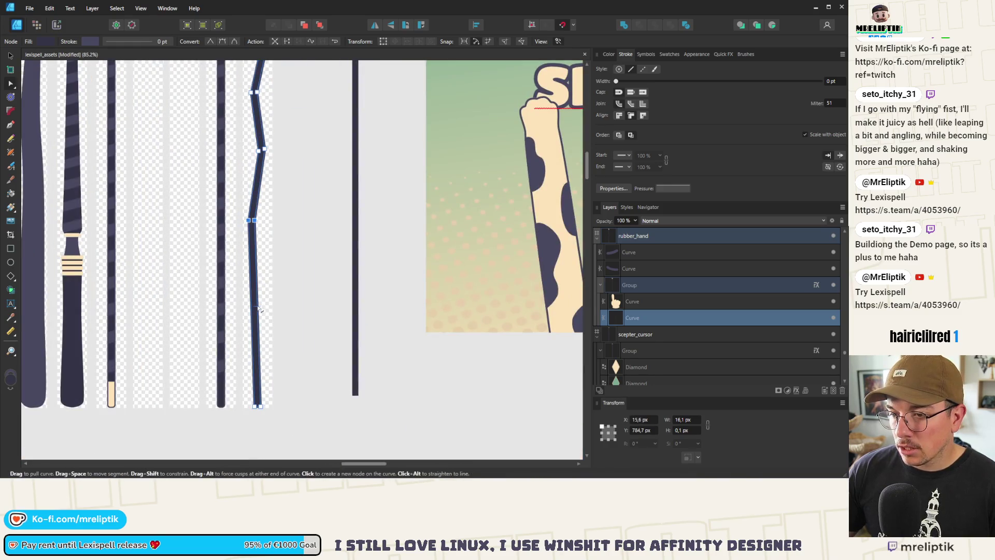
left_click(256, 307)
left_click_drag(256, 307, 265, 318)
scroll(256, 321, "down", 4)
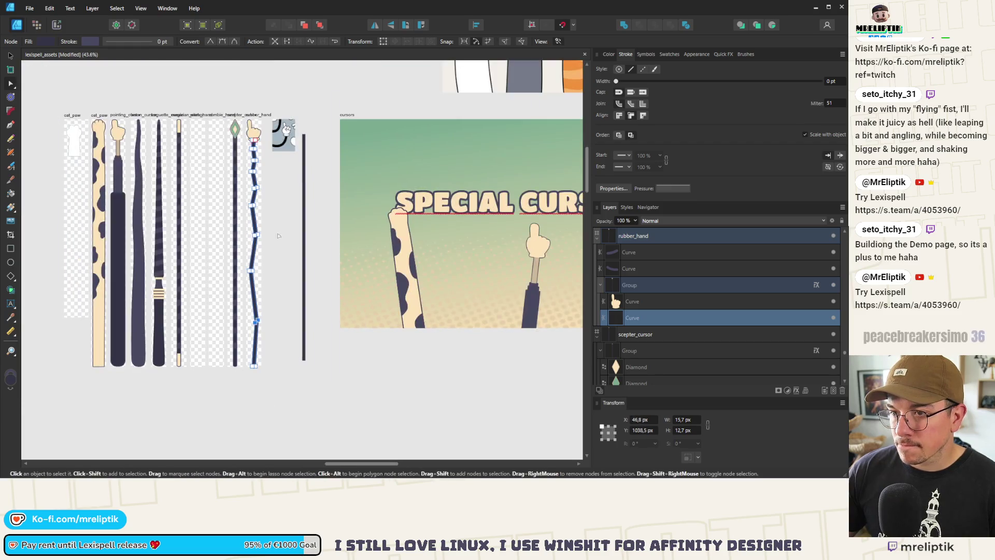
left_click_drag(265, 142, 243, 344)
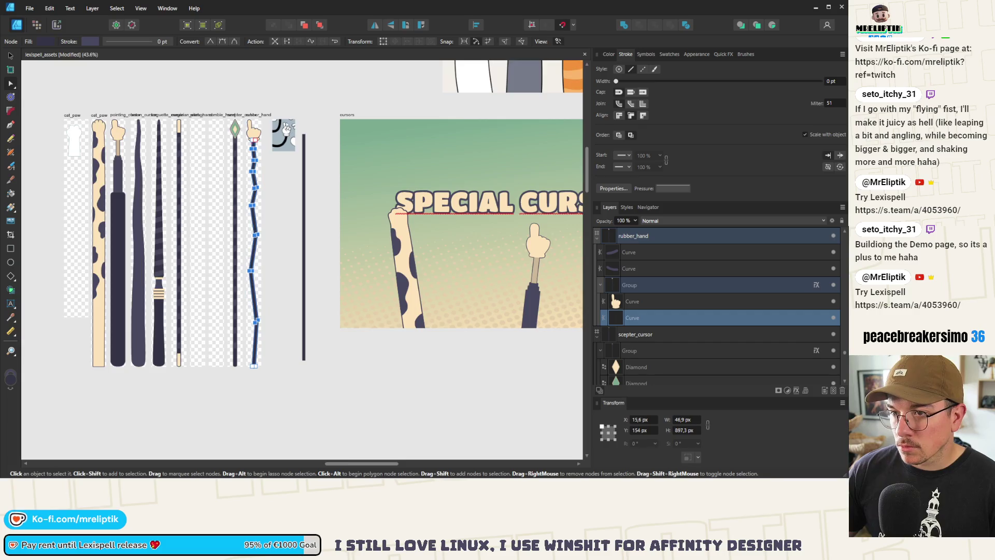
scroll(234, 131, "up", 4)
Convert all the selected arm nodes to smooth nodes
left_click(222, 41)
scroll(192, 168, "down", 5)
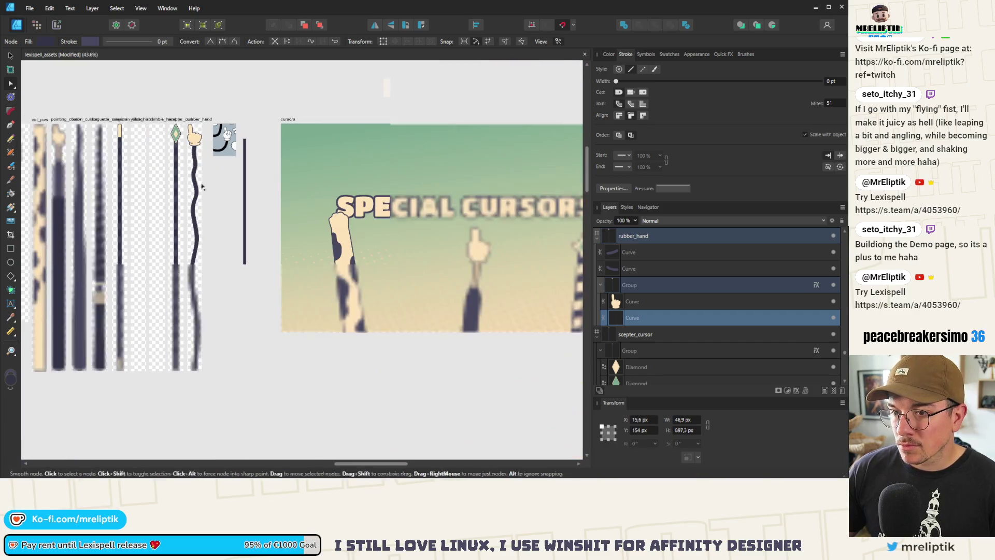
left_click(191, 167)
scroll(192, 169, "down", 2)
scroll(219, 232, "up", 4)
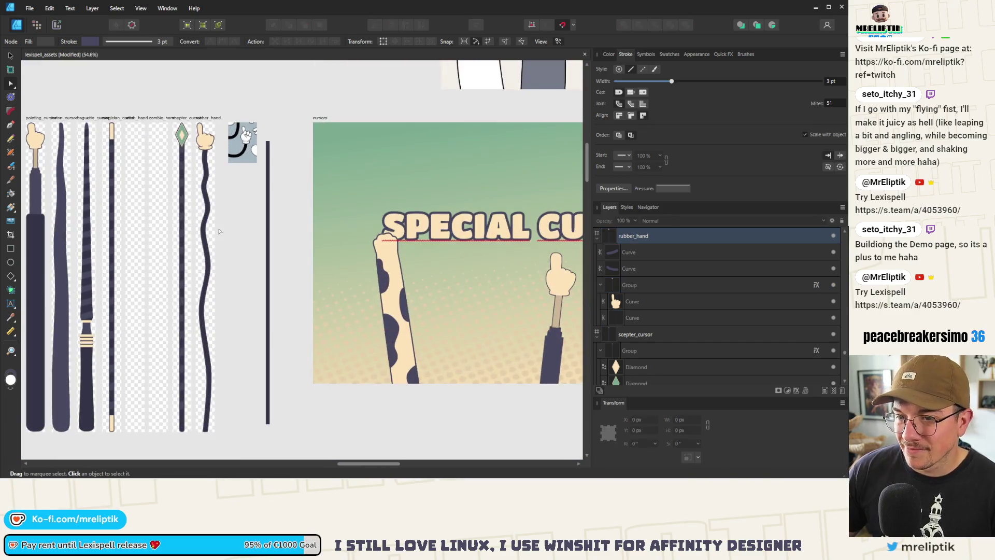
scroll(199, 160, "up", 5)
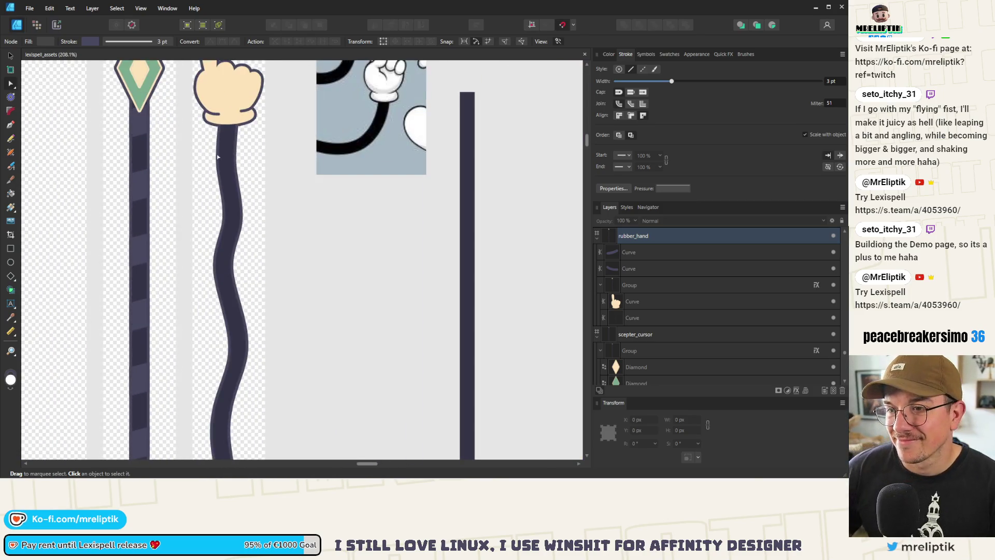
Drag a pair of arm nodes to bend the arm further into a wavier line
left_click(215, 156)
left_click(233, 163)
scroll(234, 164, "up", 3)
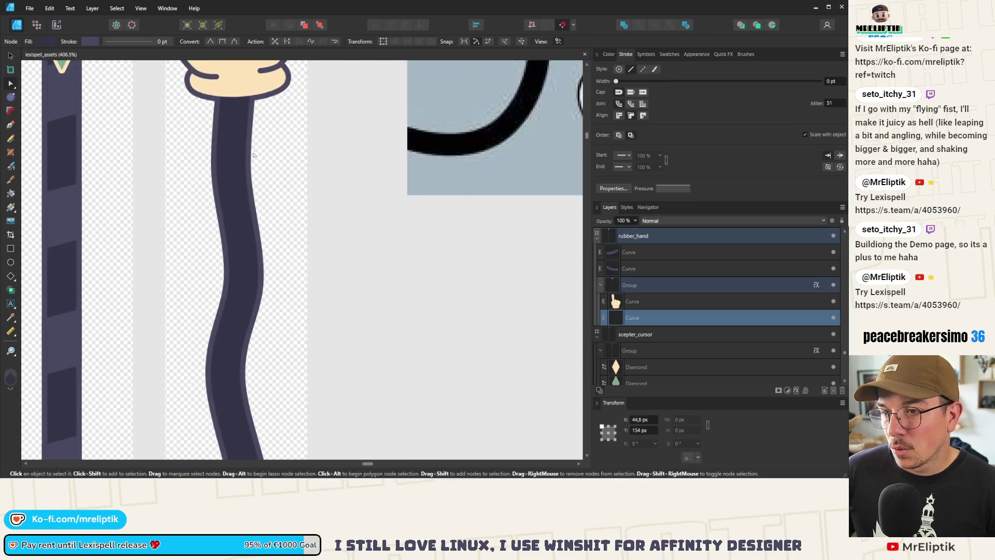
mouse_move(208, 155)
left_mouse_down()
mouse_move(248, 175)
mouse_move(230, 171)
left_mouse_up()
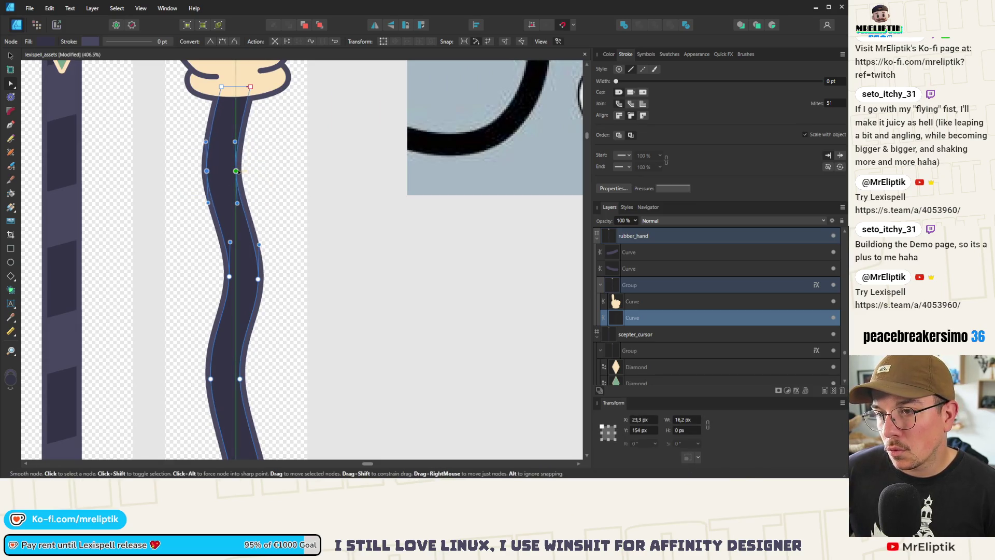
key("ctrl+d")
scroll(230, 156, "down", 3)
scroll(230, 156, "down", 5)
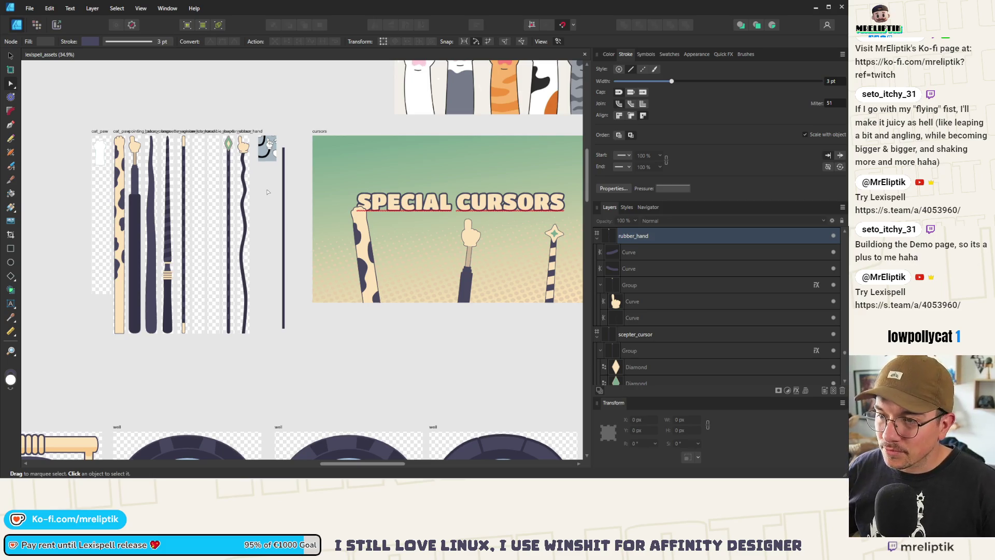
Delete the rubber_hand reference image and the stray vertical bar beside it, then save the document
scroll(236, 167, "up", 2)
left_click(287, 131)
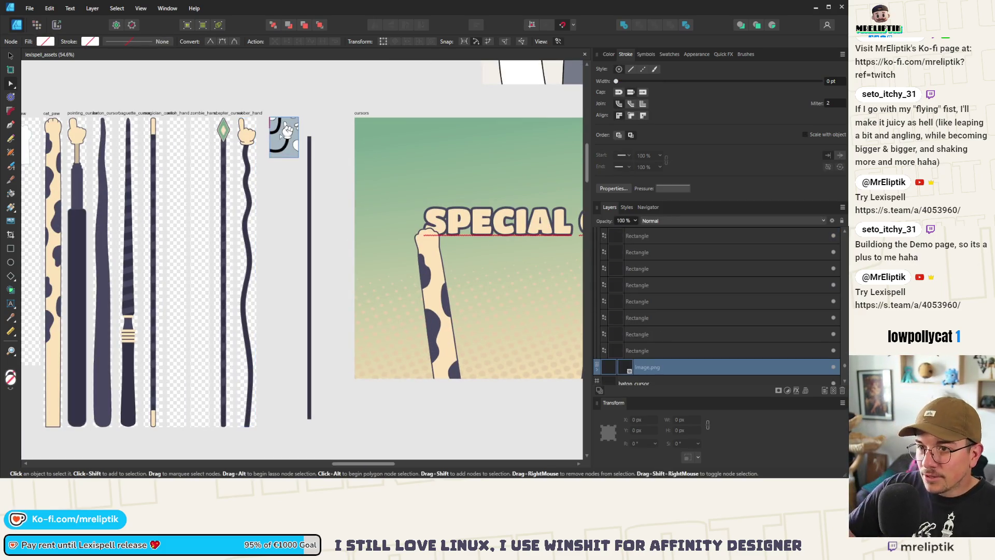
key("Delete")
left_click(310, 166)
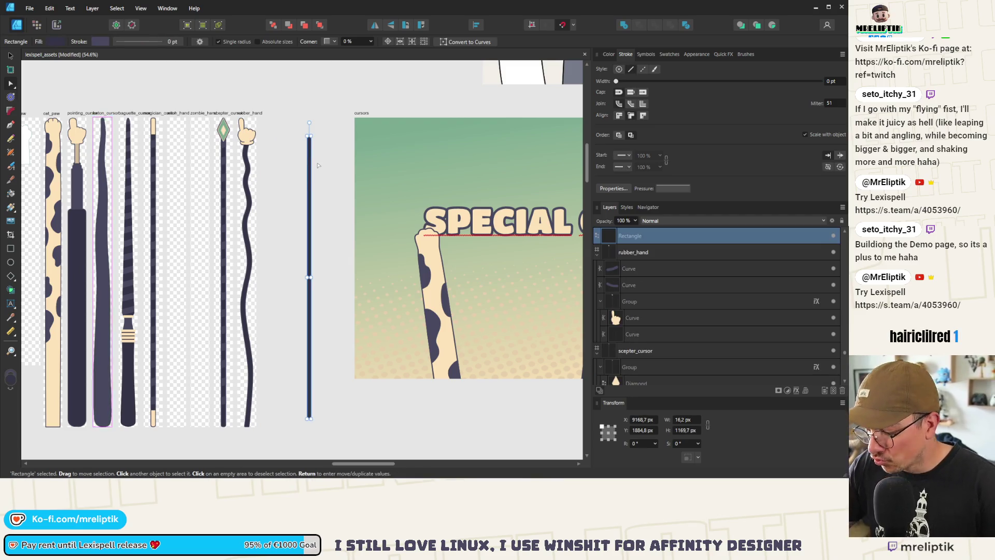
key("Delete")
key("ctrl+s")
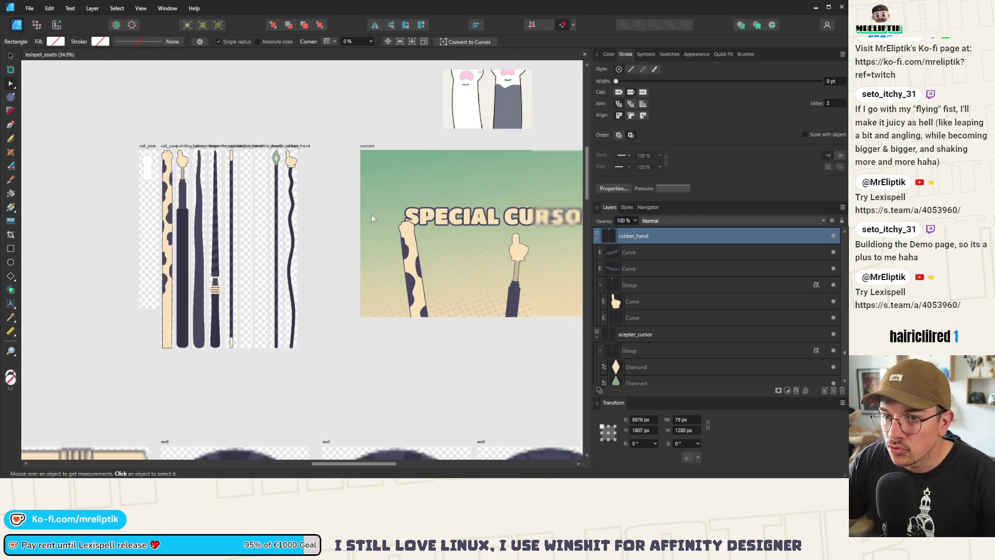
Switch to the Move tool and select a piece of the baguette cursor
scroll(372, 214, "up", 1)
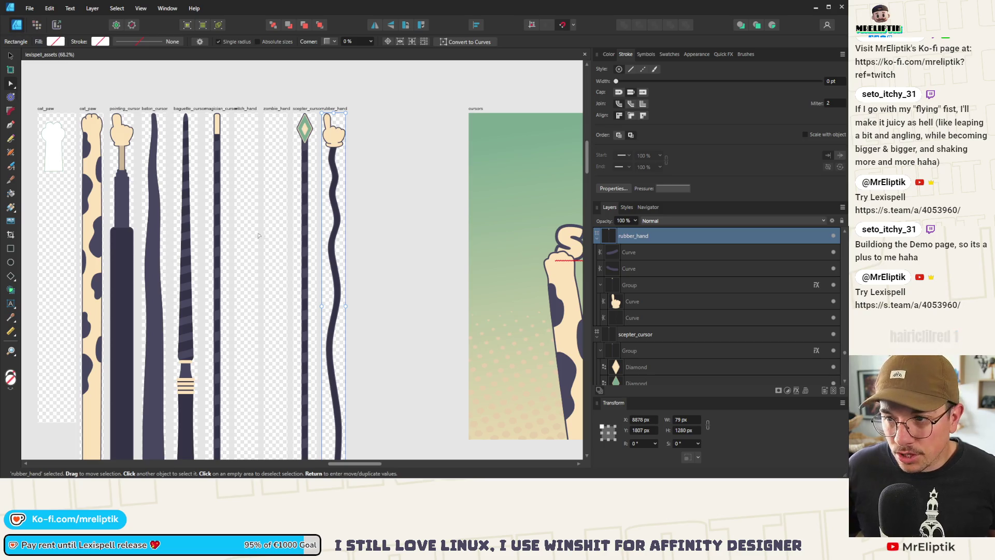
scroll(260, 237, "down", 1)
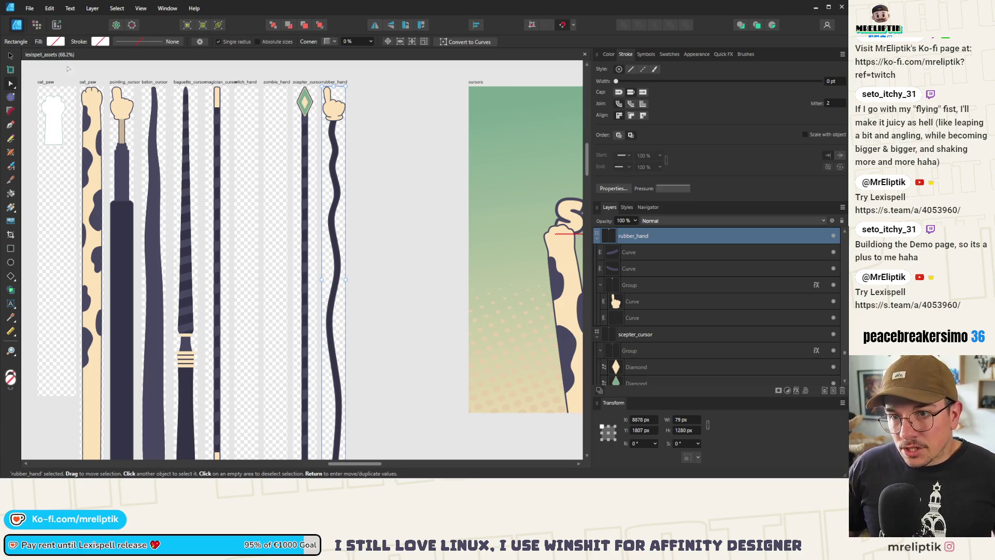
left_click(12, 55)
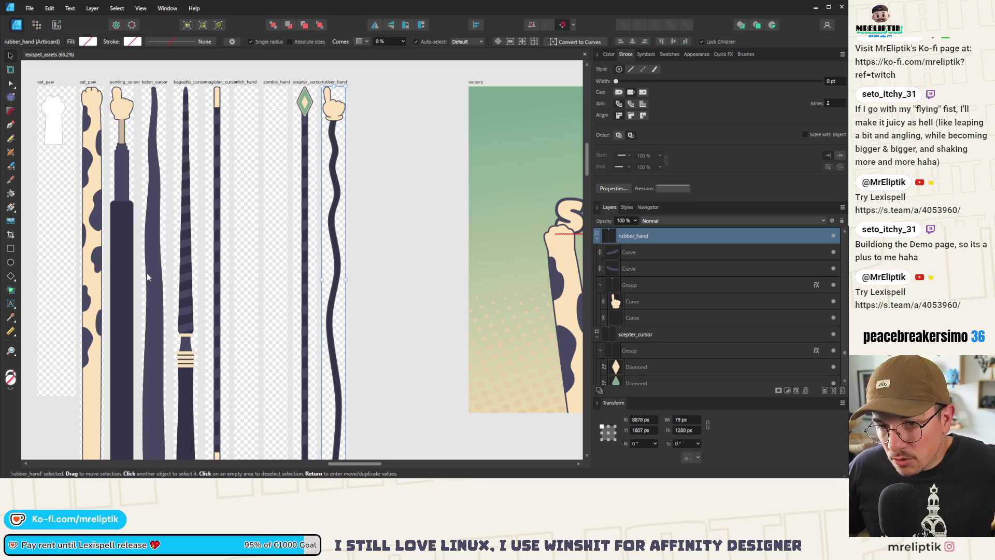
scroll(185, 297, "down", 3)
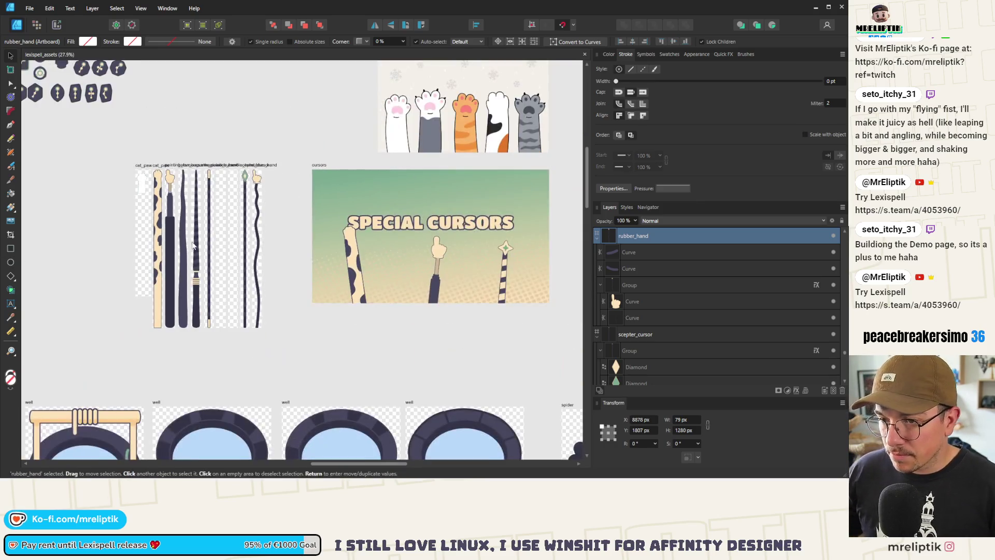
left_click(193, 251)
Add the baguette's cap, neck, dark handle body and cream bands to the selection
scroll(199, 254, "up", 3)
scroll(200, 254, "up", 3)
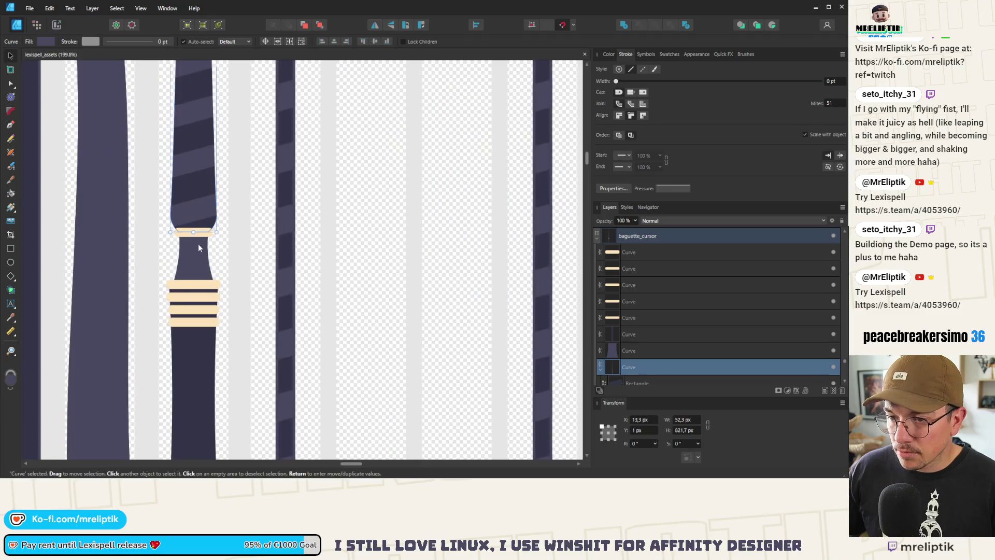
scroll(189, 235, "up", 2)
left_click(189, 235)
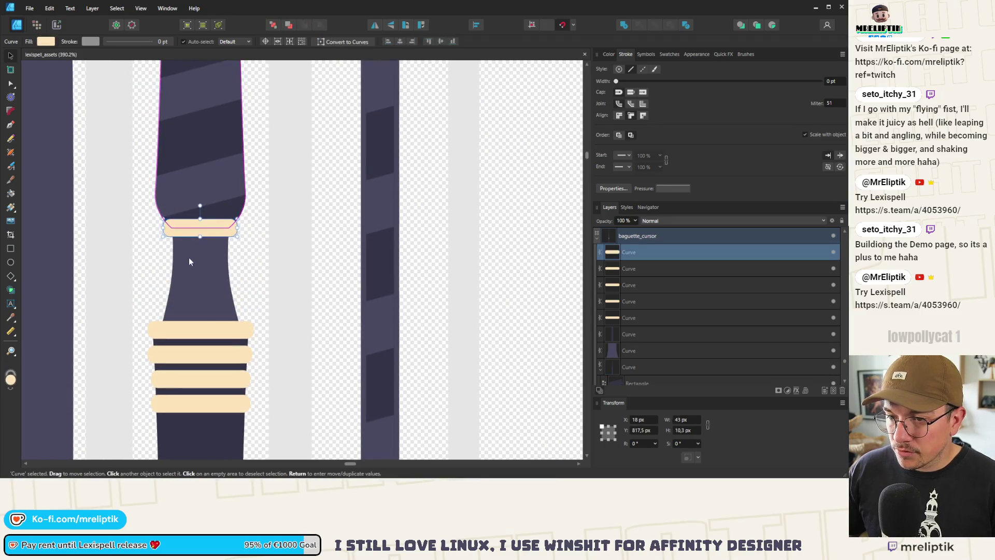
left_click(189, 256, "shift")
left_click(173, 331, "shift")
left_click(172, 346, "shift")
left_click(174, 358, "shift")
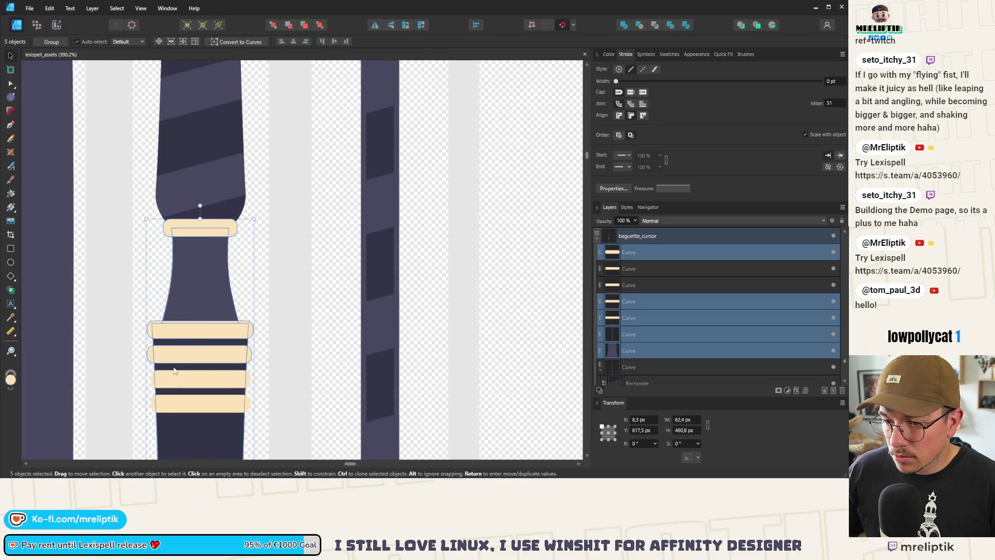
left_click(174, 371, "shift")
left_click(174, 381, "shift")
left_click(175, 369, "shift")
left_click(174, 404, "shift")
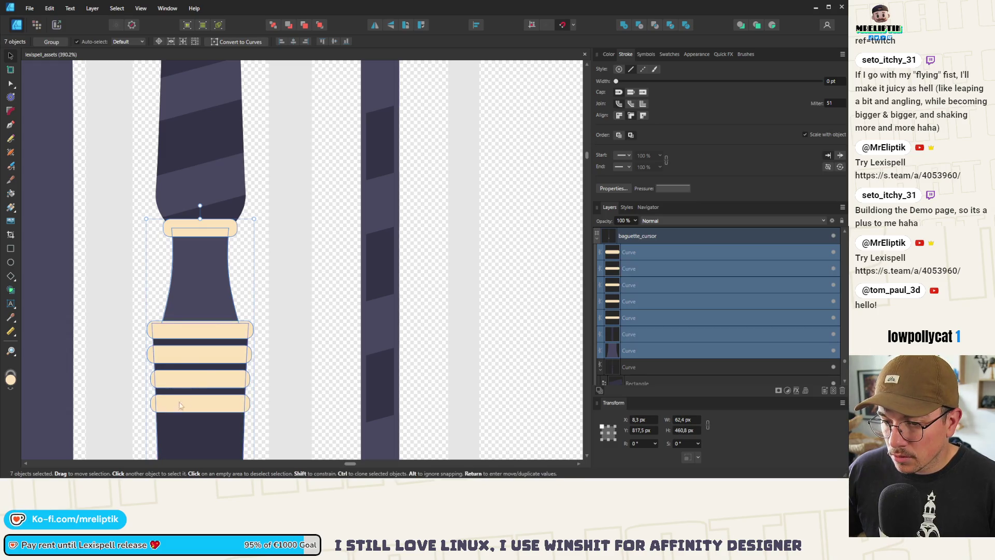
scroll(201, 345, "down", 3)
scroll(207, 337, "down", 5)
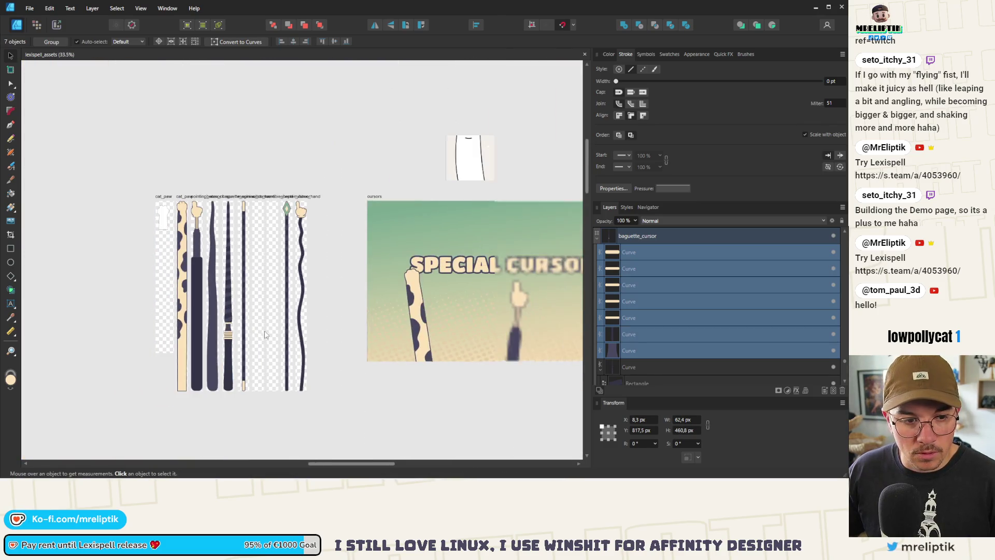
Copy the baguette's handle and cream bands and paste them onto the baton cursor
key("ctrl+z")
scroll(212, 301, "up", 1)
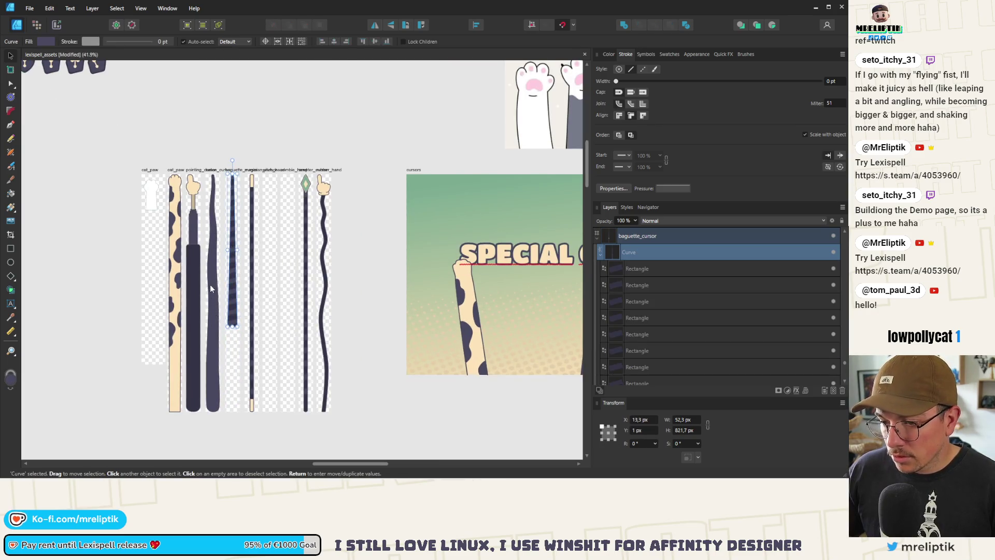
key("ctrl+z")
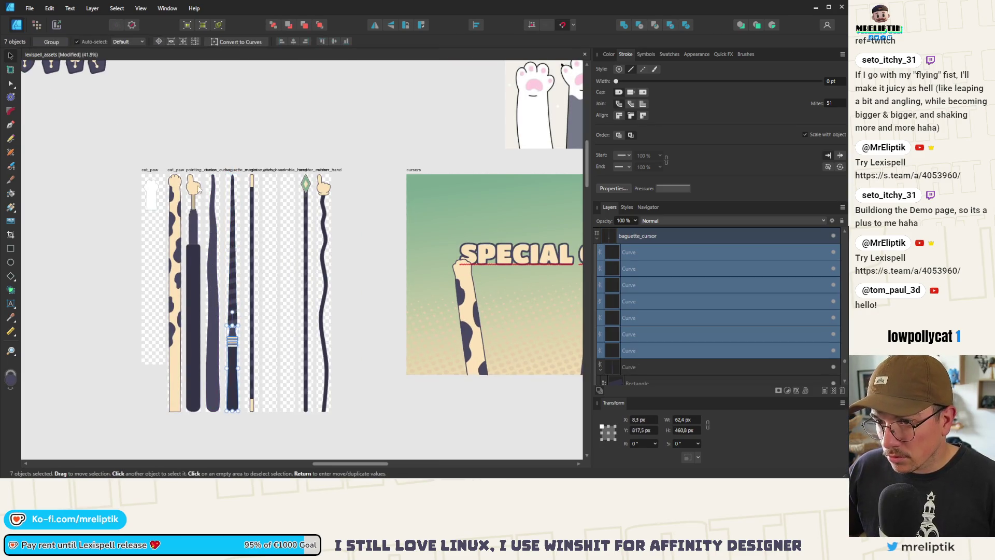
left_click(213, 187)
key("ctrl+v")
scroll(210, 259, "up", 1)
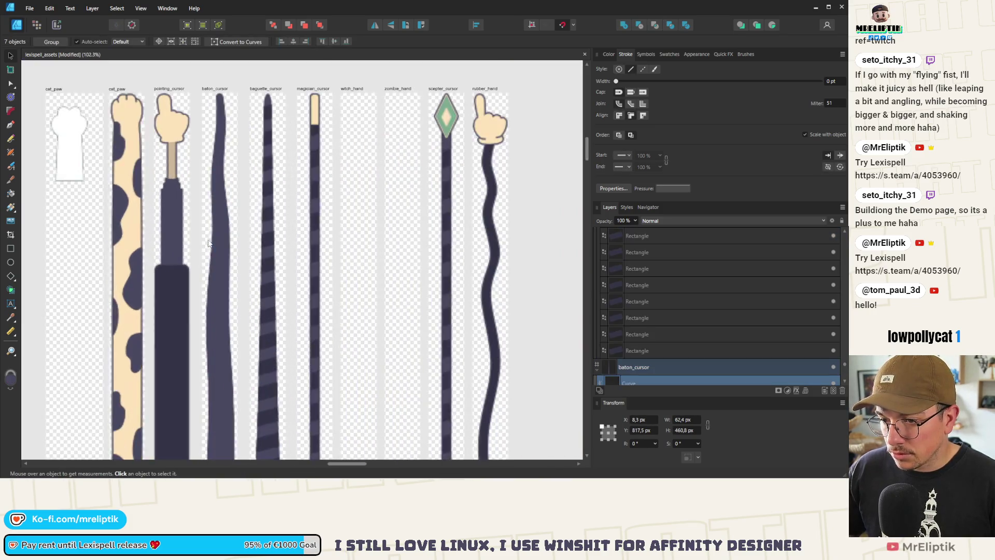
scroll(207, 277, "down", 1)
Delete the baton curve's bottom nodes and pull its lower end up above the bands
left_click(209, 279)
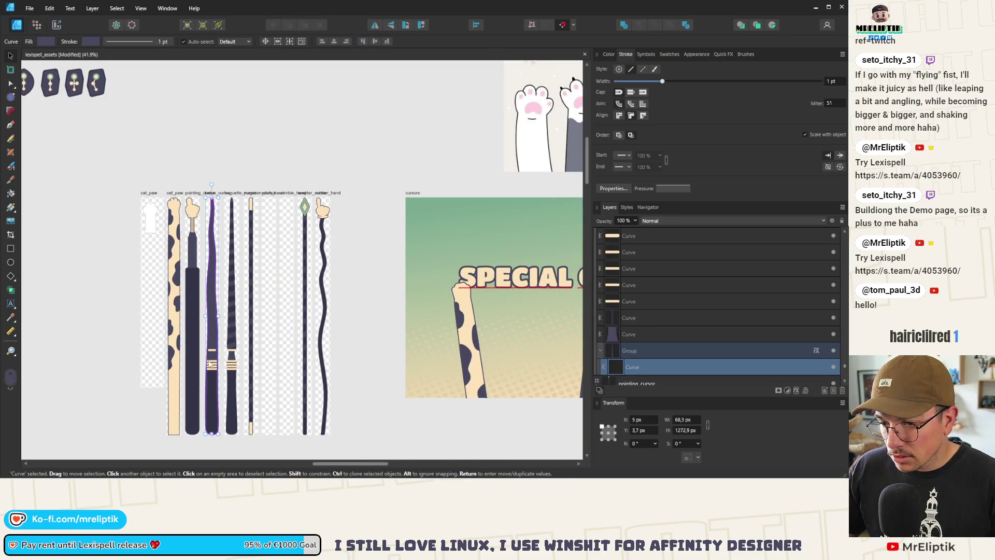
left_click(11, 85)
left_click_drag(226, 459, 198, 422)
key("Delete")
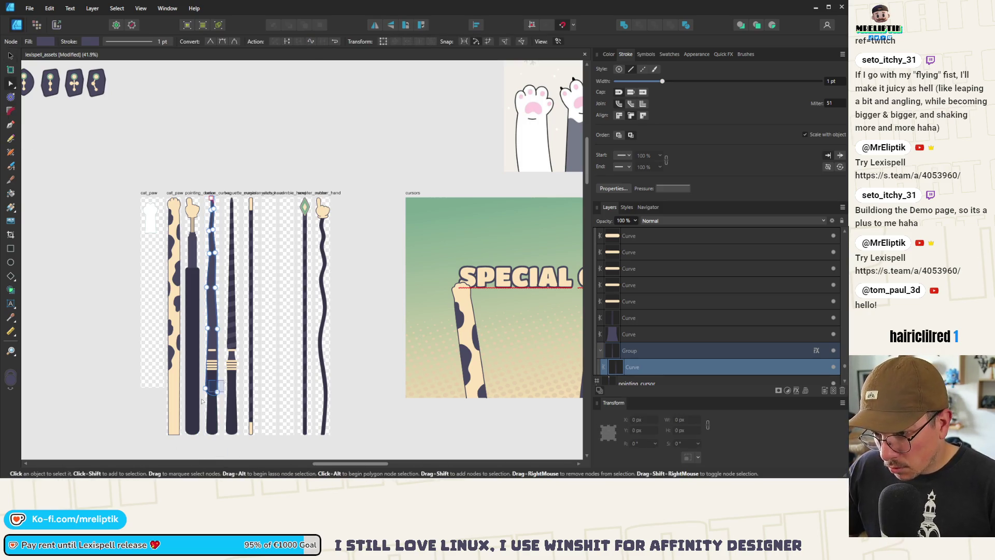
left_click(208, 395)
scroll(208, 395, "up", 3)
left_click_drag(242, 418, 228, 306)
left_click(253, 268)
scroll(253, 268, "down", 4)
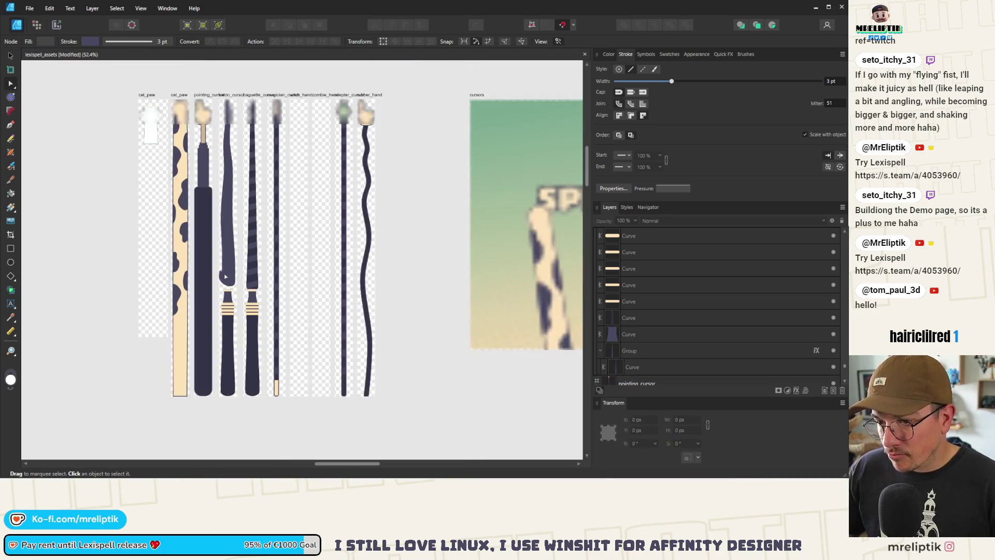
Select the baton's handle piece and its upper curve, deleting and then restoring the curve
scroll(225, 282, "up", 5)
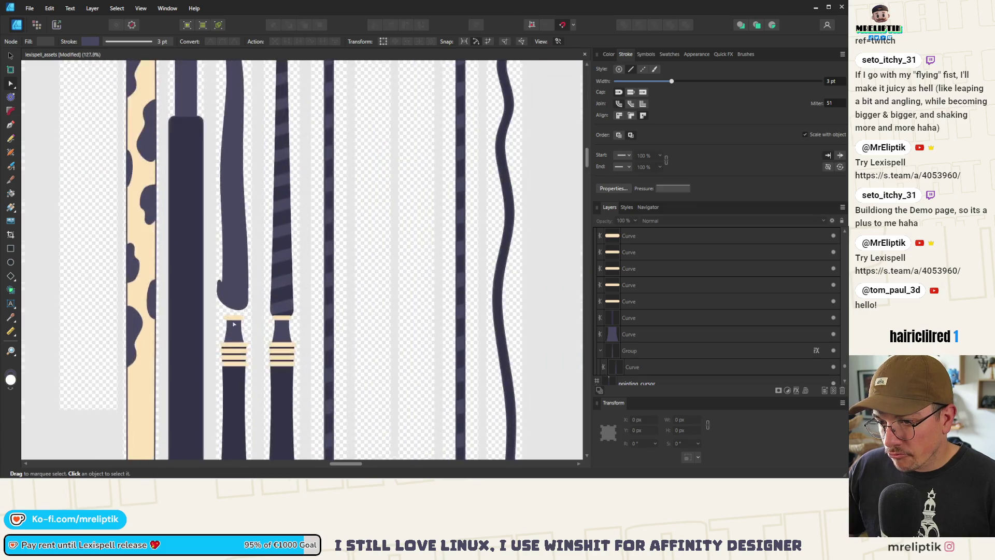
left_click(237, 327)
scroll(223, 286, "down", 2)
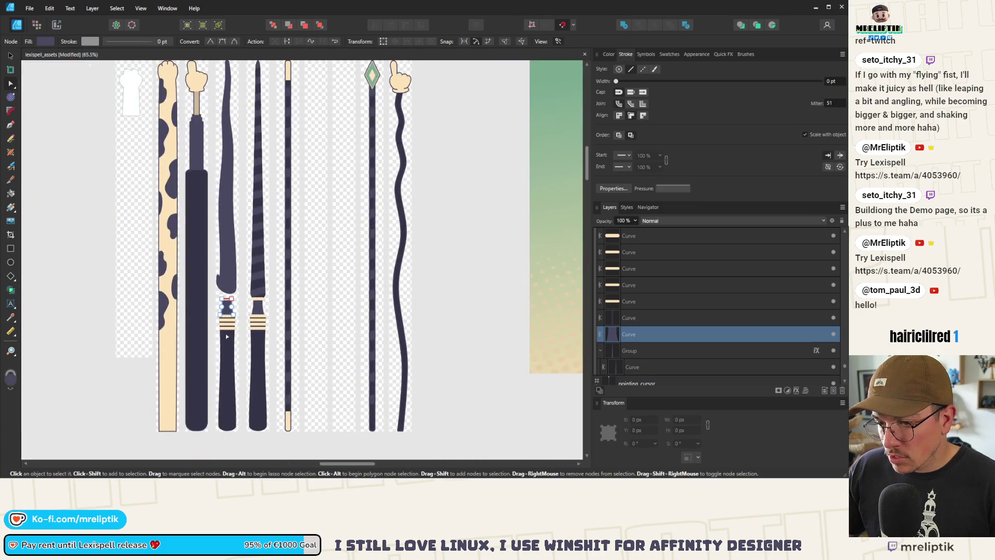
scroll(231, 316, "up", 2)
left_click(228, 299)
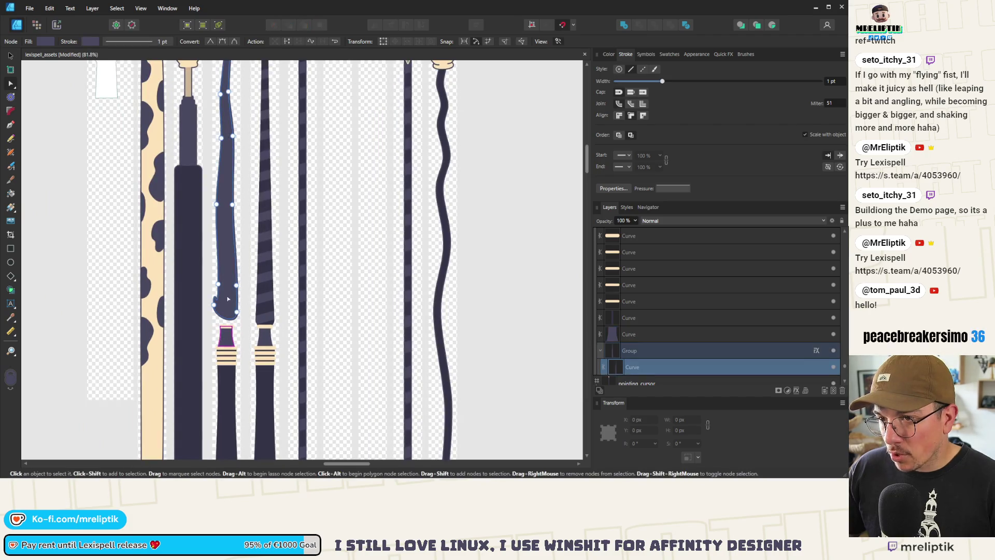
key("Delete")
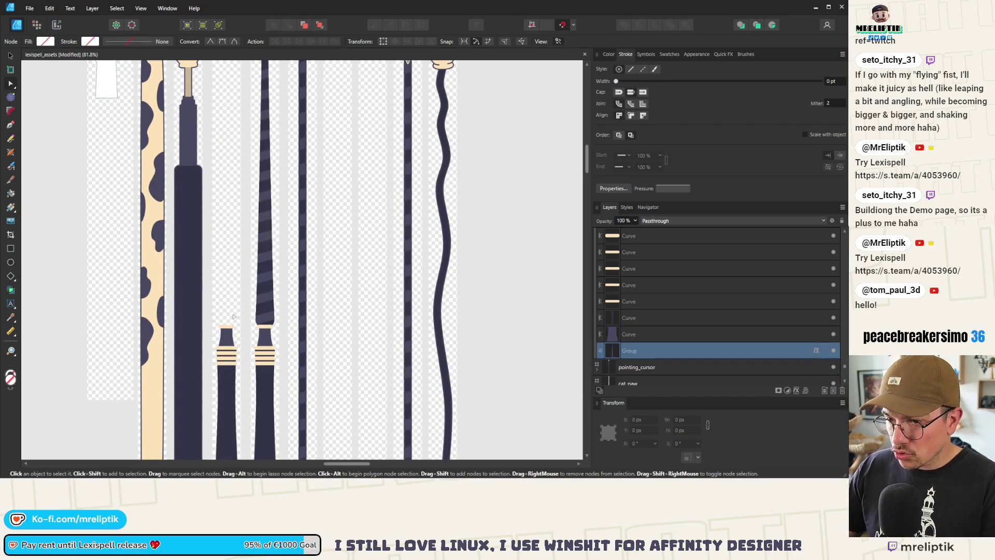
key("ctrl+z")
scroll(230, 309, "up", 4)
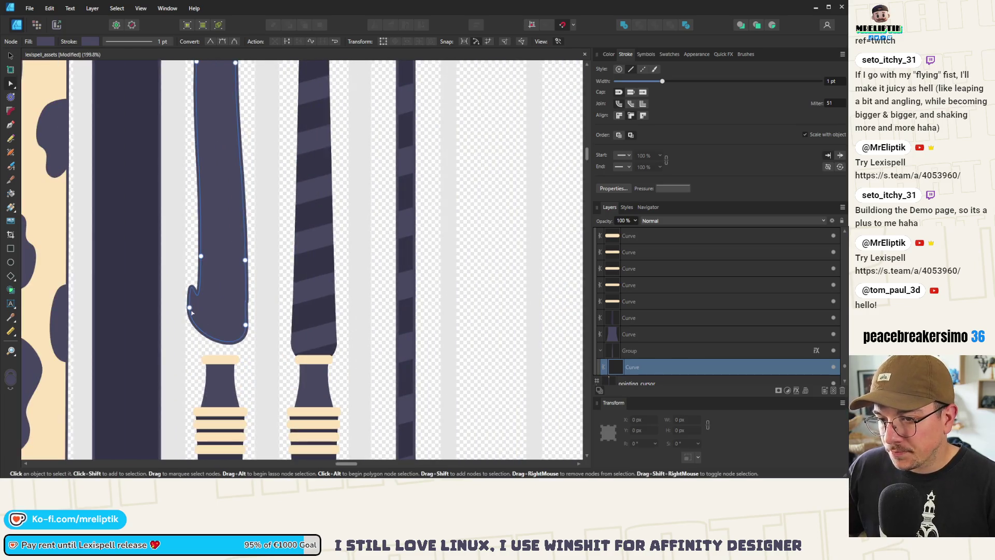
Make the handle's bottom nodes sharp and drag them down to snap onto the cream band's top edge
left_click(190, 310)
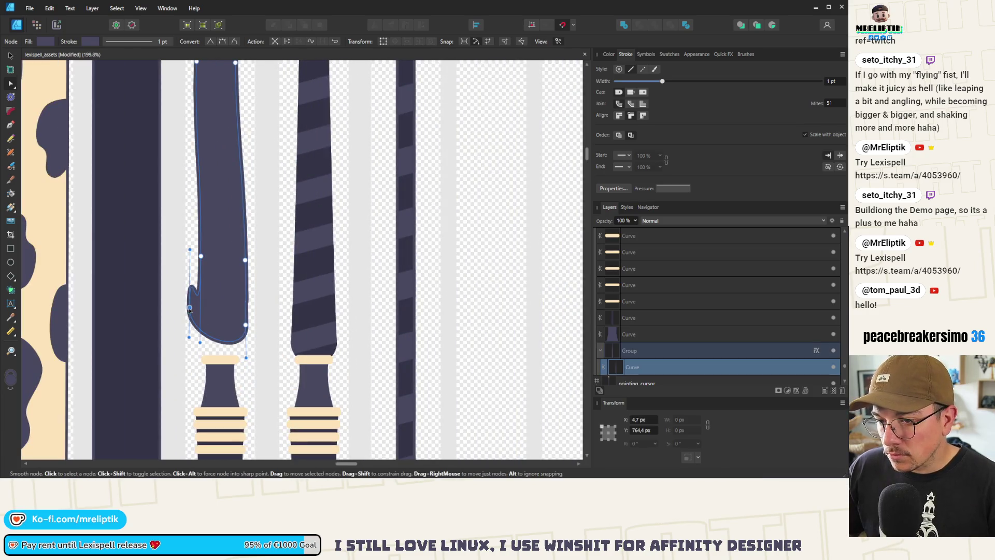
left_click(210, 41)
left_click_drag(190, 308, 209, 358)
left_click(246, 325)
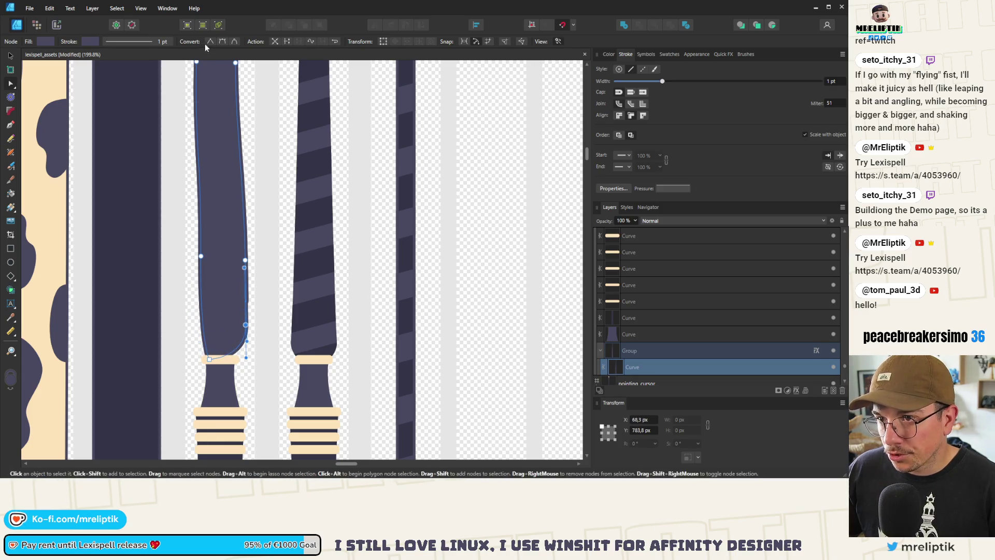
left_click_drag(233, 350, 226, 358)
scroll(225, 357, "up", 8)
mouse_move(253, 318)
left_mouse_down()
mouse_move(264, 351)
mouse_move(285, 345)
left_mouse_up()
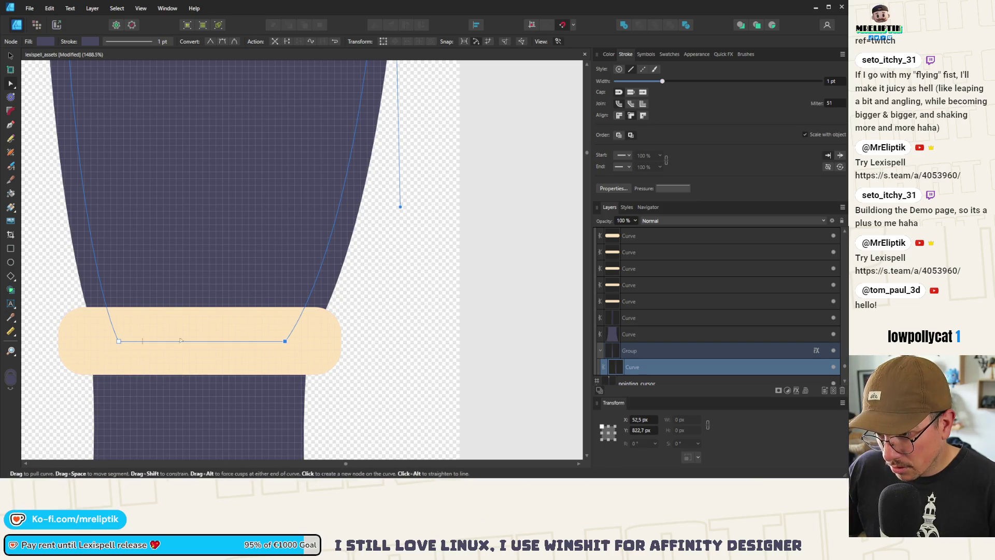
scroll(285, 343, "down", 10)
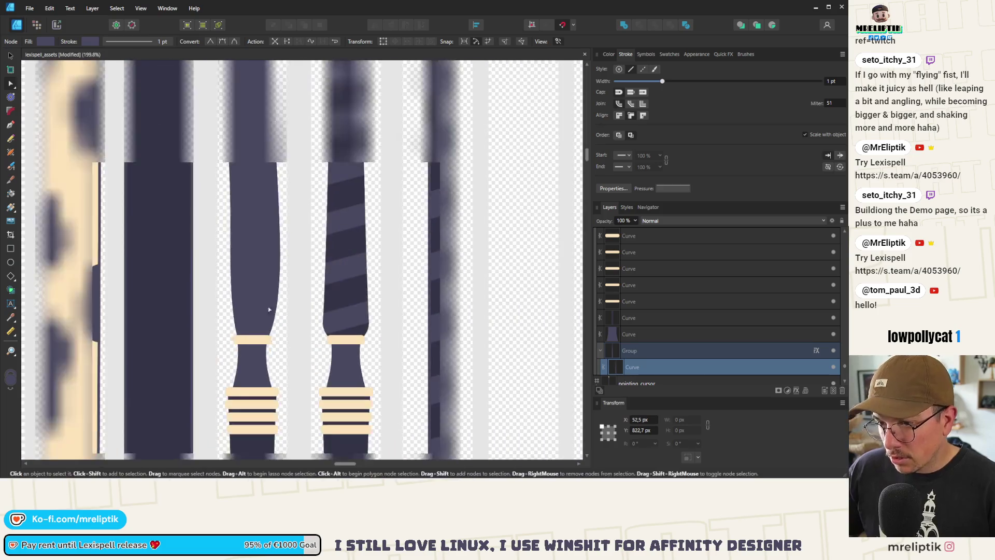
scroll(231, 163, "up", 5)
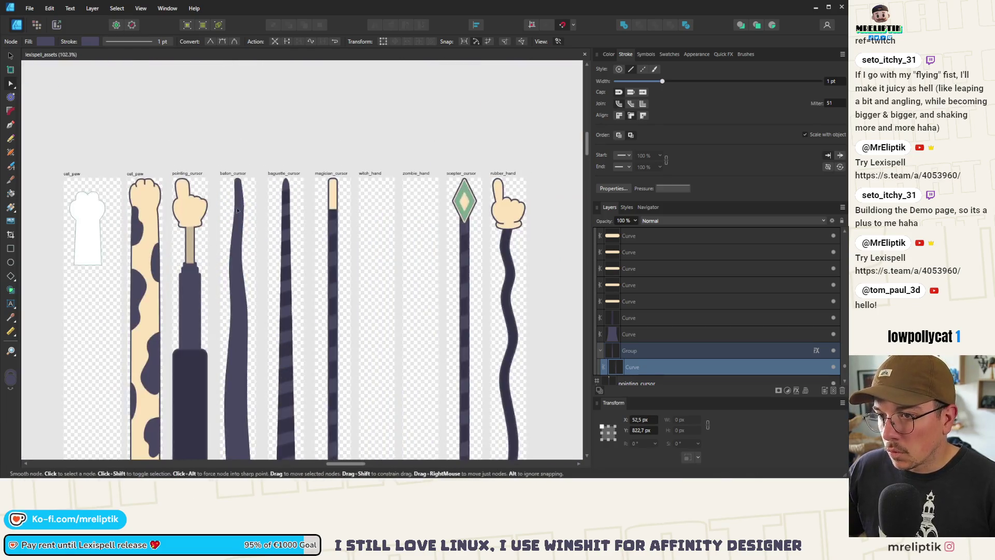
Drag the baton handle's left-edge and lower nodes to curve and thin it
scroll(237, 169, "up", 3)
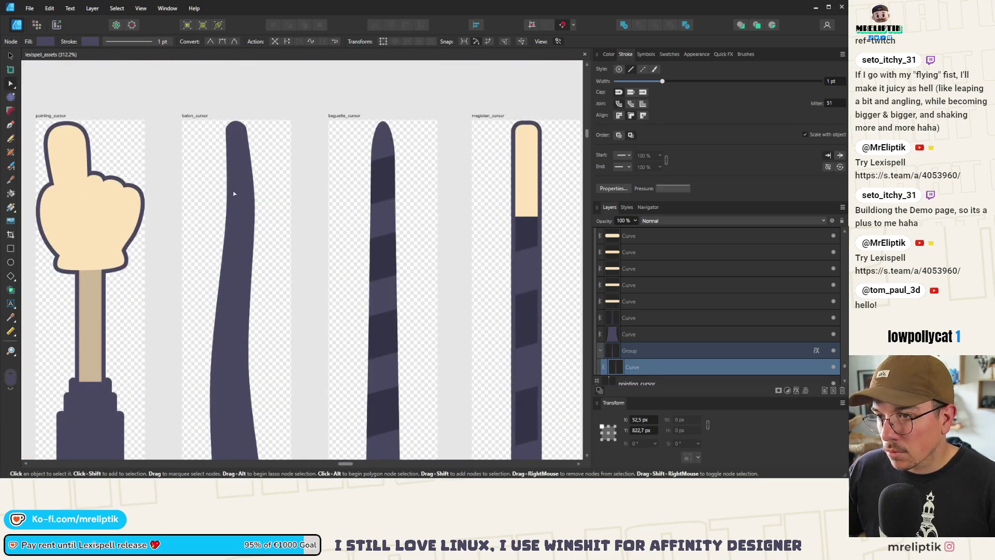
left_click_drag(236, 217, 236, 219)
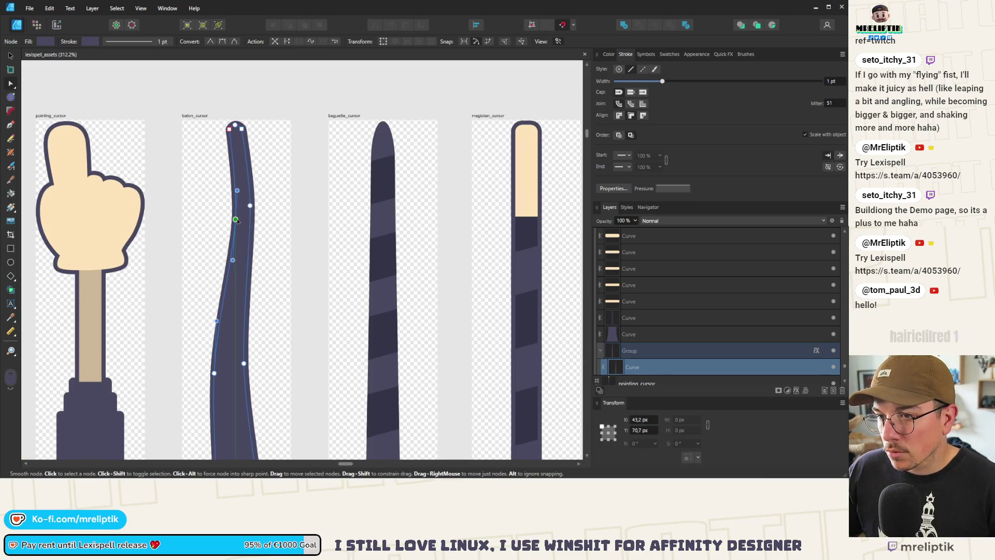
left_click(235, 370)
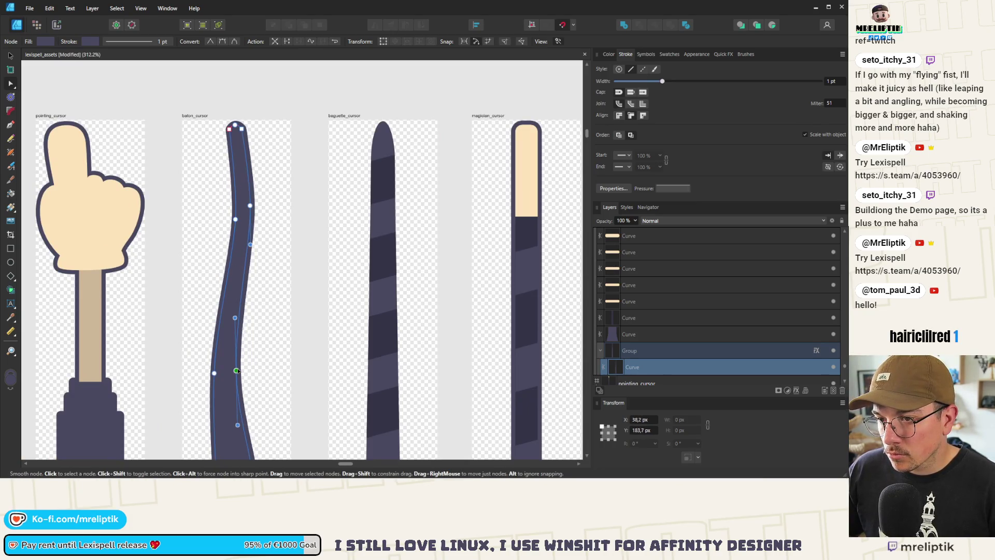
scroll(237, 371, "down", 5)
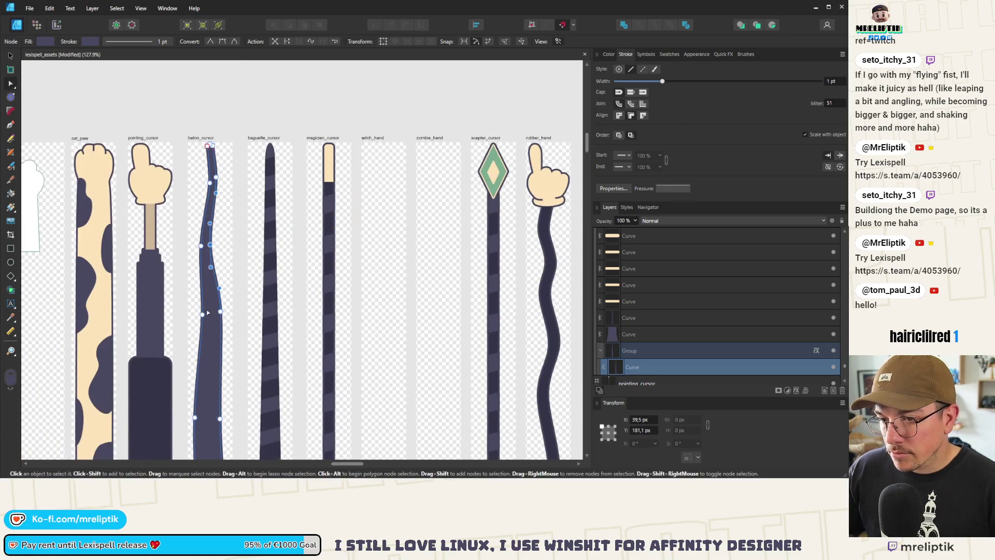
left_click_drag(203, 315, 210, 318)
scroll(210, 317, "down", 4)
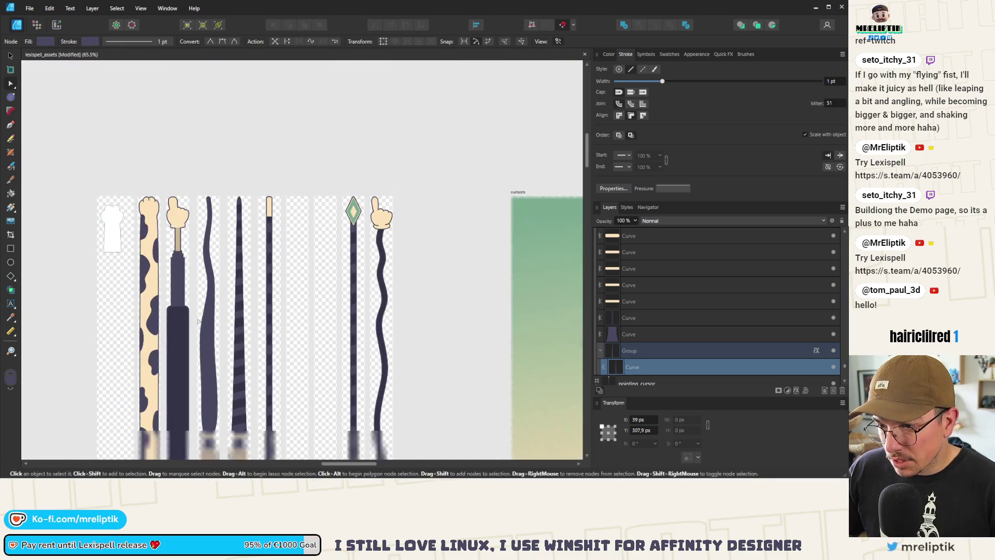
scroll(209, 338, "up", 5)
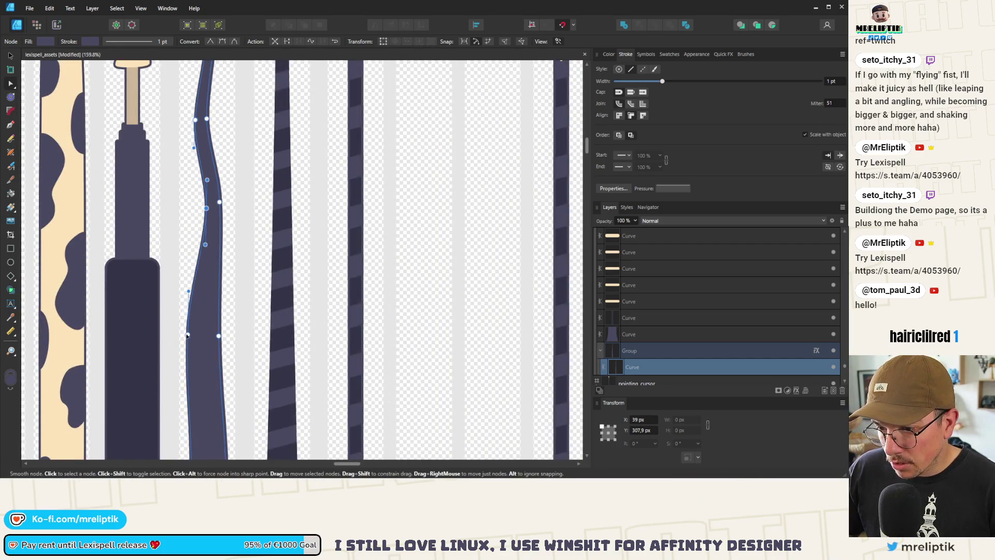
left_click(189, 337)
left_click_drag(189, 339, 206, 341)
scroll(206, 339, "up", 6)
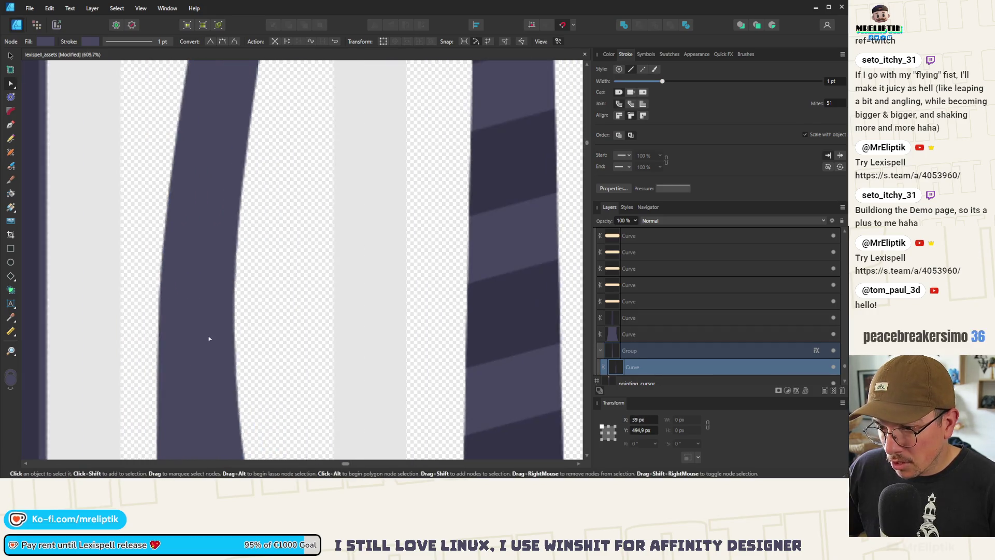
left_click_drag(230, 328, 236, 329)
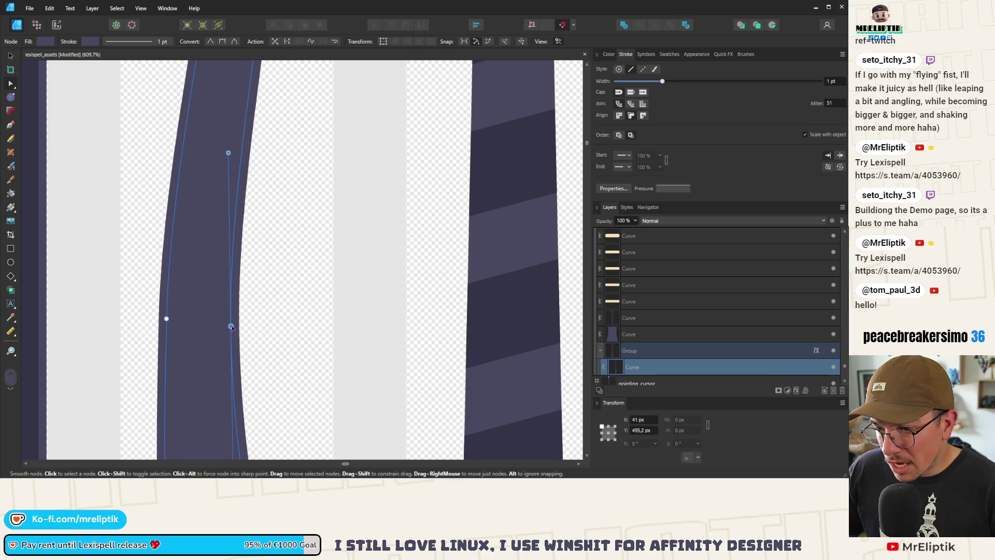
scroll(198, 324, "down", 9)
scroll(198, 324, "up", 3)
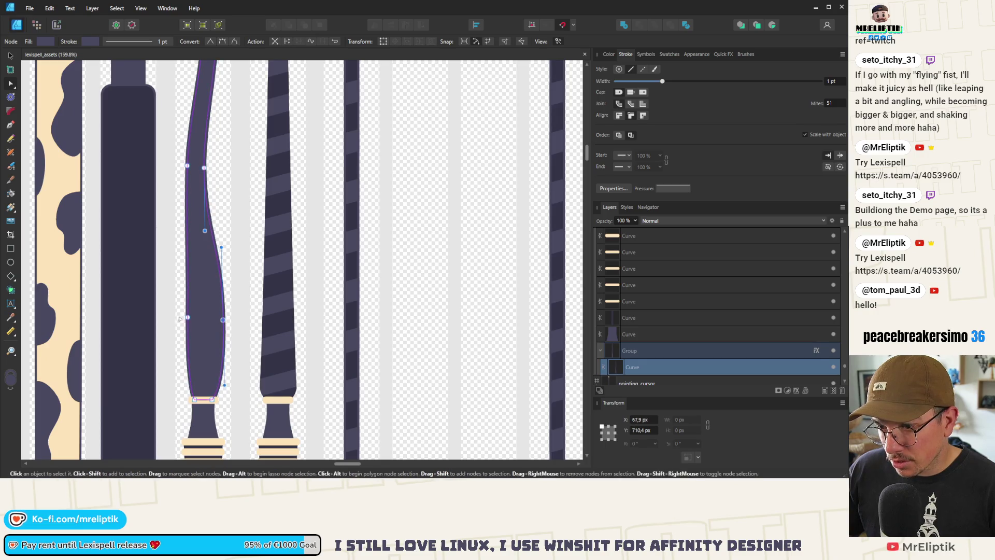
left_click_drag(188, 317, 215, 320)
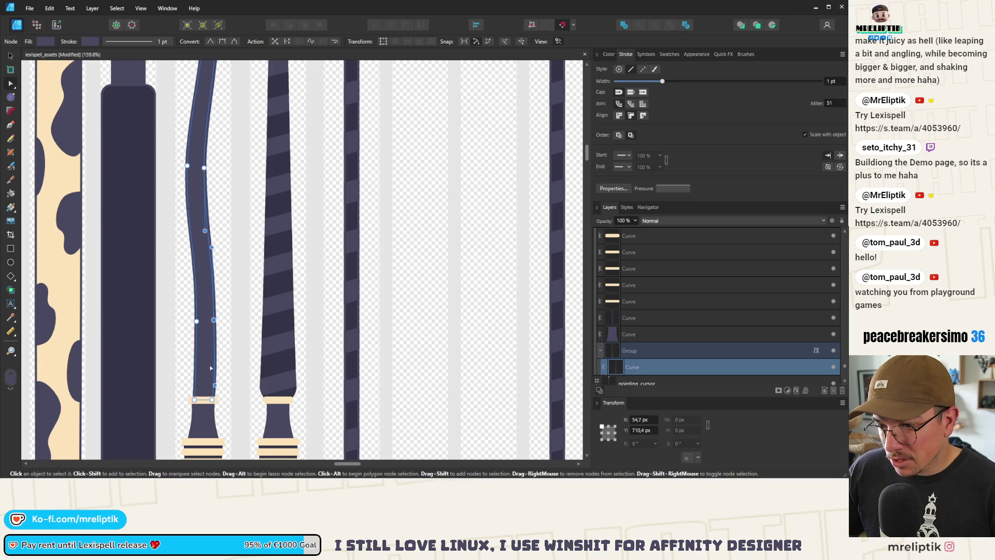
Adjust the handle's right-edge curvature, then deselect to review and reselect the handle
scroll(215, 376, "up", 2)
mouse_move(211, 177)
left_mouse_down()
mouse_move(214, 208)
mouse_move(219, 200)
left_mouse_up()
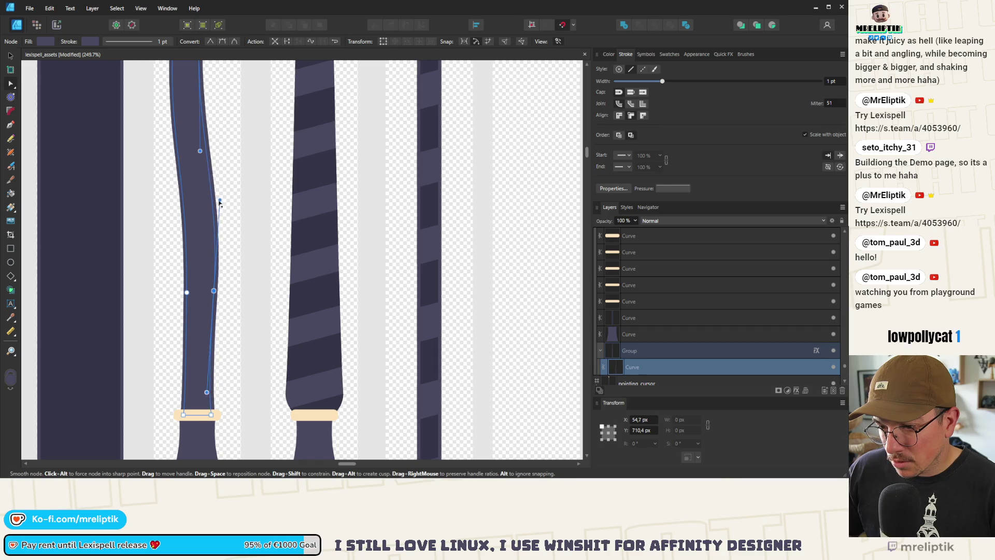
scroll(213, 421, "up", 5)
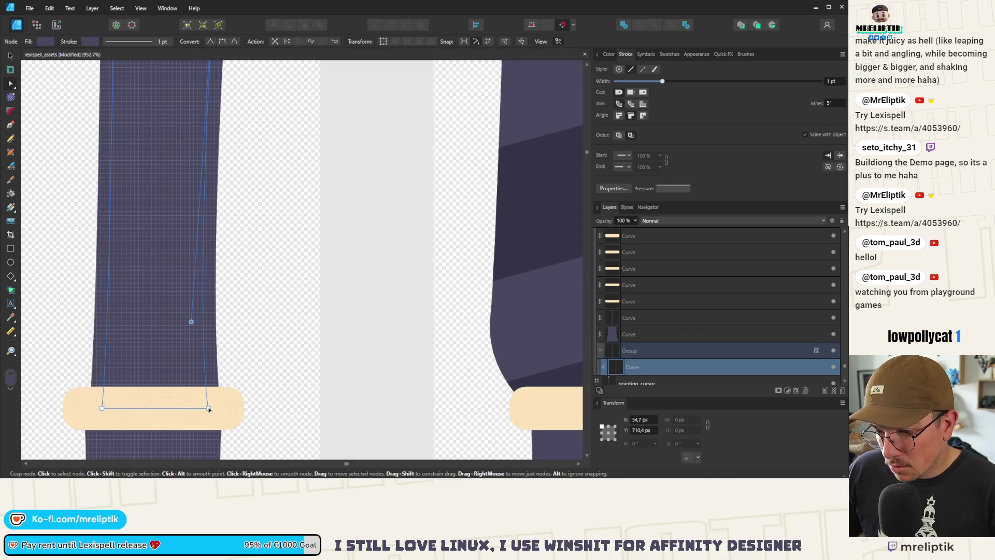
scroll(205, 352, "down", 6)
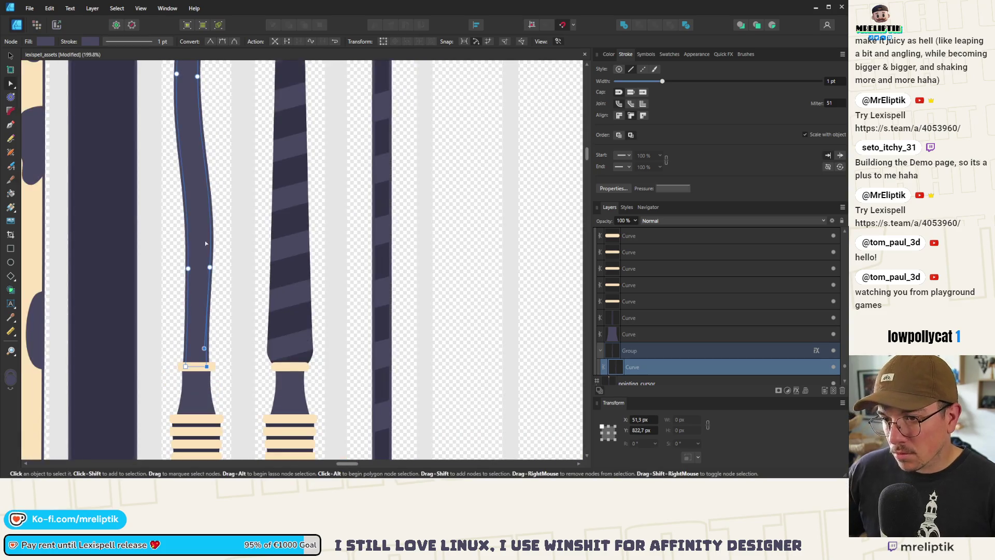
scroll(195, 280, "up", 2)
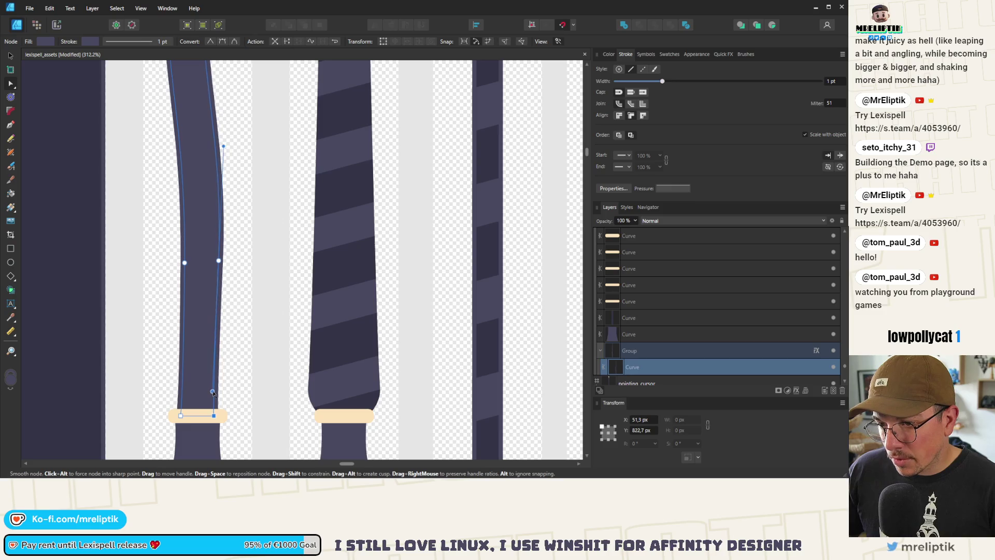
scroll(198, 286, "down", 5)
scroll(198, 286, "down", 4)
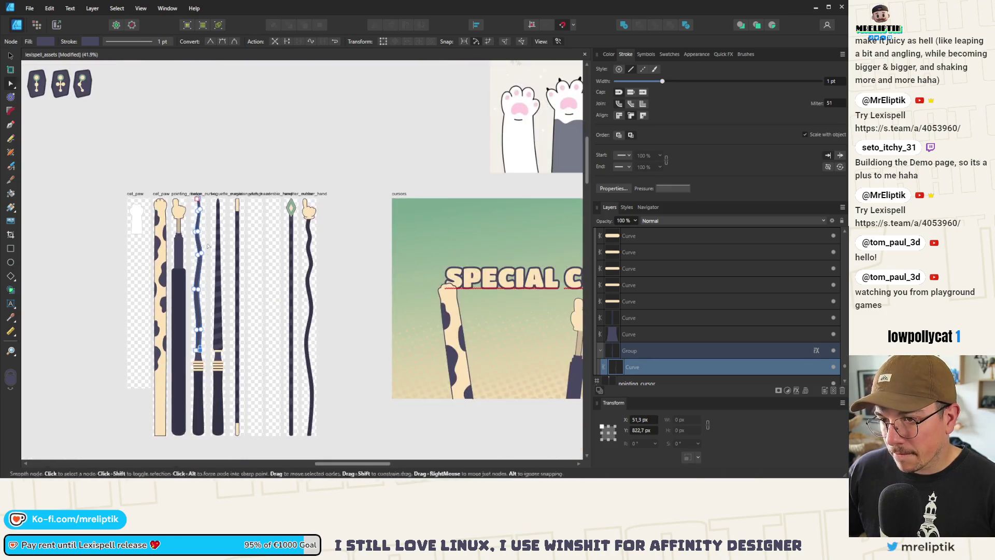
left_click(207, 147)
scroll(195, 256, "up", 4)
scroll(197, 290, "down", 2)
scroll(198, 321, "up", 3)
left_click(199, 353)
scroll(199, 352, "up", 3)
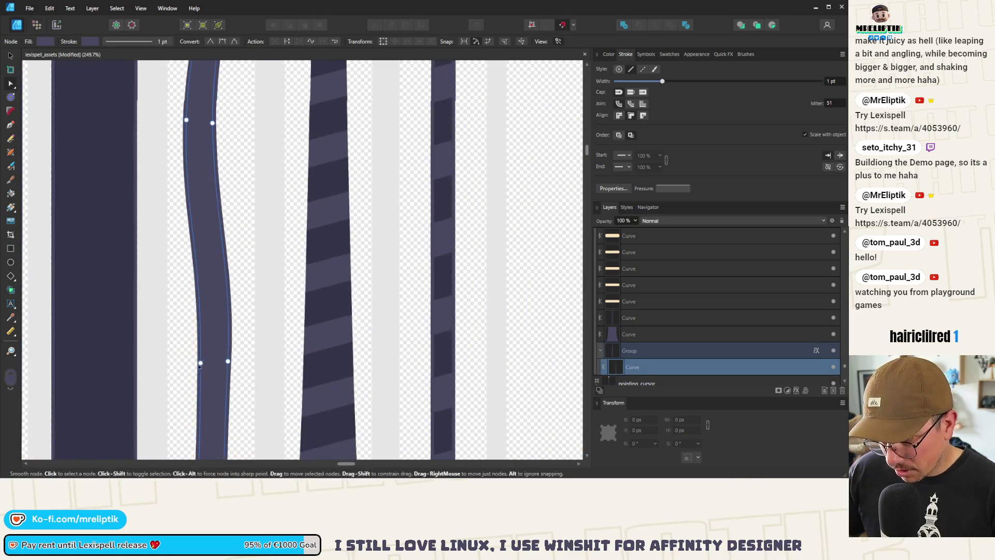
Move the handle's bottom-left node to ease the left edge into a gentle wave
left_click(200, 364)
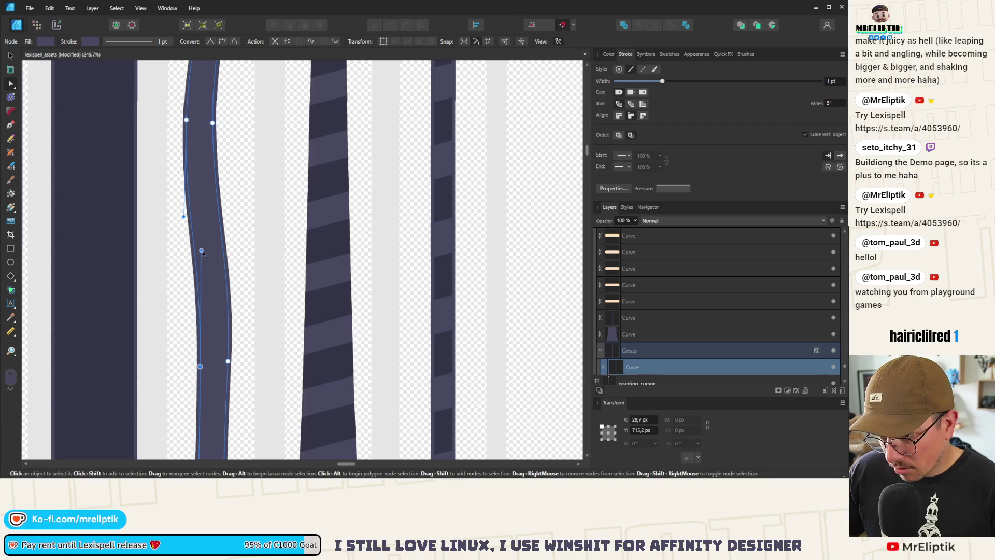
left_click_drag(205, 252, 208, 251)
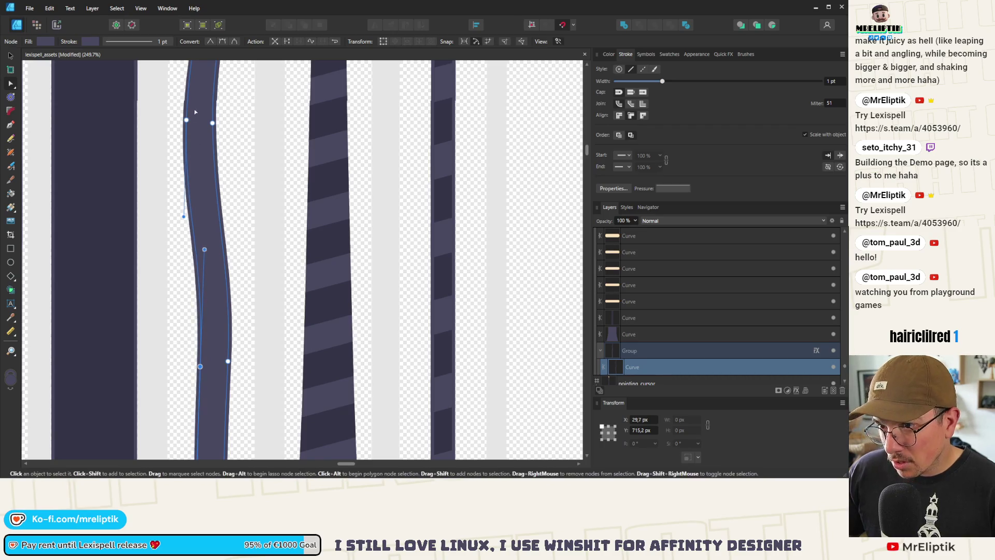
scroll(194, 110, "up", 2)
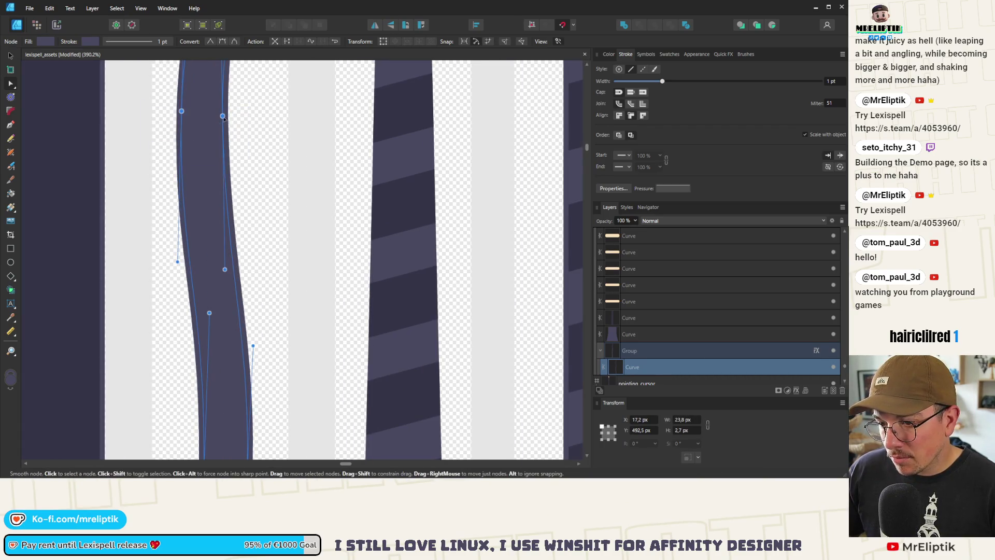
scroll(223, 167, "down", 4)
scroll(223, 167, "down", 2)
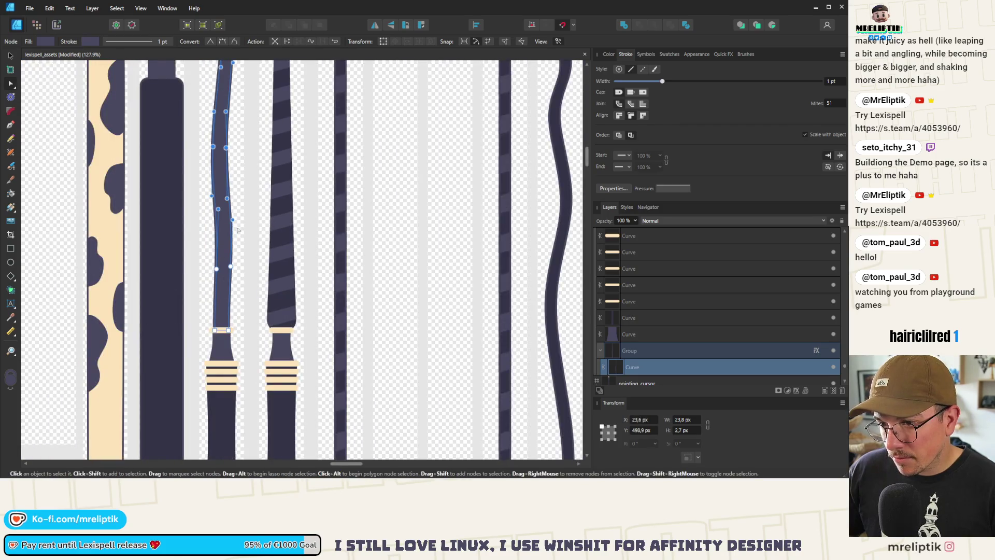
scroll(241, 228, "up", 5)
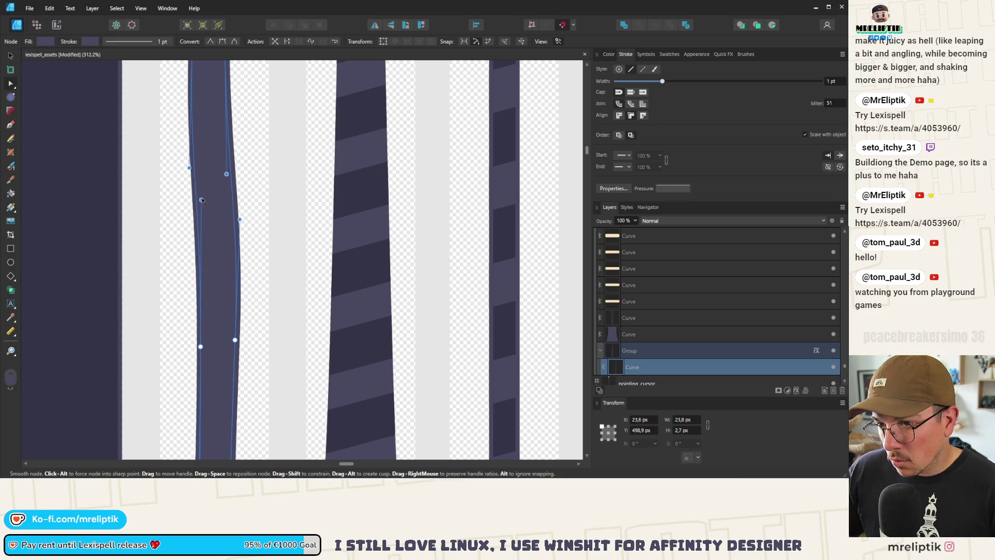
scroll(215, 295, "down", 3)
scroll(197, 161, "up", 2)
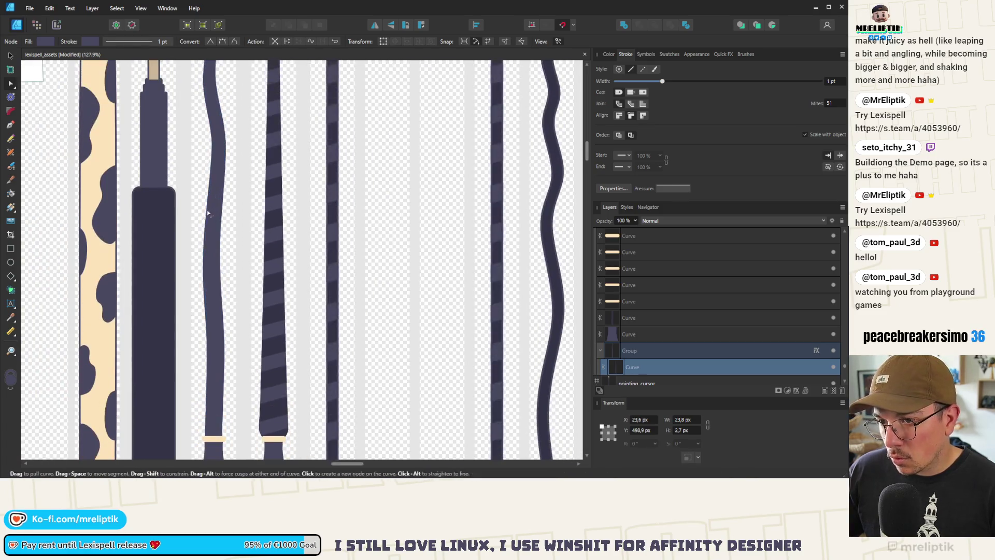
Check the result, lower one node to refine the wave, and deselect the baton curve
left_click(184, 204)
scroll(203, 232, "down", 2)
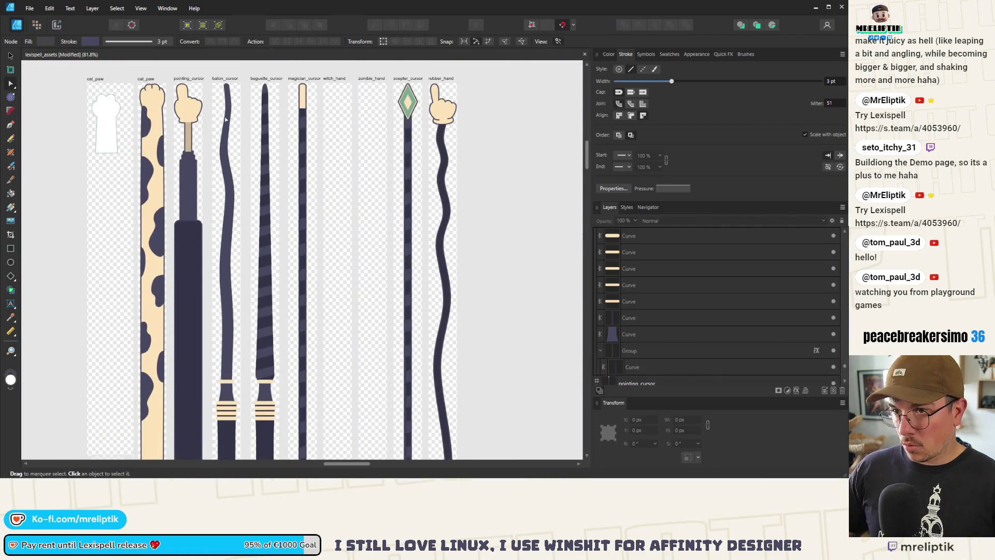
scroll(226, 119, "up", 2)
left_click(228, 217)
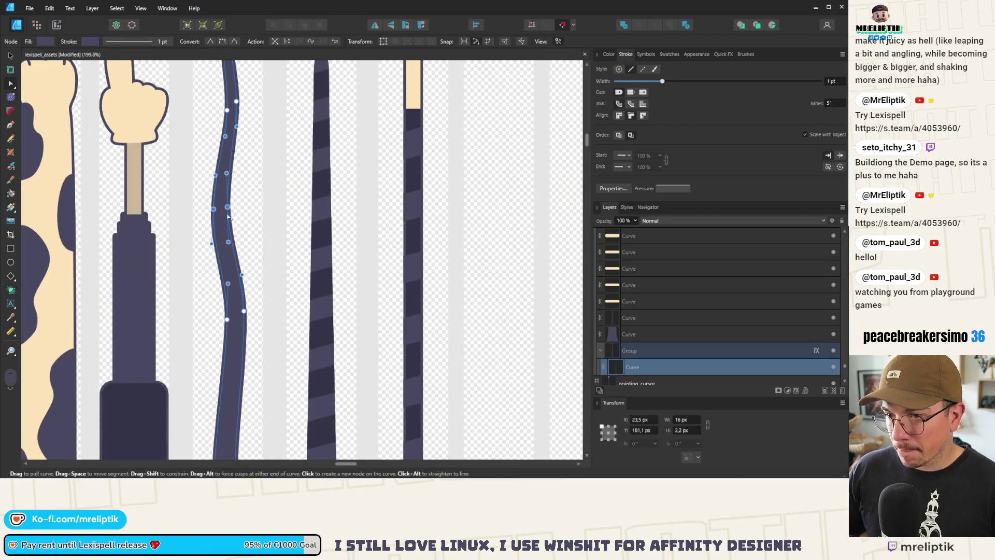
mouse_move(228, 207)
left_mouse_down()
mouse_move(229, 216)
mouse_move(232, 209)
left_mouse_up()
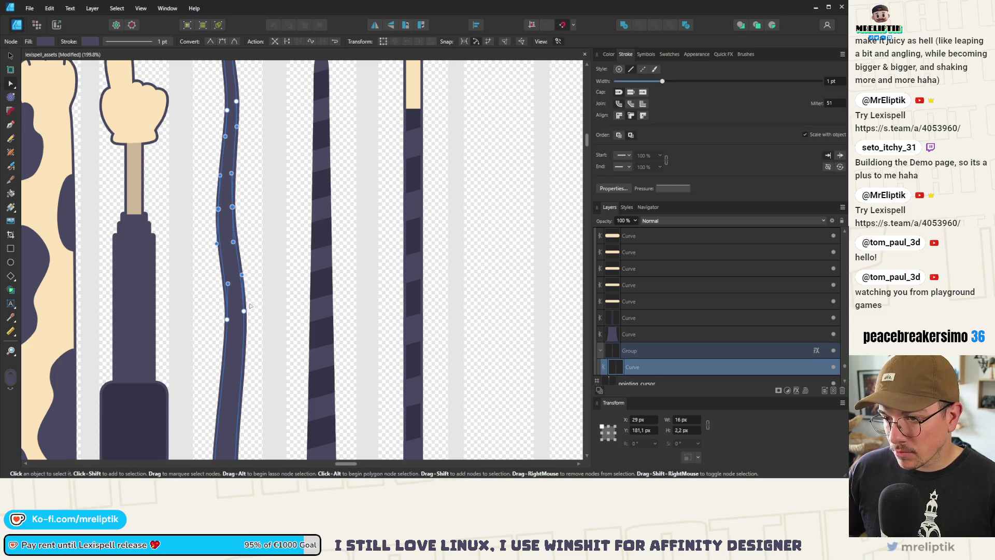
scroll(250, 306, "up", 2)
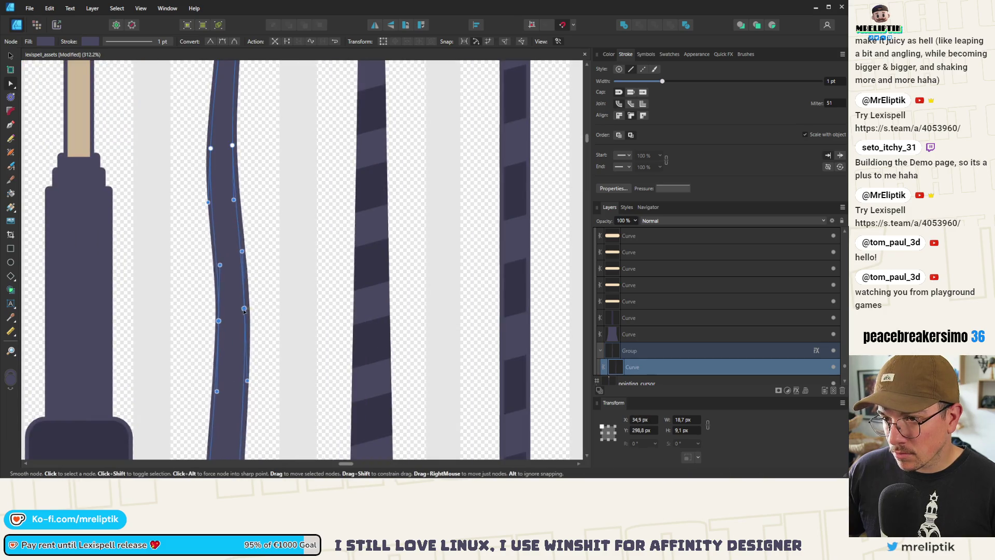
scroll(201, 291, "down", 8)
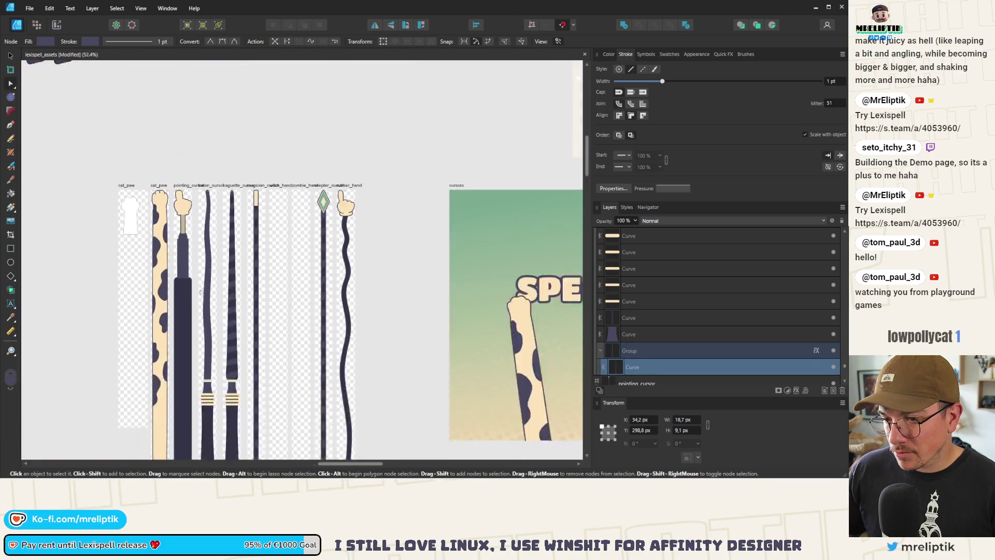
scroll(202, 292, "down", 2)
left_click(205, 191)
scroll(202, 231, "up", 11)
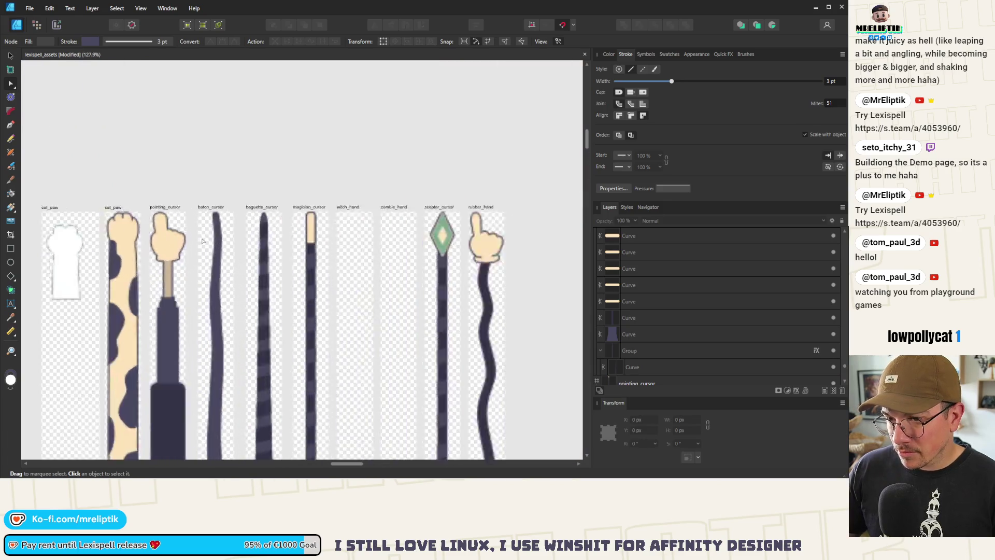
Marquee-select the baton curve's top nodes and pick a node on the curve
left_click(239, 170)
mouse_move(257, 151)
left_mouse_down()
mouse_move(209, 191)
mouse_move(239, 237)
left_mouse_up()
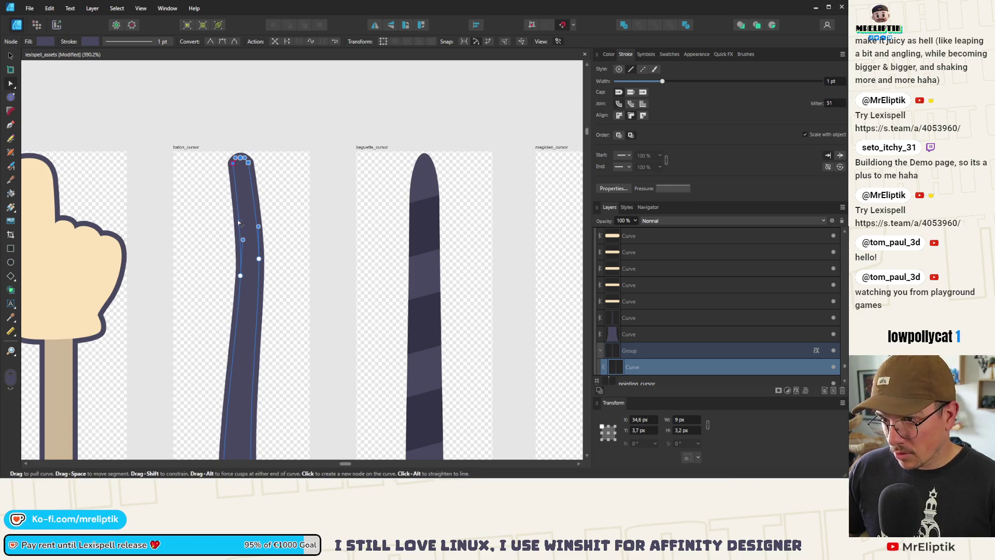
scroll(250, 263, "down", 3)
left_click(249, 263)
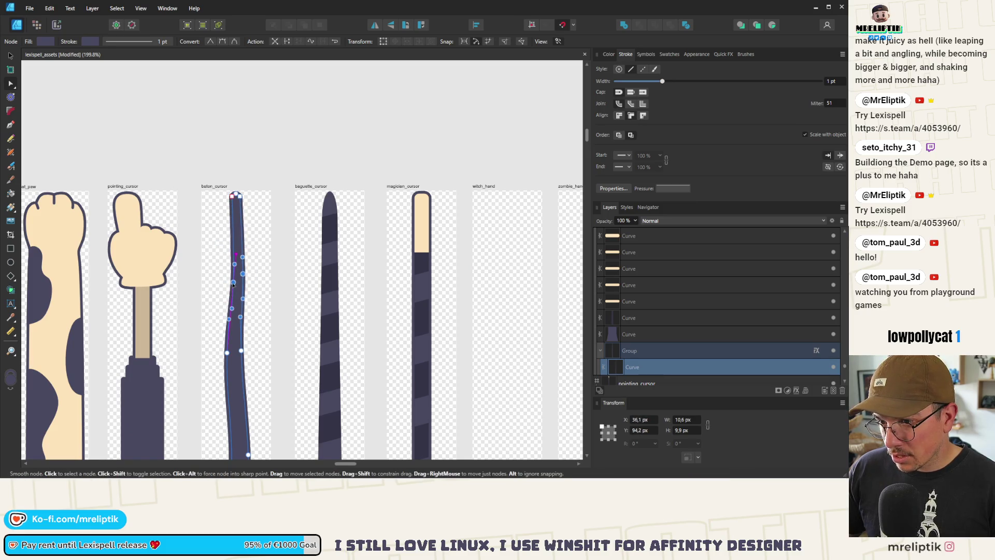
scroll(234, 284, "down", 2)
scroll(234, 219, "up", 4)
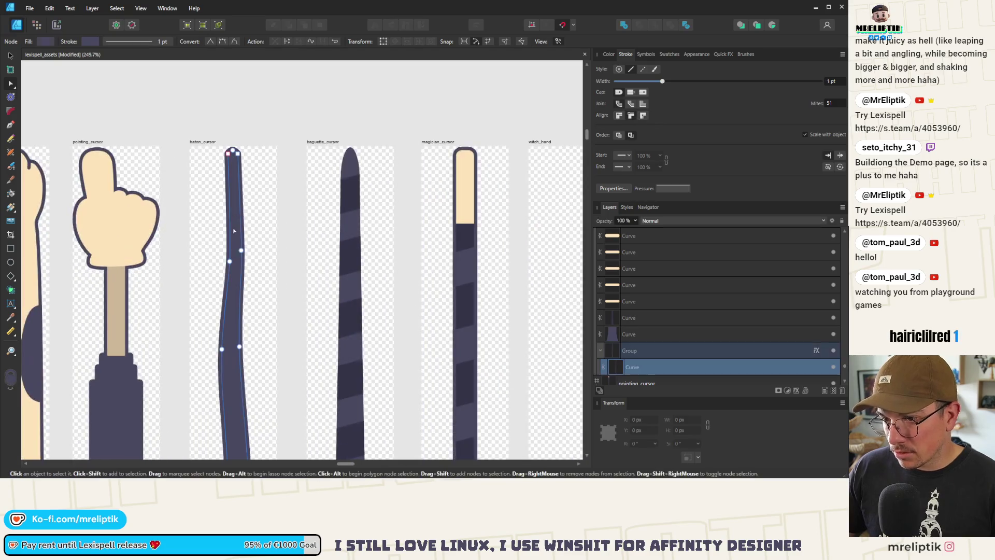
scroll(235, 220, "up", 3)
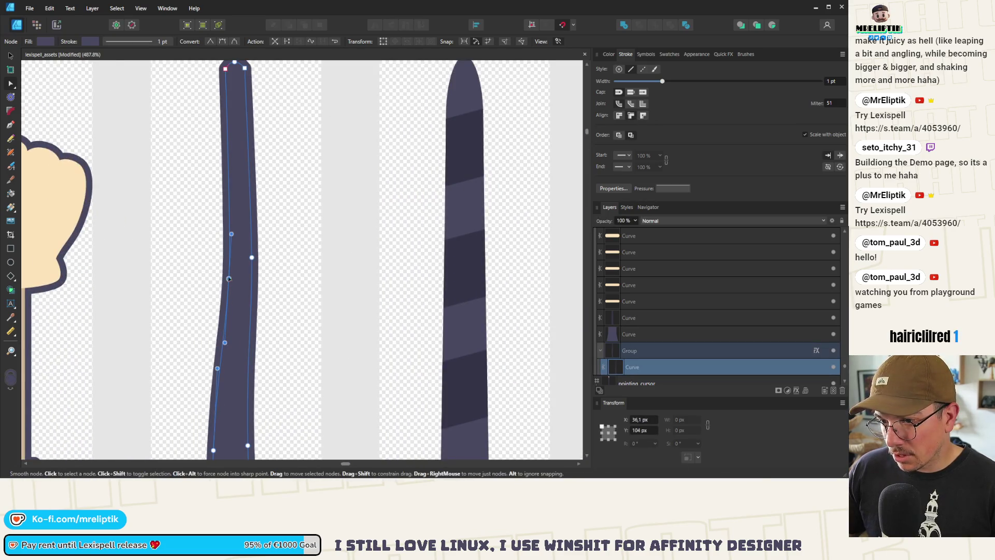
Add nodes on the baton's left and right edges, then pull one to reshape the wave
left_click(222, 184)
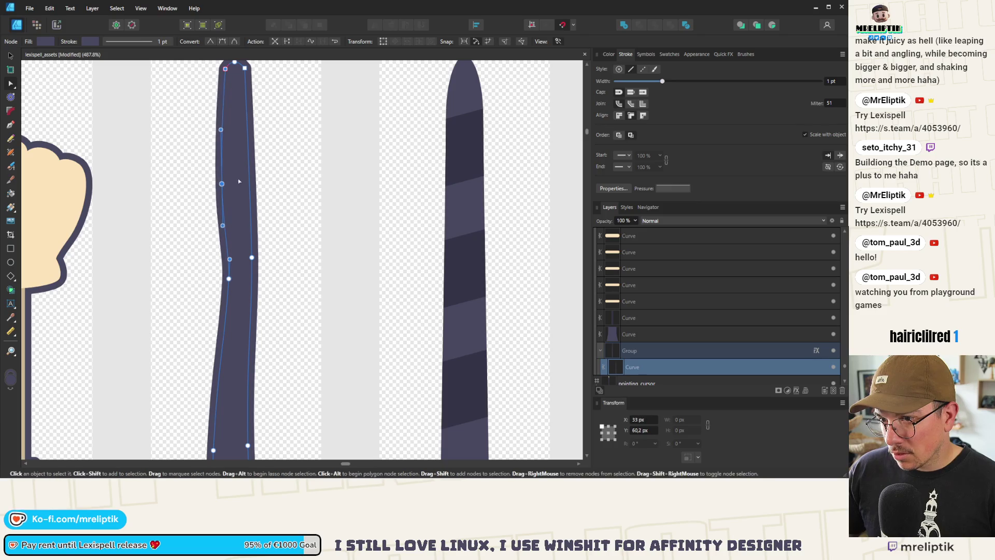
left_click(243, 182)
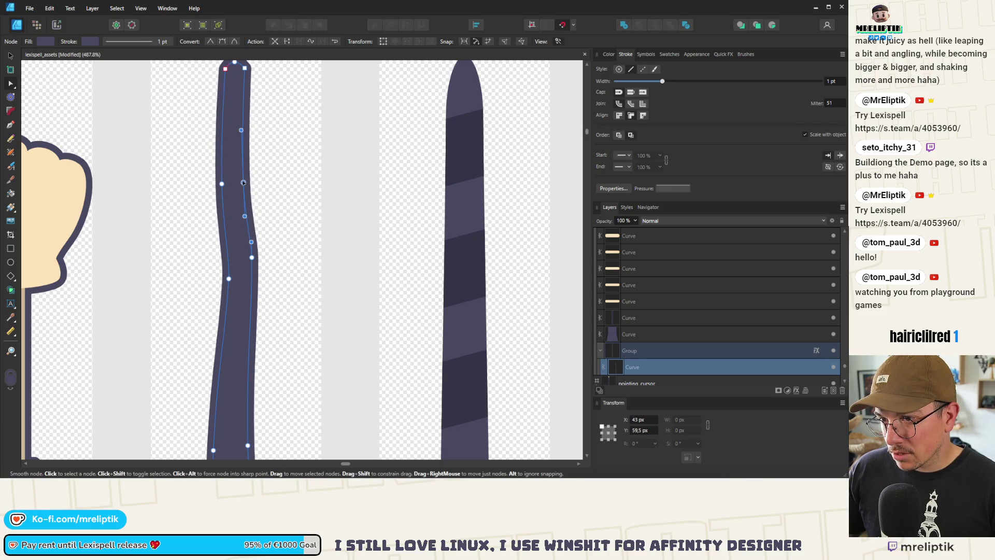
scroll(244, 187, "down", 4)
key("ctrl+d")
scroll(249, 235, "up", 3)
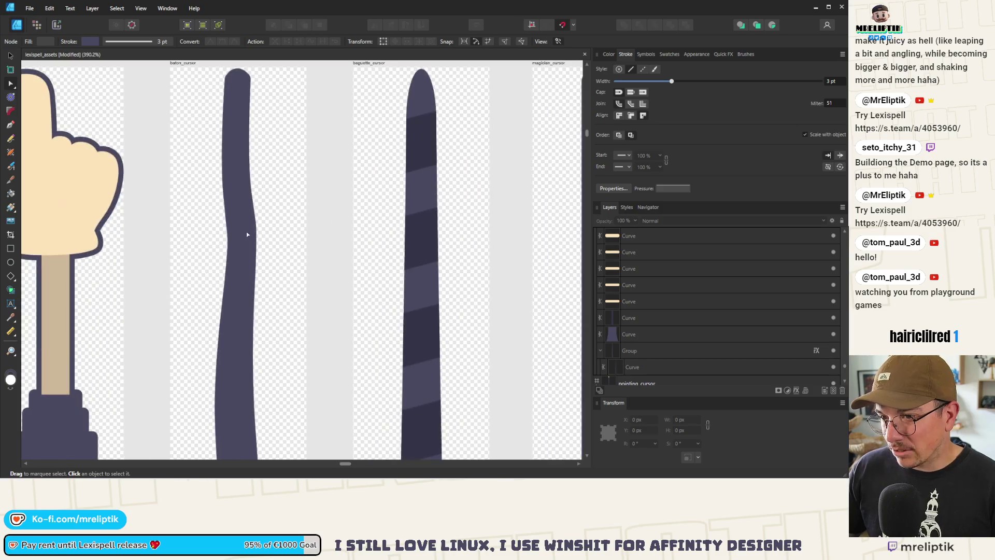
left_click(248, 234)
scroll(248, 234, "up", 2)
left_click_drag(254, 230, 258, 242)
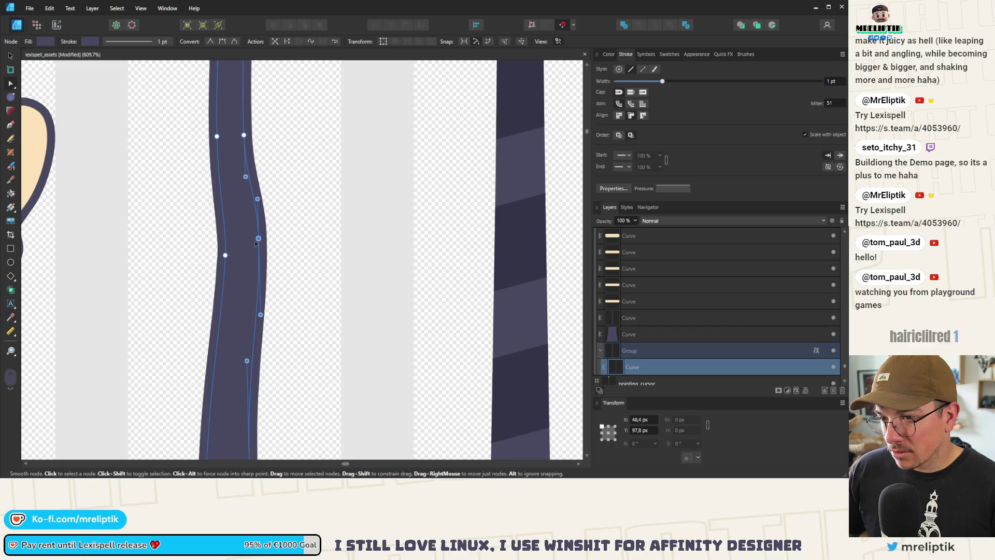
Try deleting the selected nodes, undo it, and move a right-edge node down
scroll(255, 244, "down", 3)
scroll(235, 255, "up", 2)
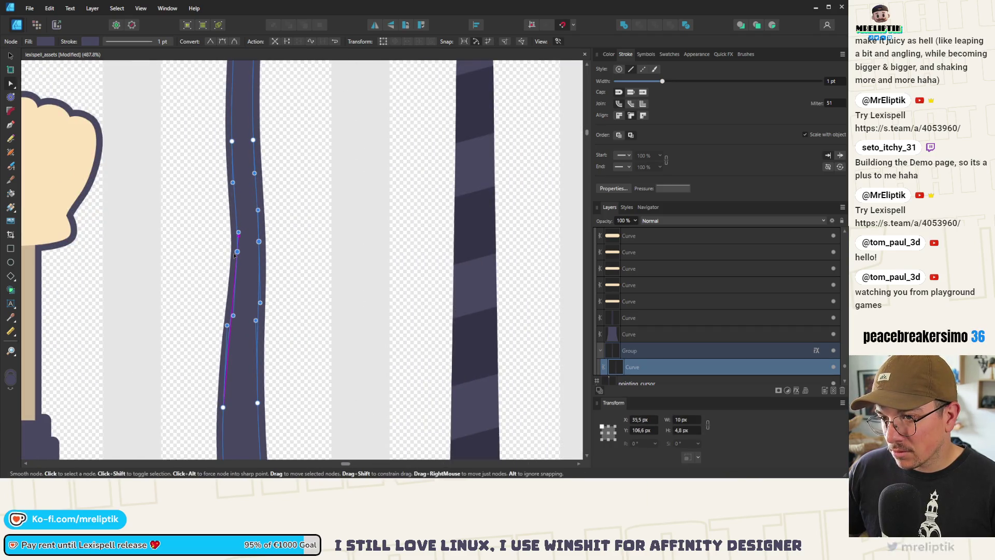
key("Delete")
key("ctrl+z")
left_click_drag(255, 320, 256, 337)
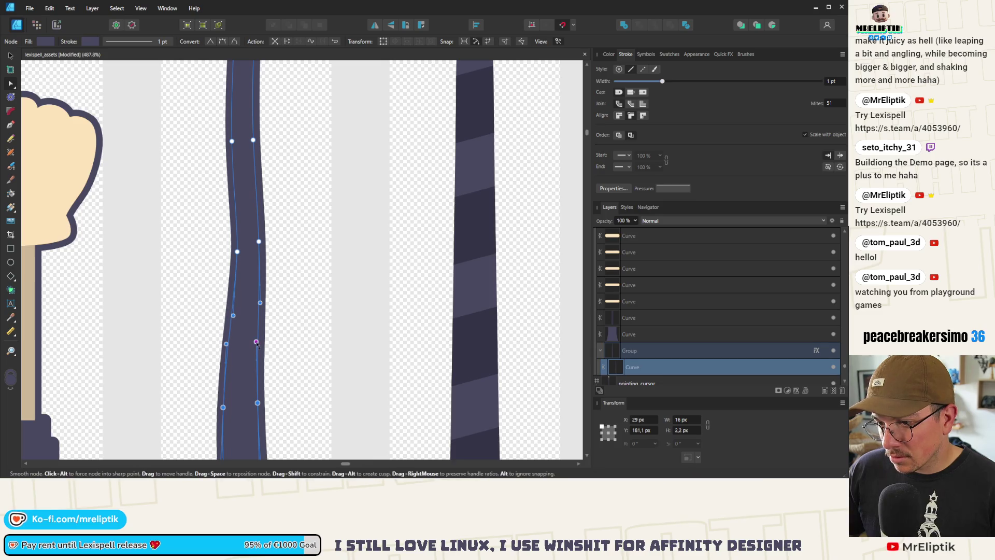
scroll(245, 277, "down", 5)
scroll(246, 278, "up", 3)
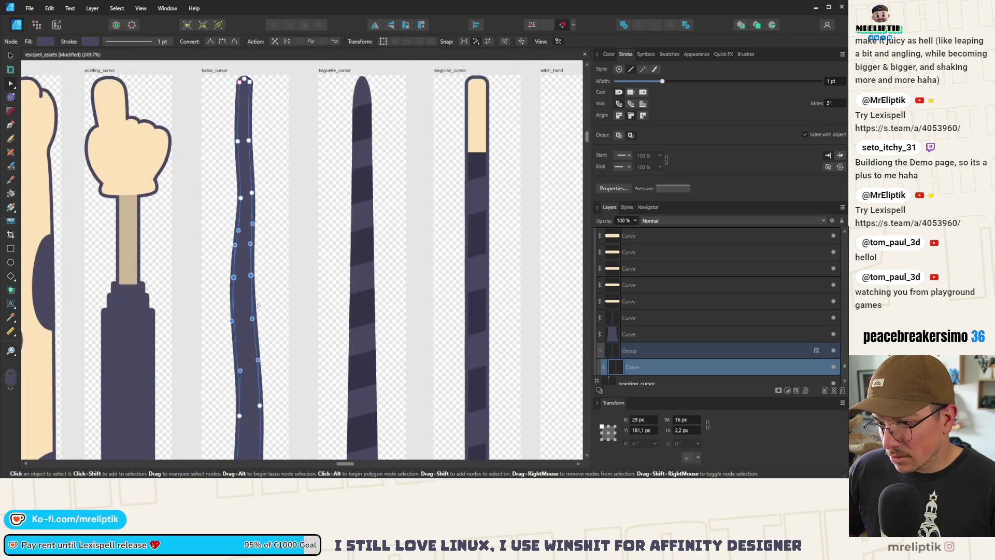
Reselect the baton curve to show its nodes and pick a node for further tweaking
left_click(253, 263)
left_click(254, 263)
scroll(249, 267, "up", 2)
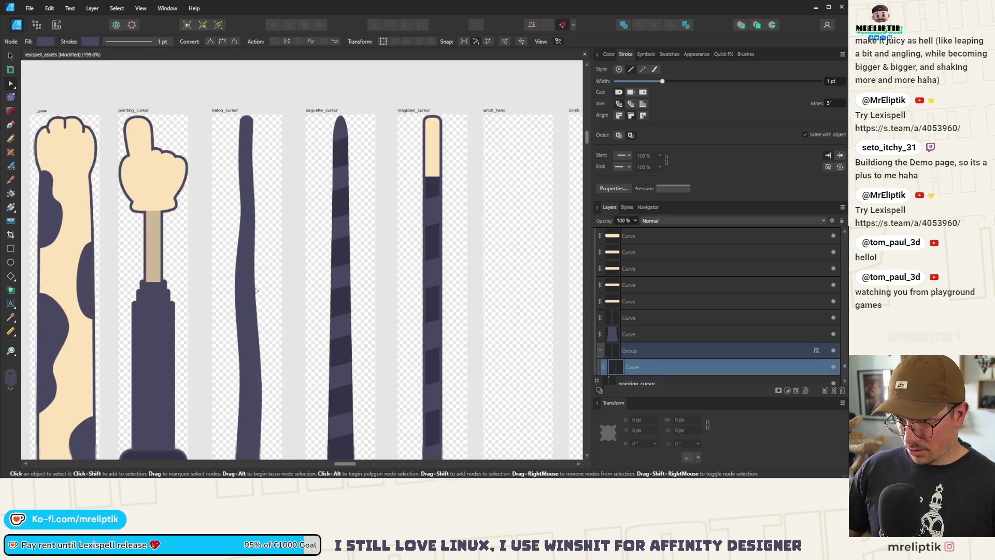
left_click(248, 269)
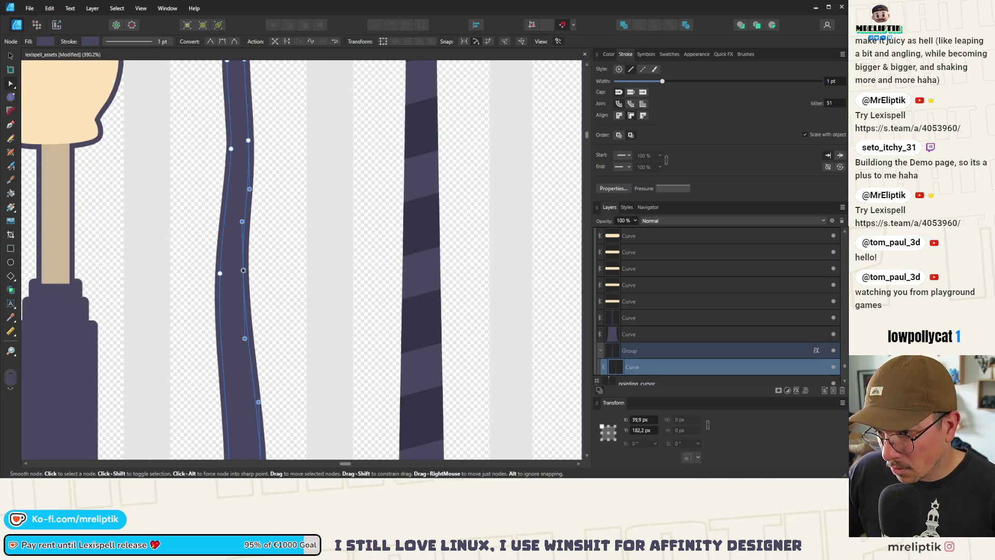
scroll(248, 269, "down", 4)
left_click(256, 159)
scroll(256, 159, "up", 3)
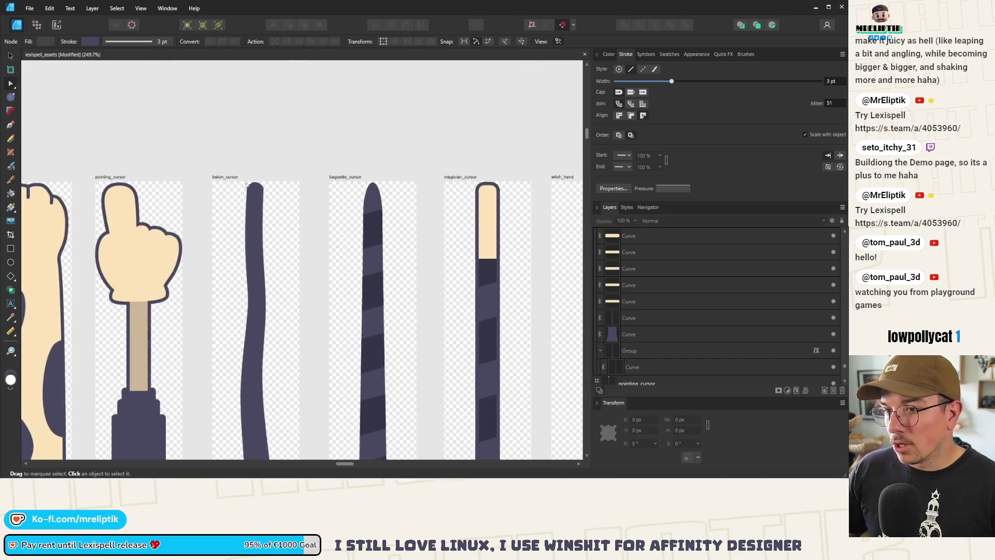
Round the baton's tip by selecting its top nodes and moving them down
left_click(337, 207)
scroll(256, 195, "up", 2)
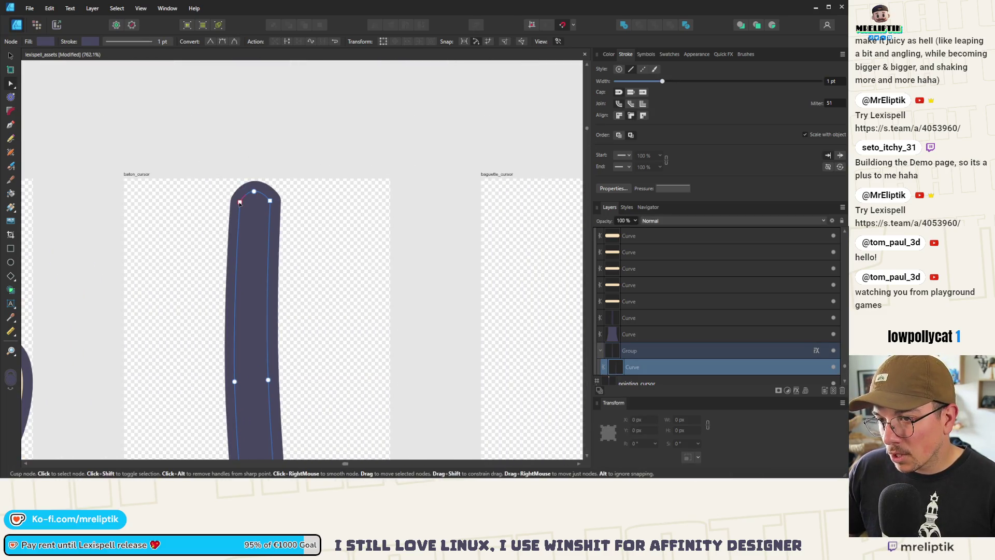
left_click(239, 202)
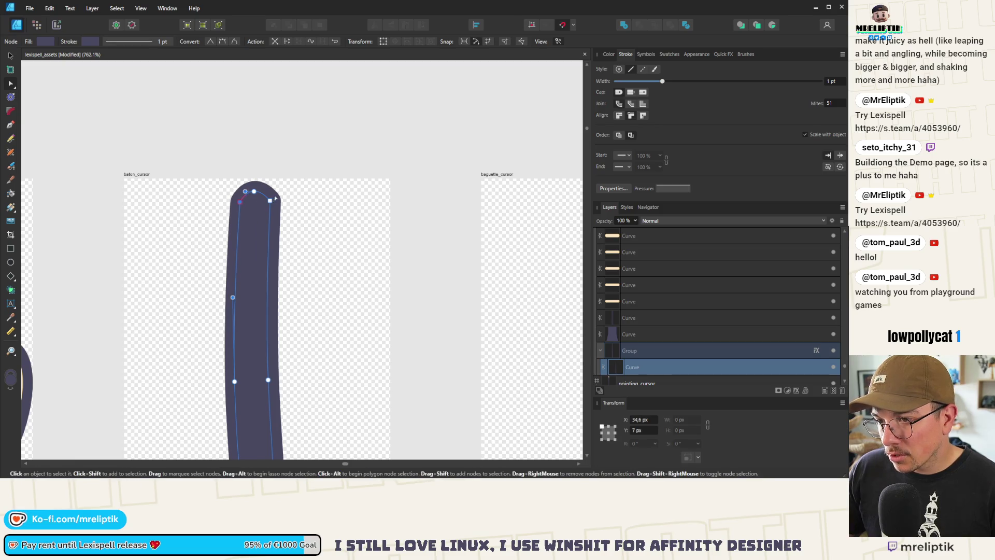
left_click_drag(234, 212, 168, 47)
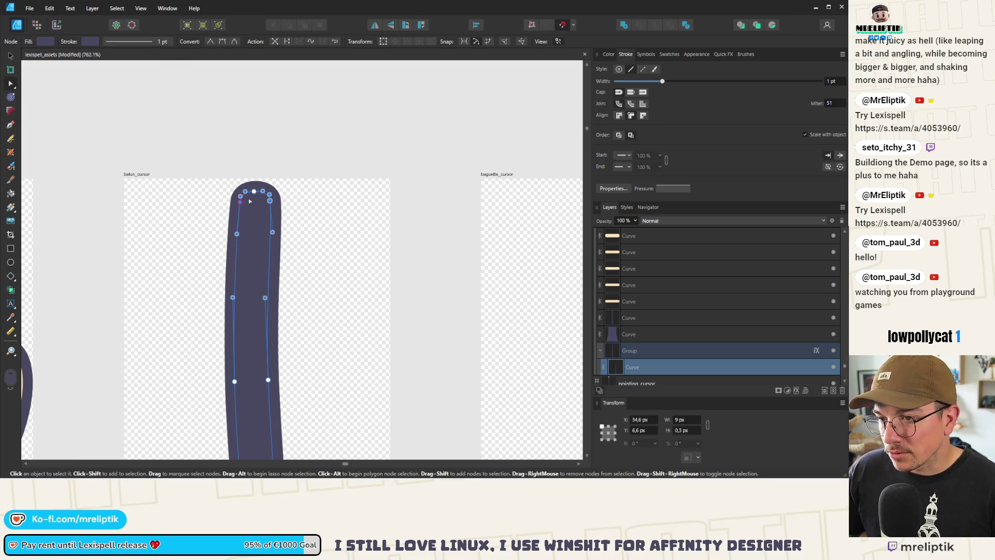
scroll(267, 205, "up", 2)
left_click_drag(271, 224, 272, 233)
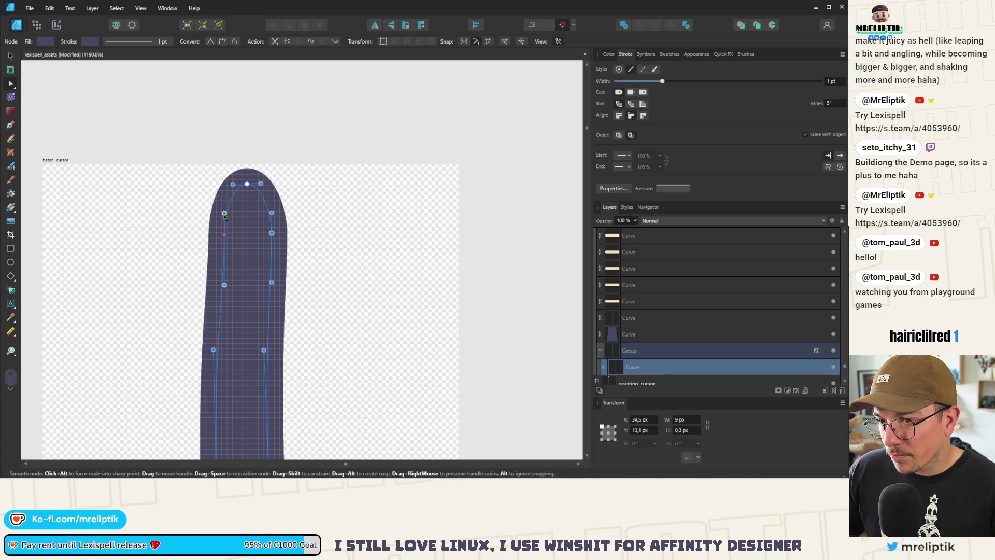
Delete two middle nodes of the baton and raise the remaining ones into a gentle wave
scroll(225, 223, "down", 8)
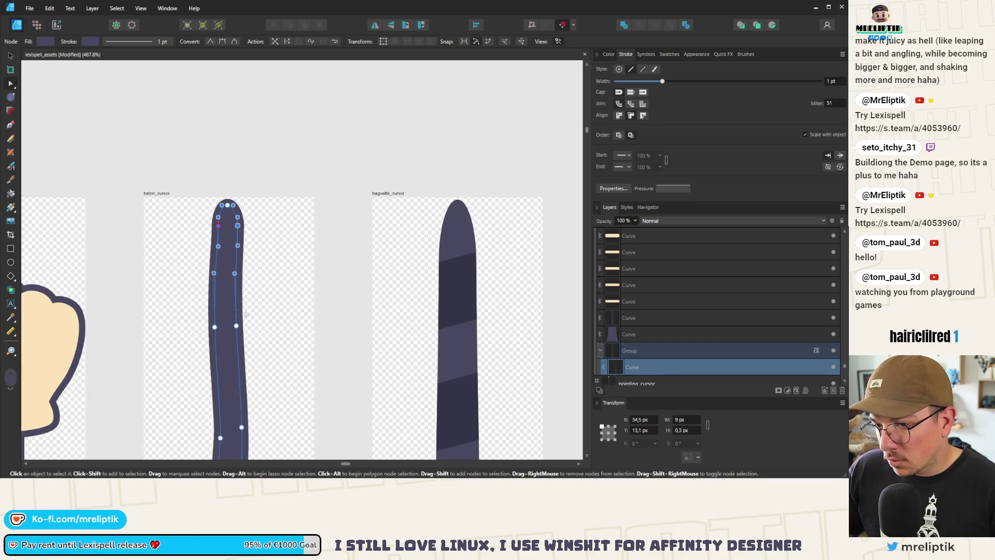
scroll(226, 286, "down", 3)
scroll(223, 285, "up", 2)
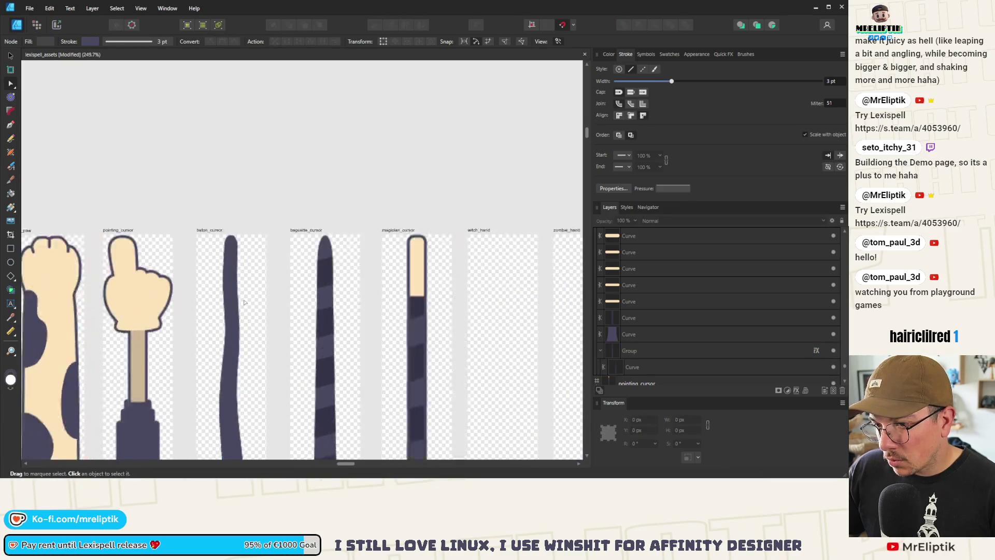
left_click_drag(239, 277, 207, 293)
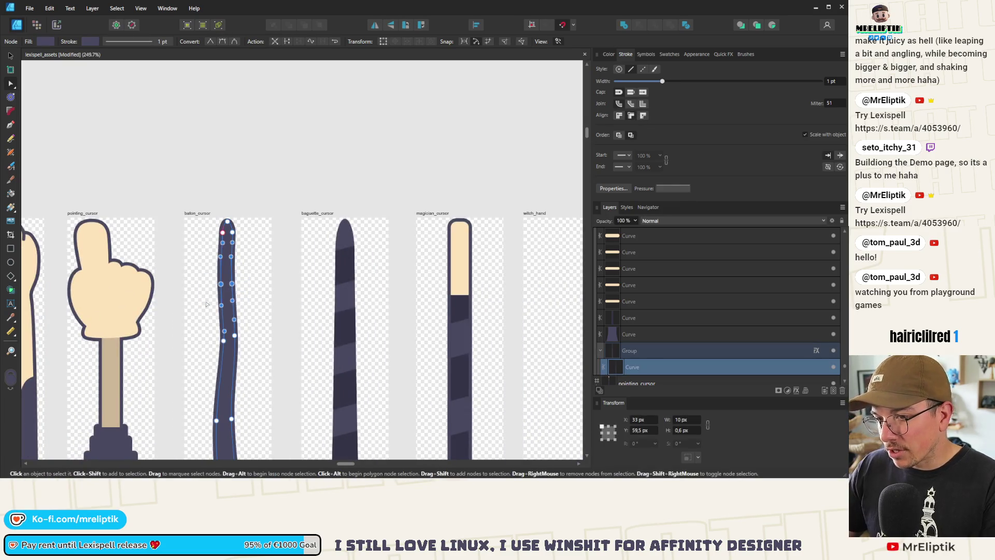
key("Delete")
left_click_drag(210, 351, 224, 286)
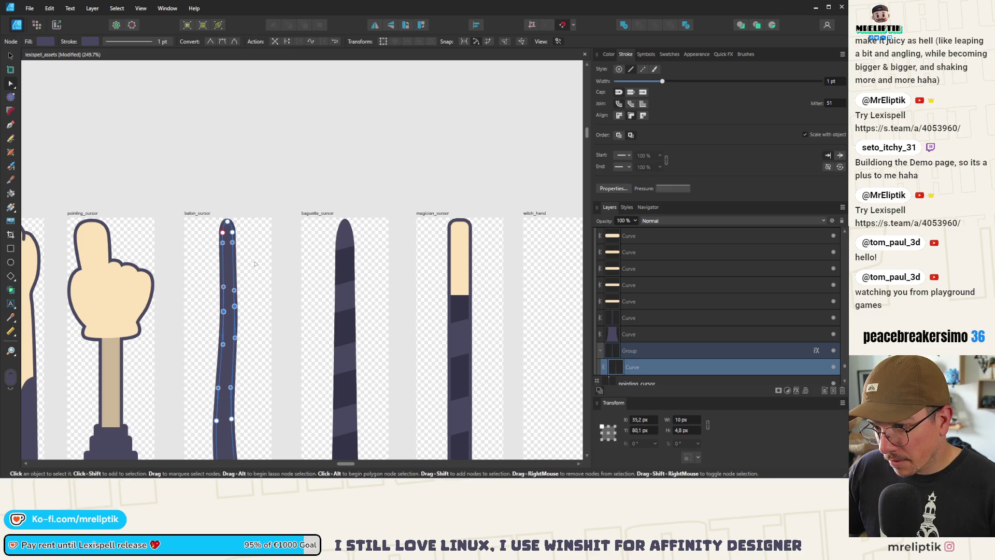
left_click(200, 242)
Zoom out to compare the wavy baton with the striped baguette beside it
scroll(200, 242, "down", 5)
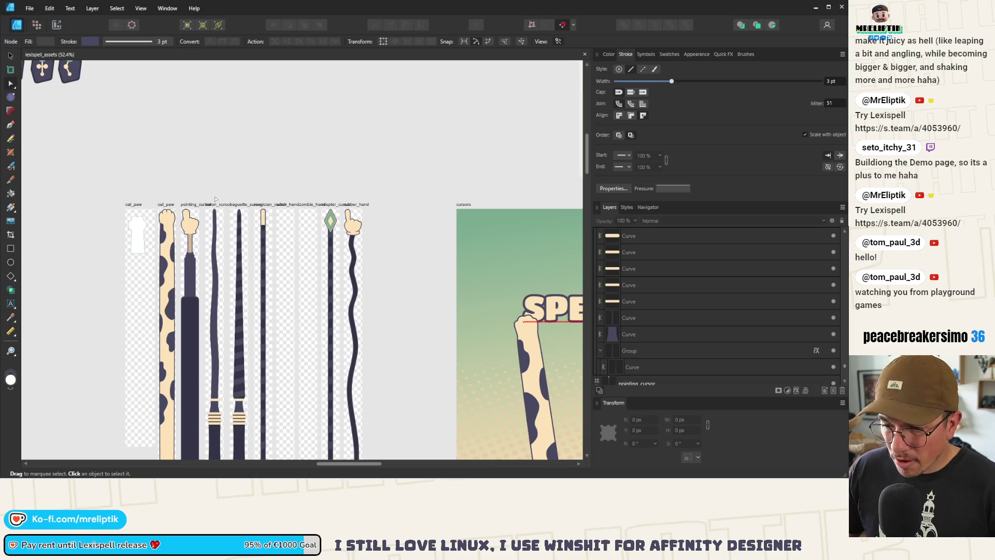
scroll(202, 200, "up", 2)
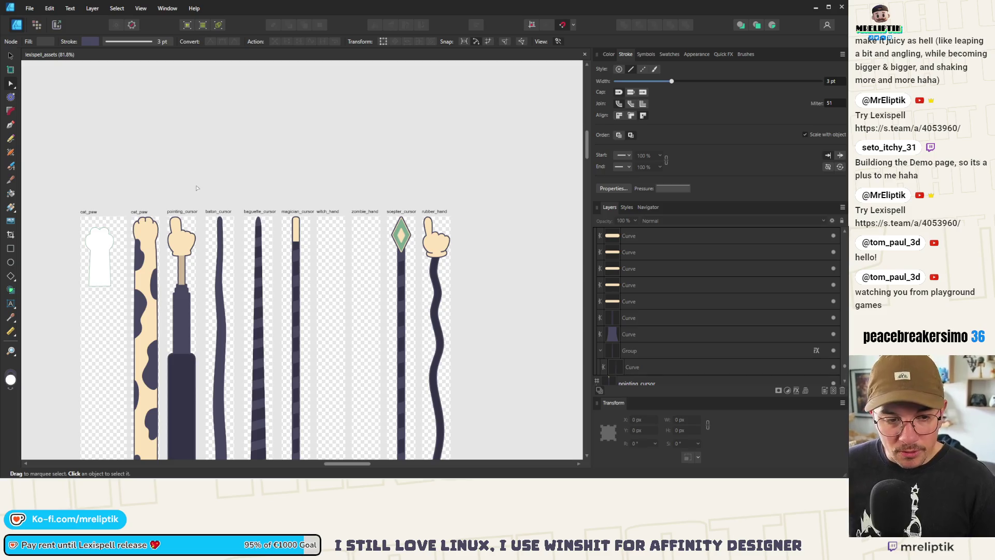
scroll(238, 255, "up", 3)
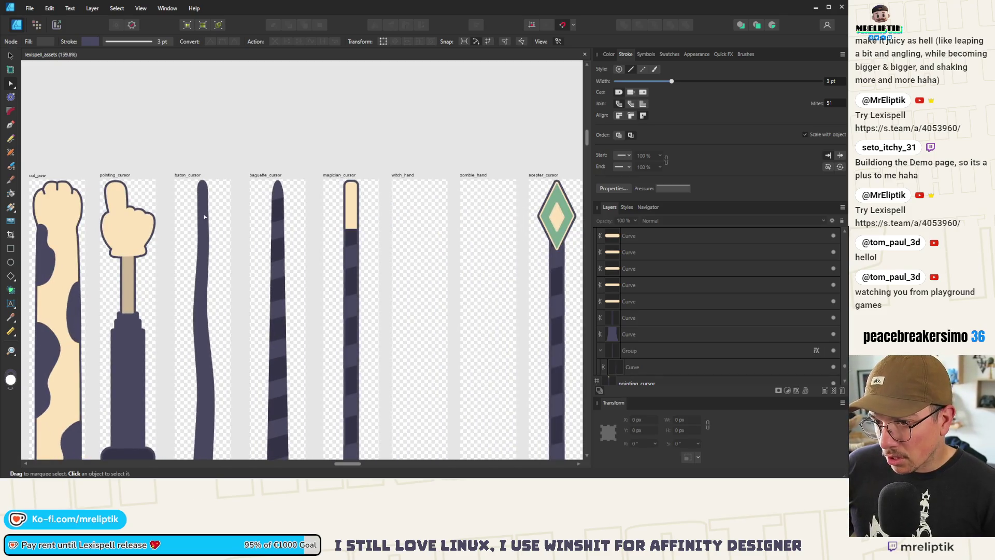
scroll(202, 210, "down", 4)
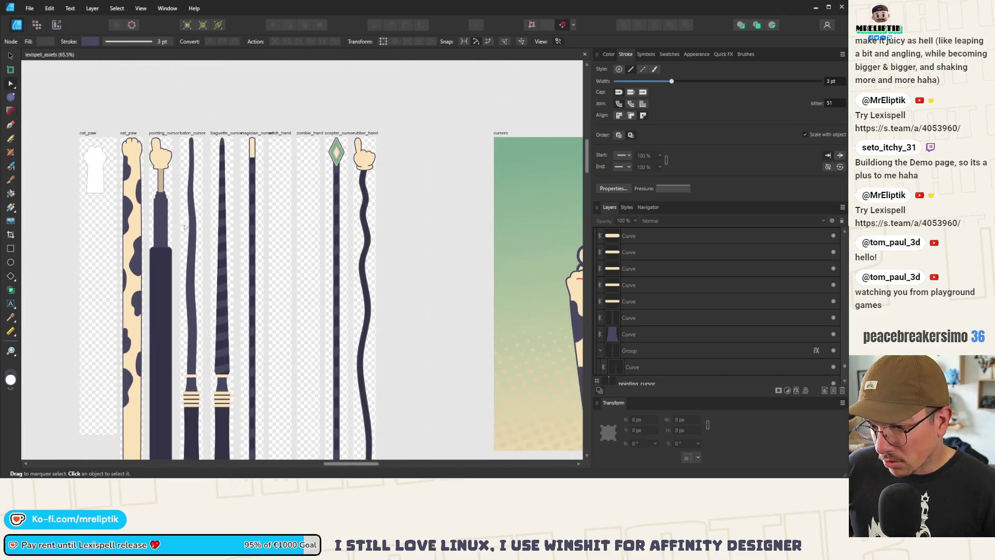
scroll(184, 329, "up", 2)
scroll(184, 329, "down", 2)
scroll(204, 280, "up", 1)
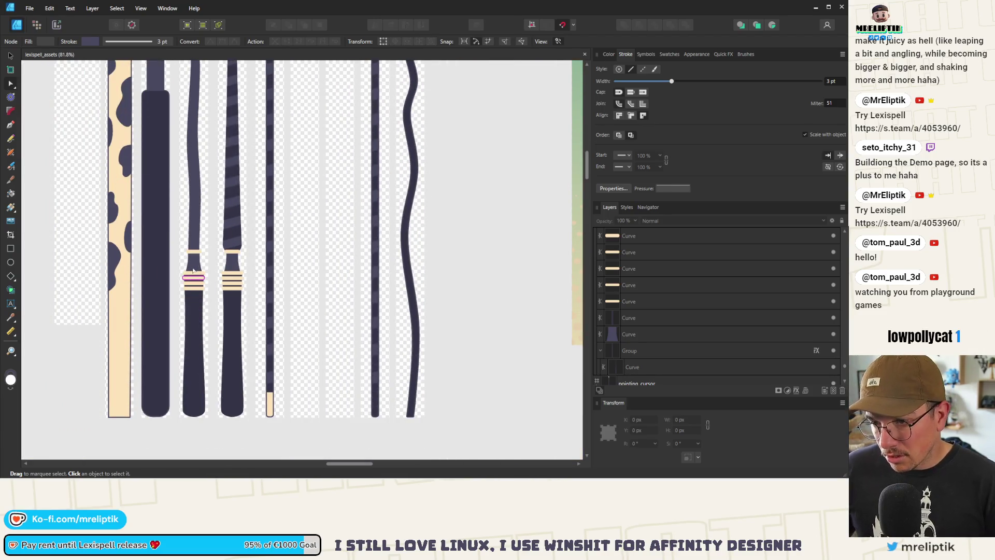
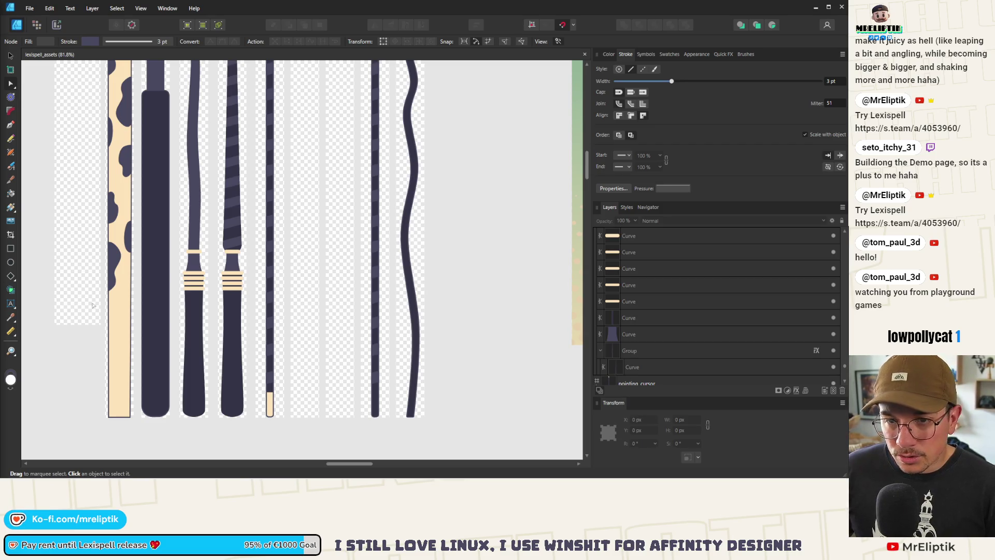
Delete the dark curve between the cream bands on the left handle
scroll(196, 274, "up", 5)
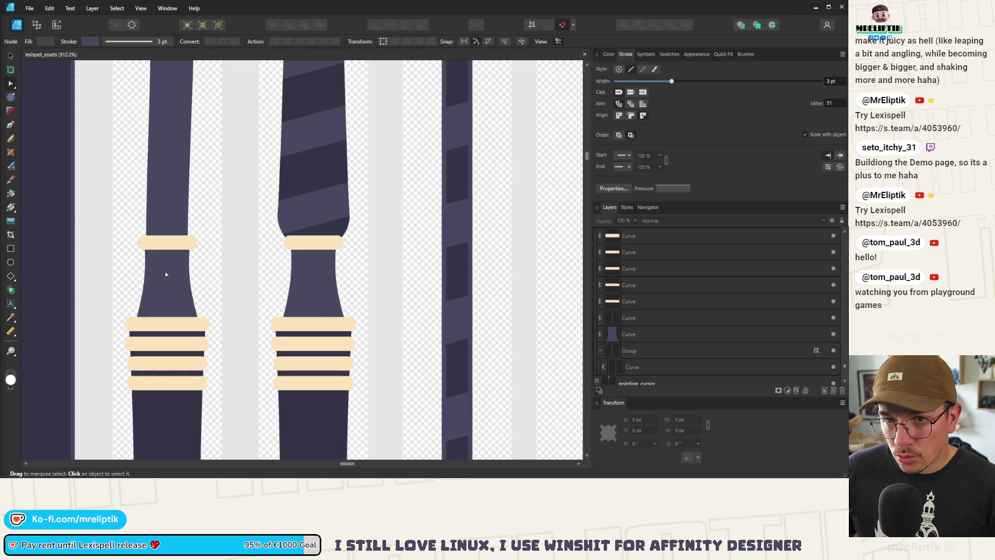
left_click(166, 274)
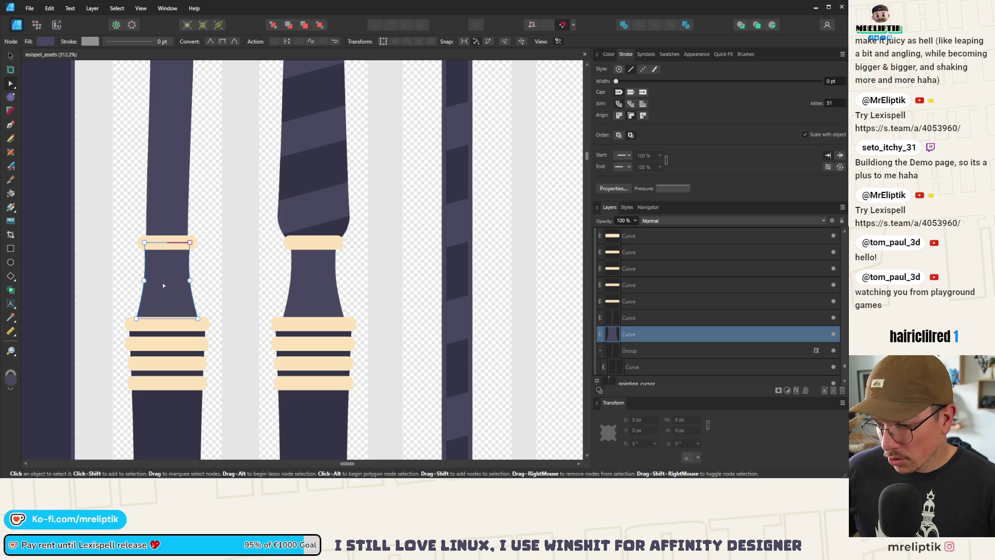
key("Delete")
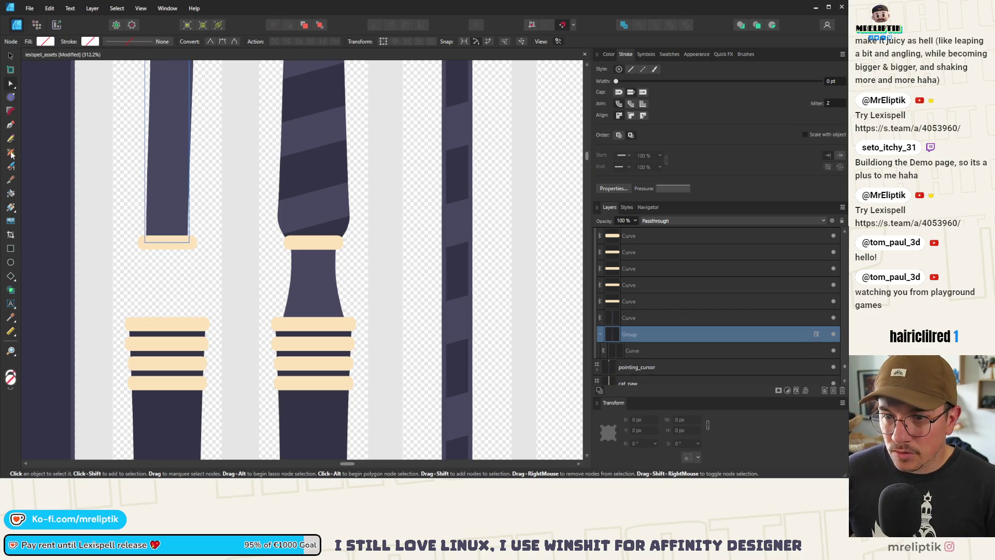
Draw an outlined rectangle in the gap between the top and lower bands, then select the band below
left_click(11, 248)
mouse_move(197, 314)
left_mouse_down()
mouse_move(136, 267)
mouse_move(123, 235)
mouse_move(136, 249)
left_mouse_up()
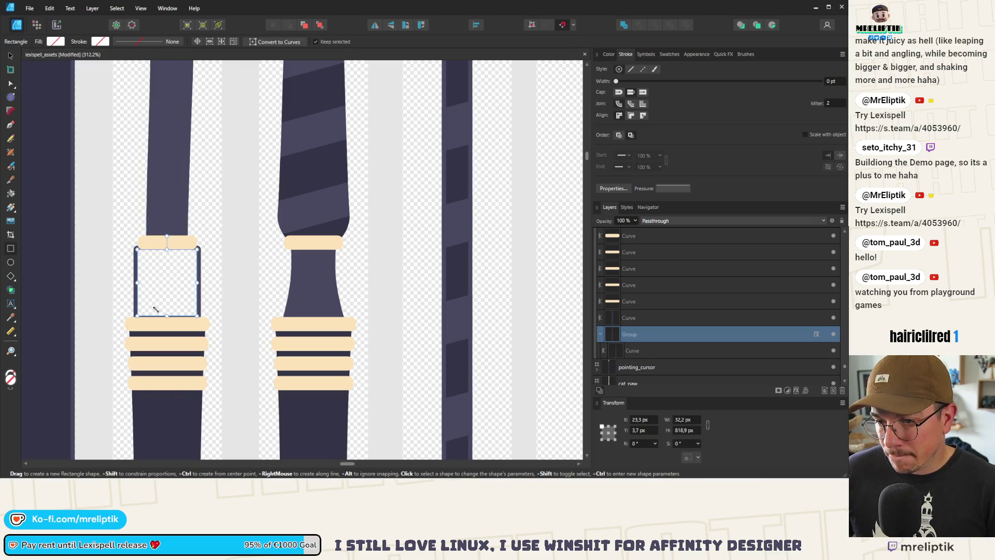
scroll(143, 303, "down", 5)
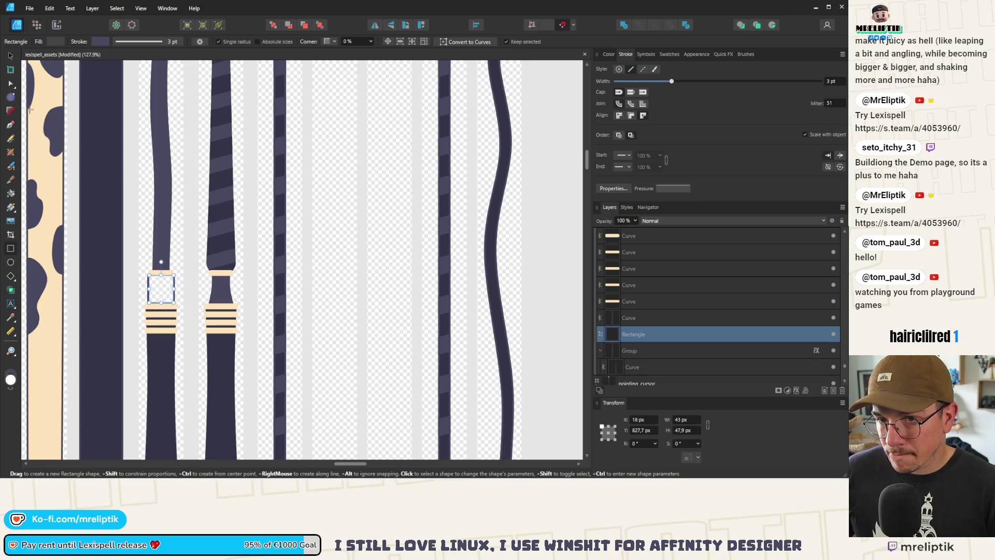
left_click(11, 55)
scroll(156, 280, "up", 4)
left_click(156, 244)
scroll(155, 280, "up", 3)
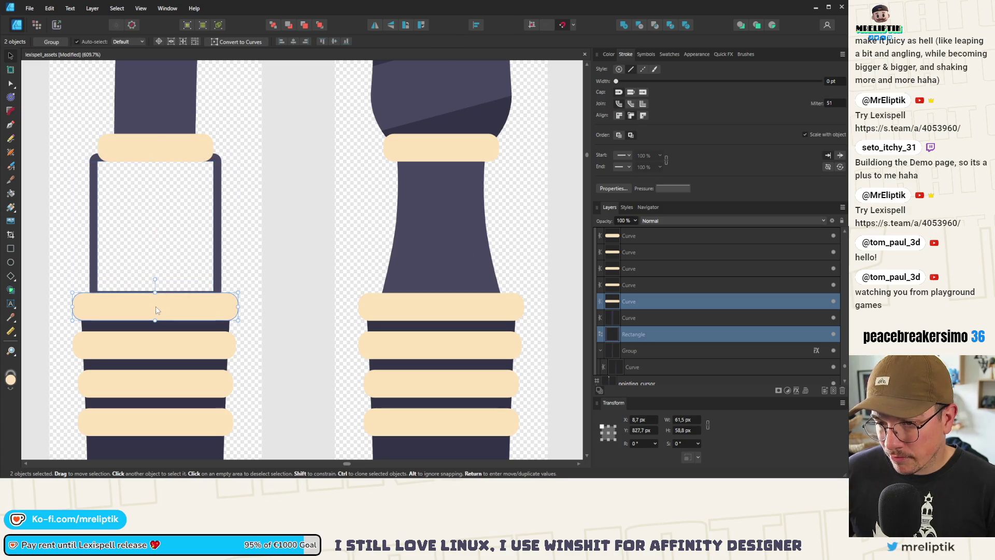
Tilt the two cream bands below the rectangle to -15°
left_click(144, 351)
mouse_move(155, 318)
left_mouse_down()
mouse_move(136, 325)
mouse_move(136, 316)
left_mouse_up()
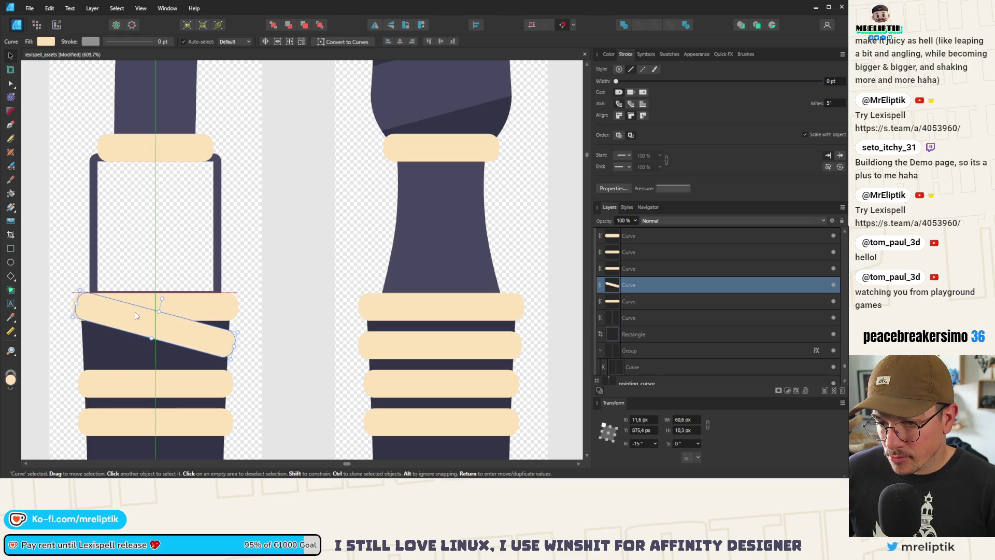
scroll(136, 316, "down", 3)
left_click(149, 339)
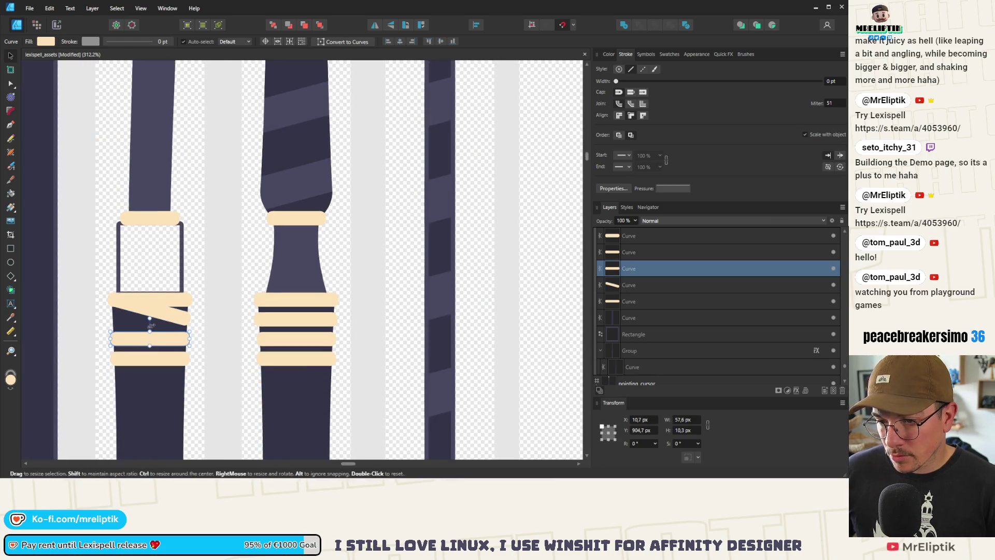
mouse_move(150, 319)
left_mouse_down()
mouse_move(154, 340)
mouse_move(162, 332)
mouse_move(152, 365)
left_mouse_up()
left_click(150, 357)
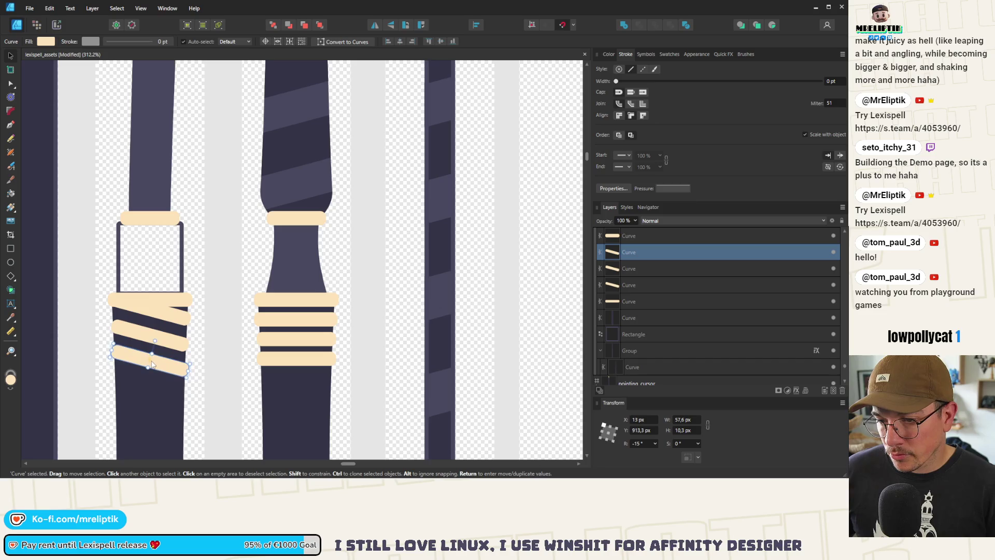
left_click(200, 267)
scroll(166, 285, "down", 5)
scroll(168, 283, "up", 8)
Widen the first tilted band, left end to 60.6 px and right end to 61.2 px
left_click(173, 267)
scroll(242, 319, "up", 1)
key("alt")
left_click_drag(60, 265, 53, 259)
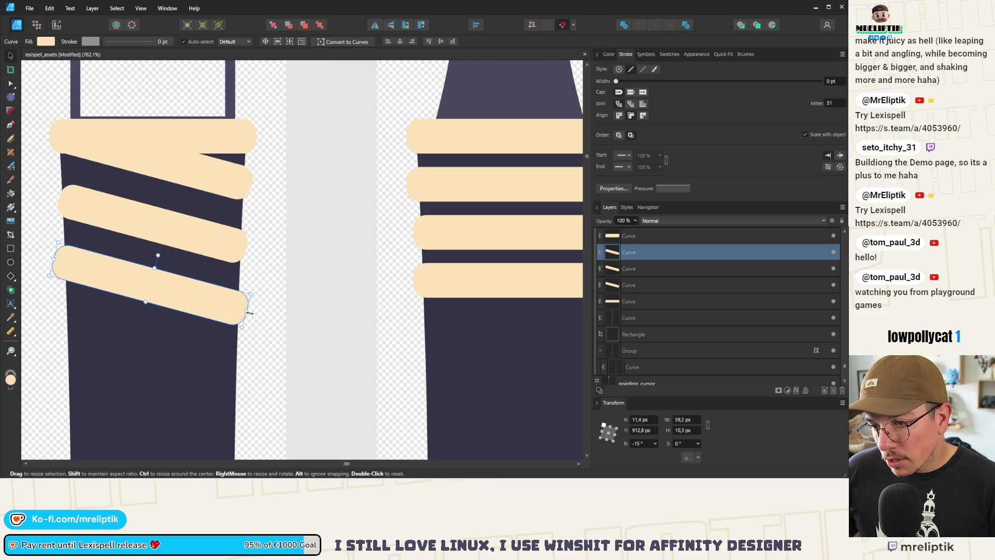
scroll(59, 256, "up", 5)
mouse_move(51, 259)
left_mouse_down()
mouse_move(41, 228)
mouse_move(41, 263)
left_mouse_up()
scroll(197, 269, "down", 8)
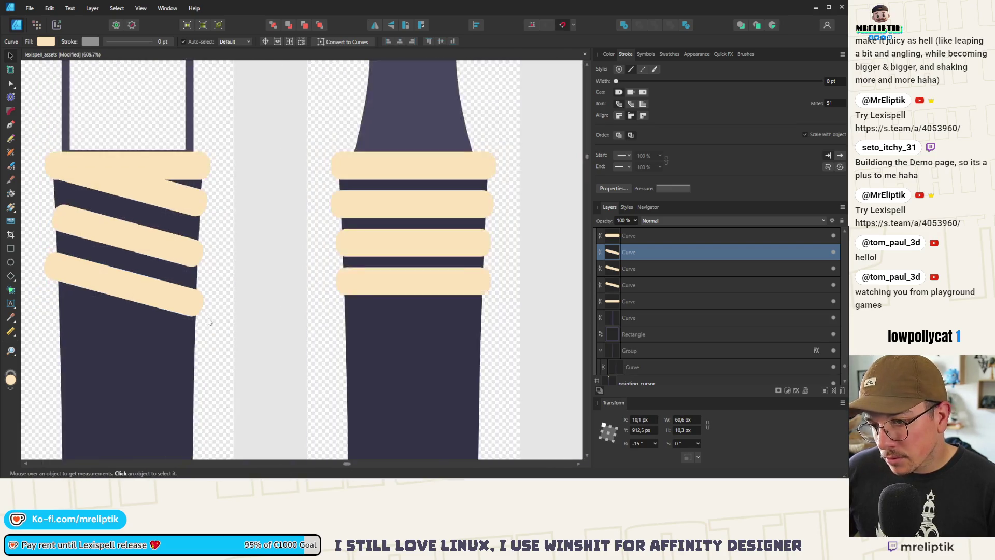
scroll(178, 290, "up", 7)
left_click_drag(194, 289, 194, 289)
scroll(193, 288, "down", 6)
Widen the next tilted band, left end to 60.6 px and right end to 62.2 px
left_click(132, 233)
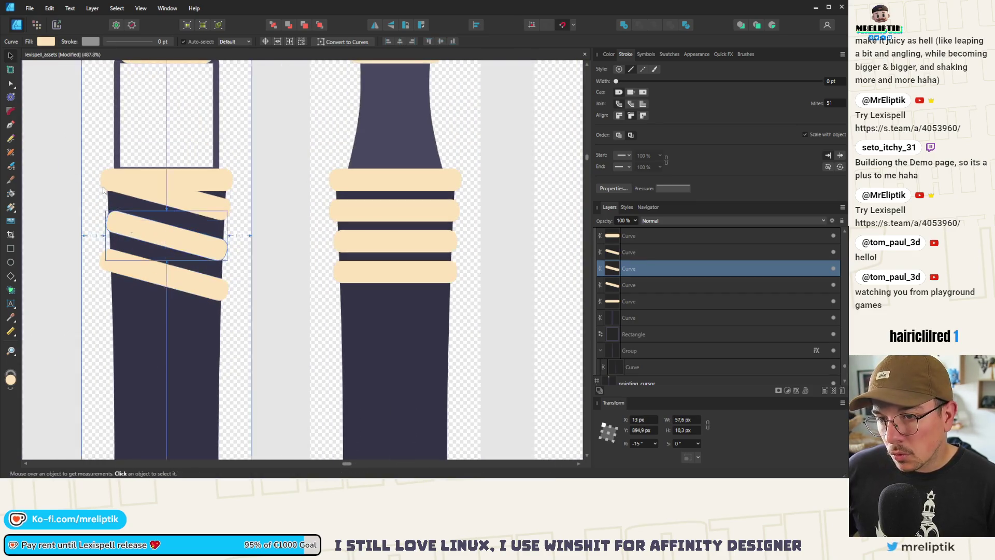
scroll(104, 194, "up", 6)
left_click_drag(113, 279, 94, 268)
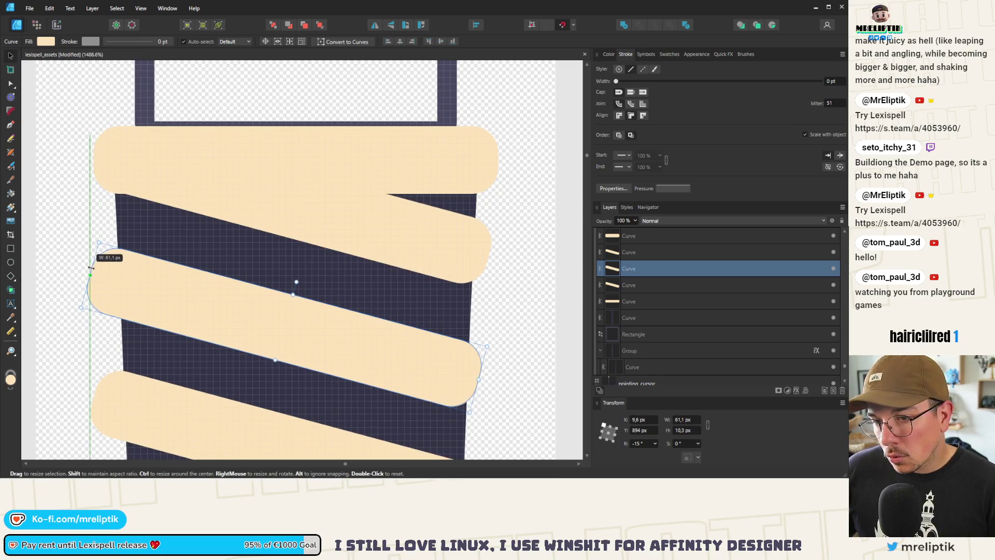
scroll(91, 267, "down", 3)
scroll(278, 298, "up", 3)
left_click_drag(284, 300, 285, 299)
scroll(249, 260, "down", 4)
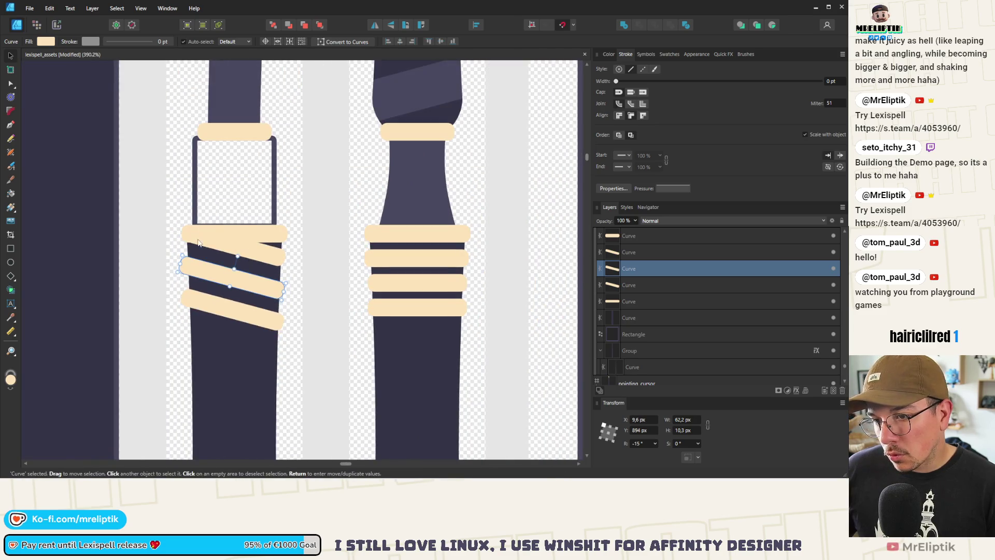
Extend the remaining bands past the shaft and enlarge the horizontal band to 63.8 × 13.2 px
left_click(199, 242)
scroll(289, 255, "up", 4)
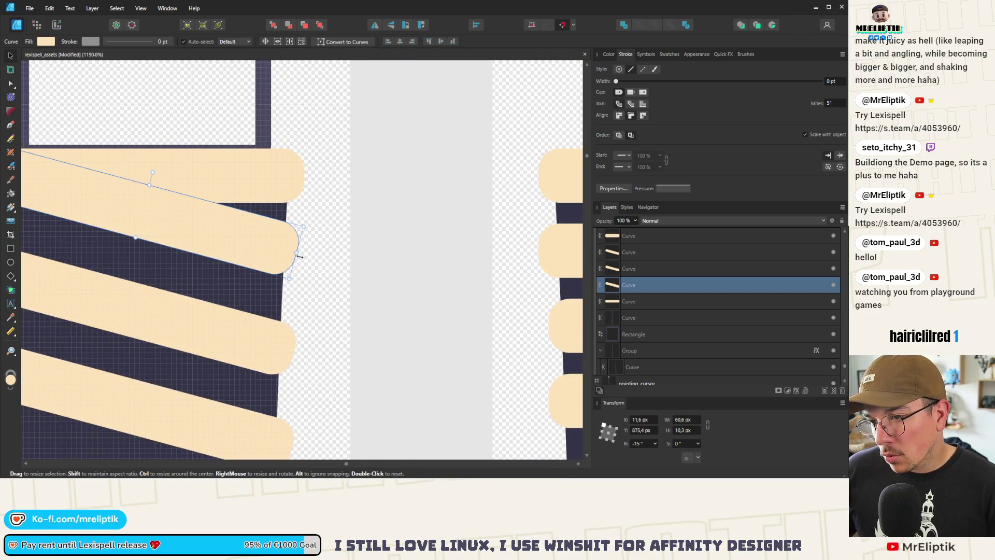
left_click_drag(302, 255, 305, 255)
left_click(244, 332)
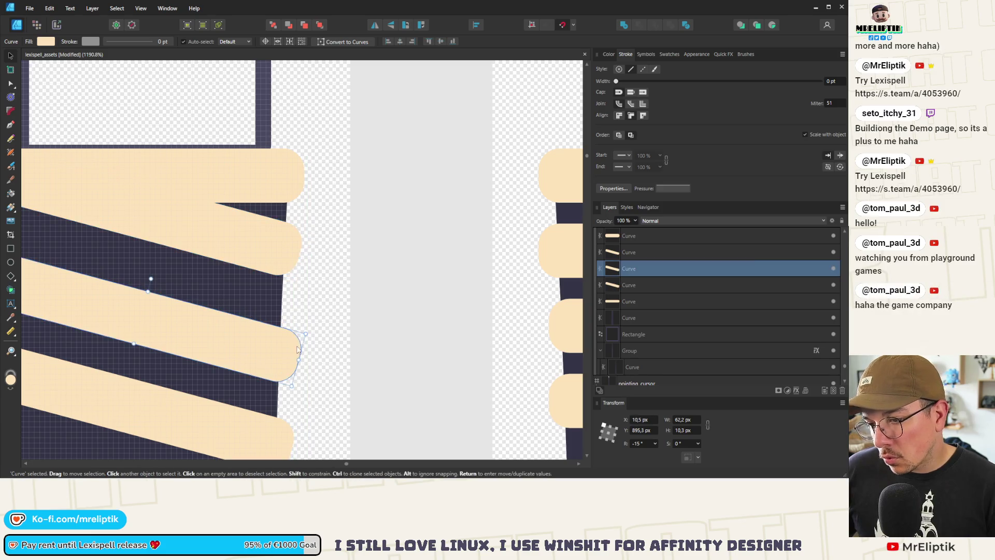
left_click_drag(298, 354, 301, 346)
left_click(263, 258)
scroll(262, 258, "down", 3)
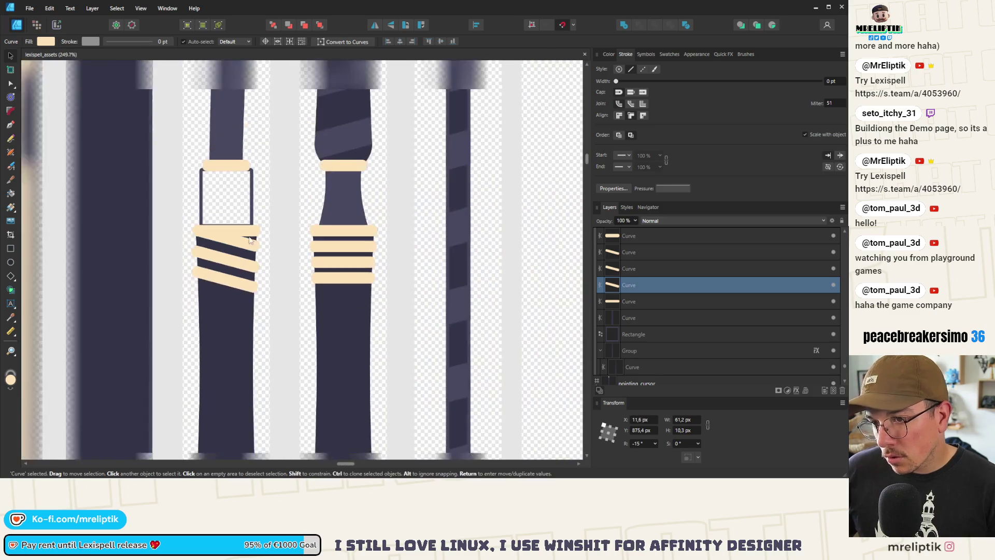
left_click(233, 228)
scroll(234, 228, "up", 2)
left_click_drag(334, 255, 341, 260)
left_click(375, 196)
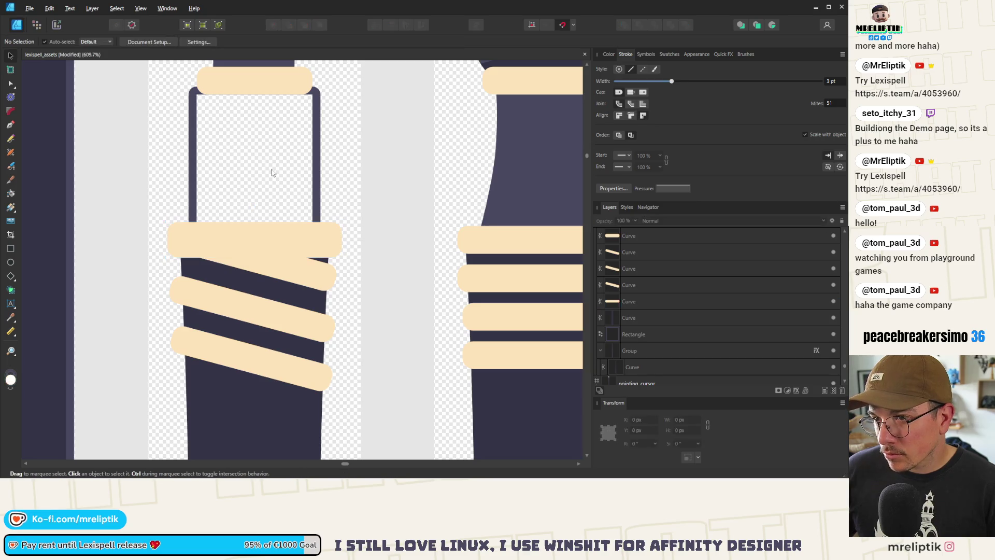
Fill the empty rectangle between the bands with dark purple
left_click(320, 106)
scroll(251, 271, "up", 3)
left_click(610, 55)
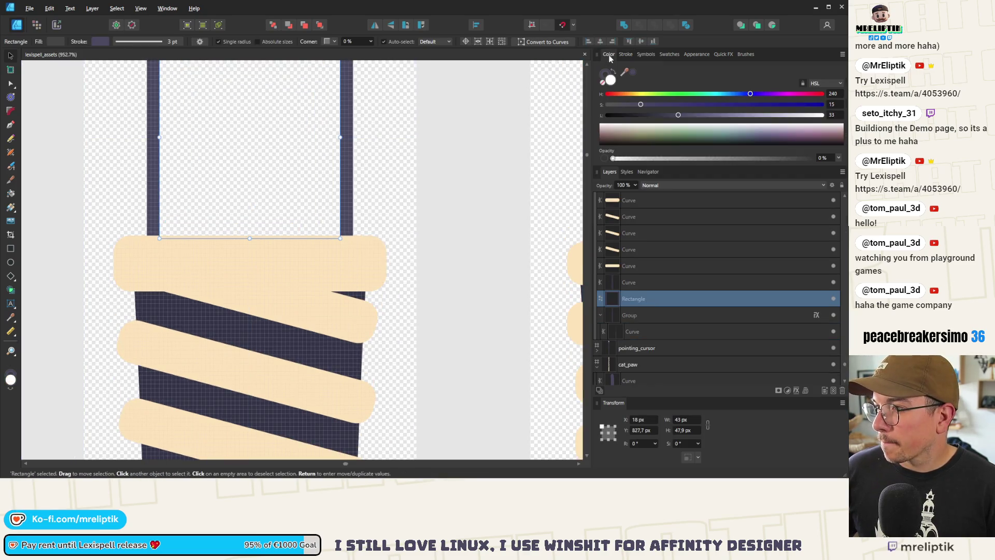
key("ctrl+minus")
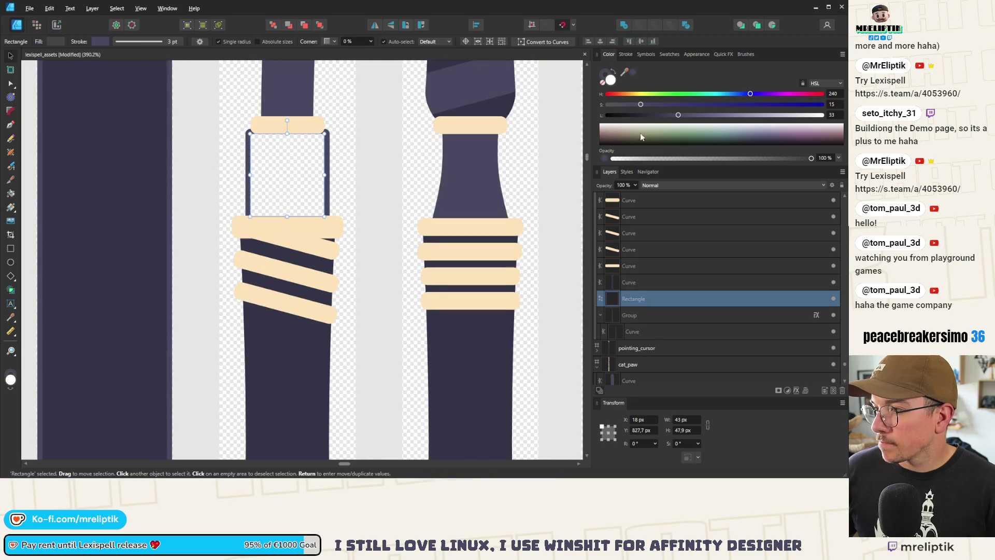
key("ctrl+z")
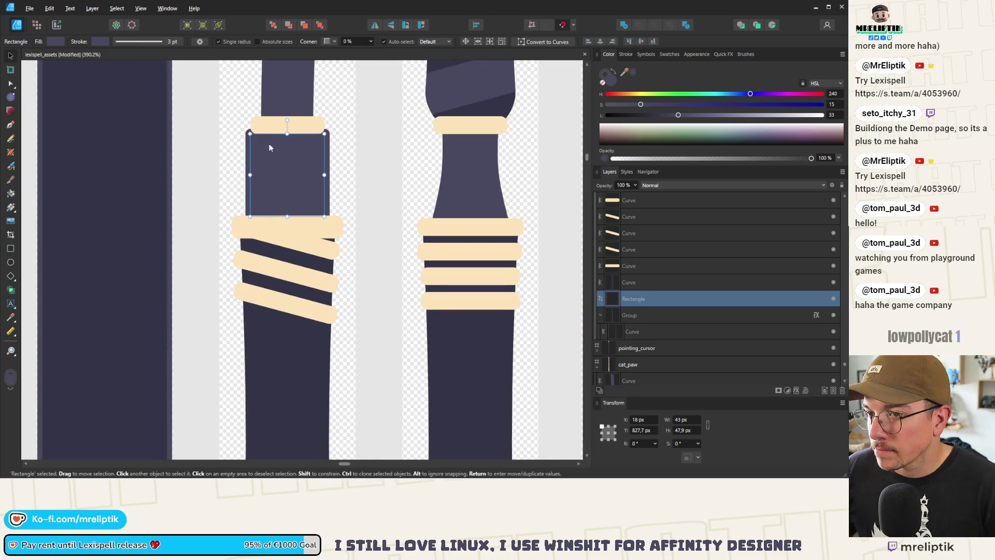
scroll(270, 150, "up", 2)
scroll(253, 201, "down", 2)
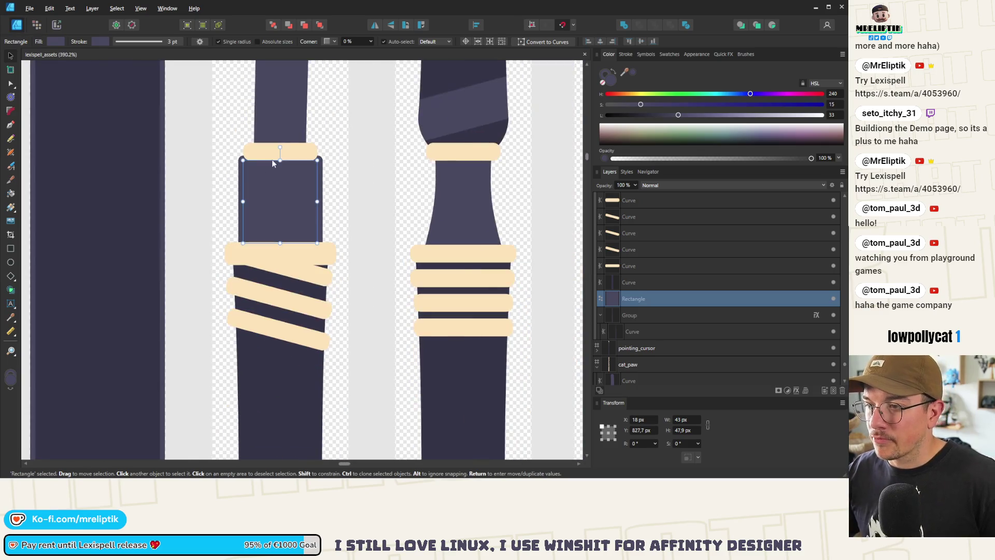
scroll(272, 159, "up", 3)
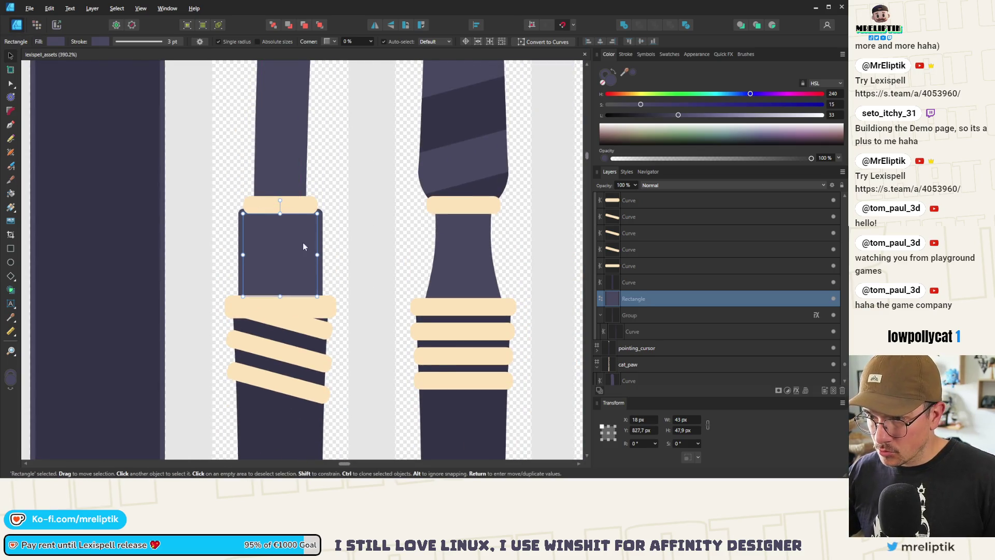
scroll(306, 249, "up", 2)
Resize the rectangle to 34 × 52.9 px, raising its top to the band and aligning it with the shaft
left_click_drag(343, 273, 332, 269)
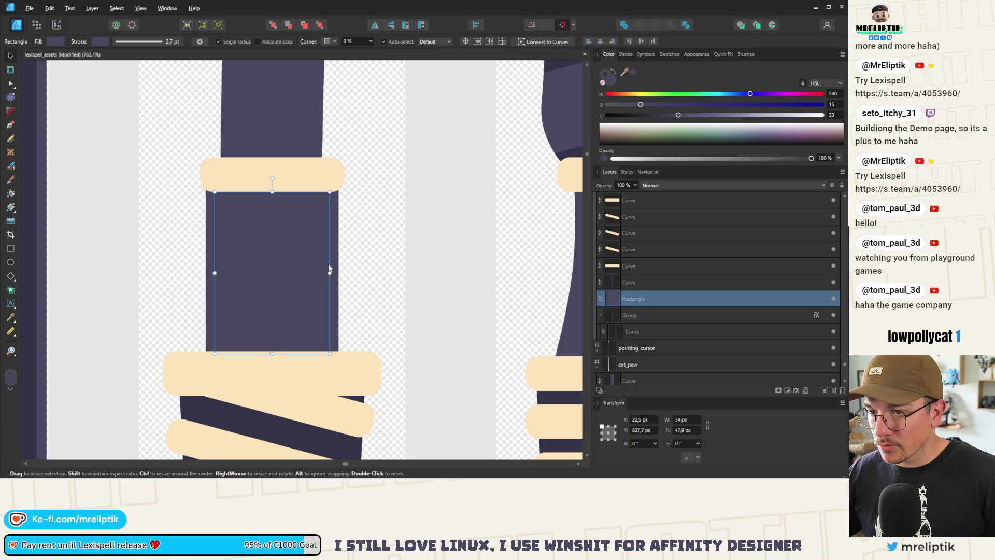
left_click_drag(272, 192, 272, 173)
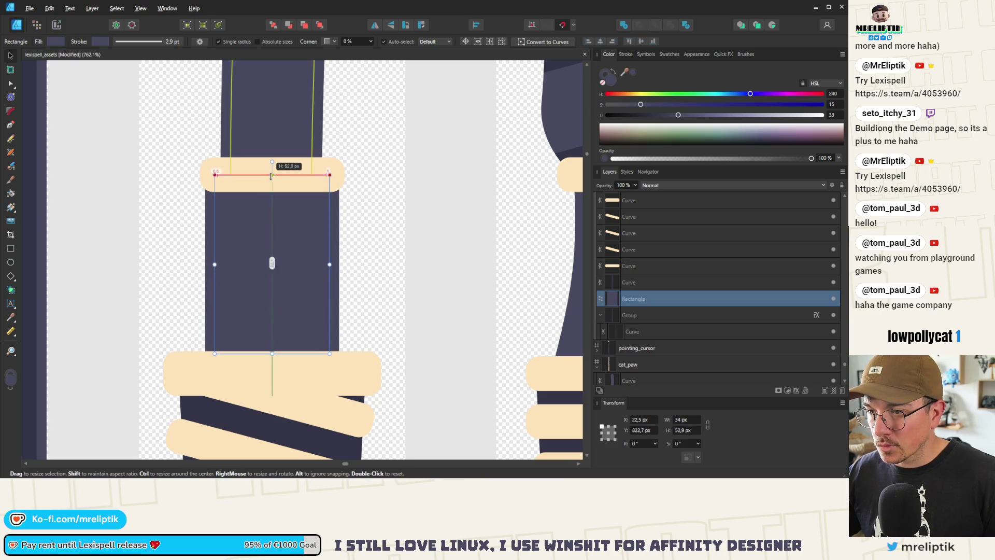
scroll(264, 192, "down", 2)
scroll(263, 192, "up", 1)
left_click_drag(274, 230, 275, 230)
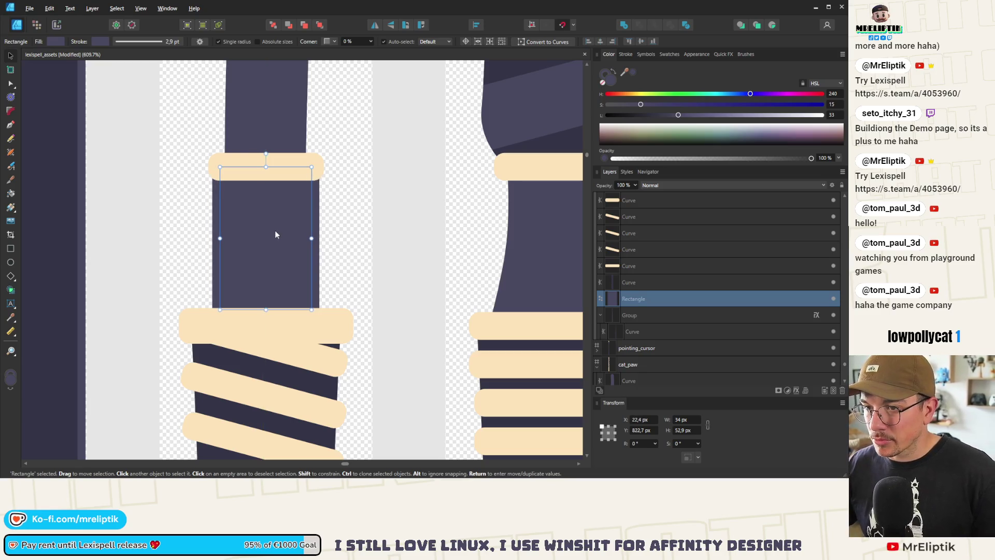
left_click(351, 211)
Widen the top cream band to 48.2 px
scroll(260, 194, "down", 3)
scroll(259, 197, "up", 3)
left_click(253, 192)
mouse_move(311, 192)
left_mouse_down()
mouse_move(320, 192)
mouse_move(311, 208)
left_mouse_up()
scroll(277, 196, "down", 4)
left_click(277, 196)
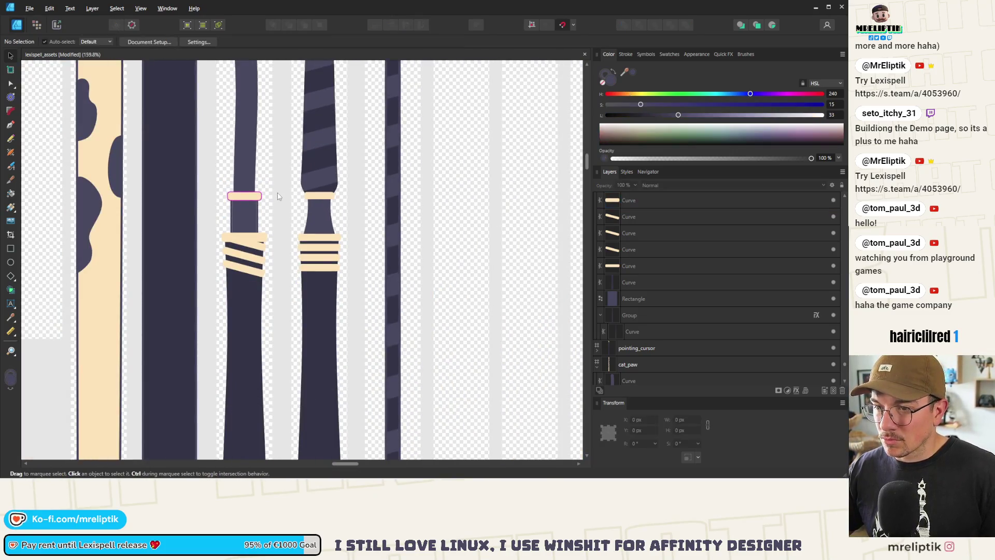
Move the peach band higher up the strap
left_click(252, 221)
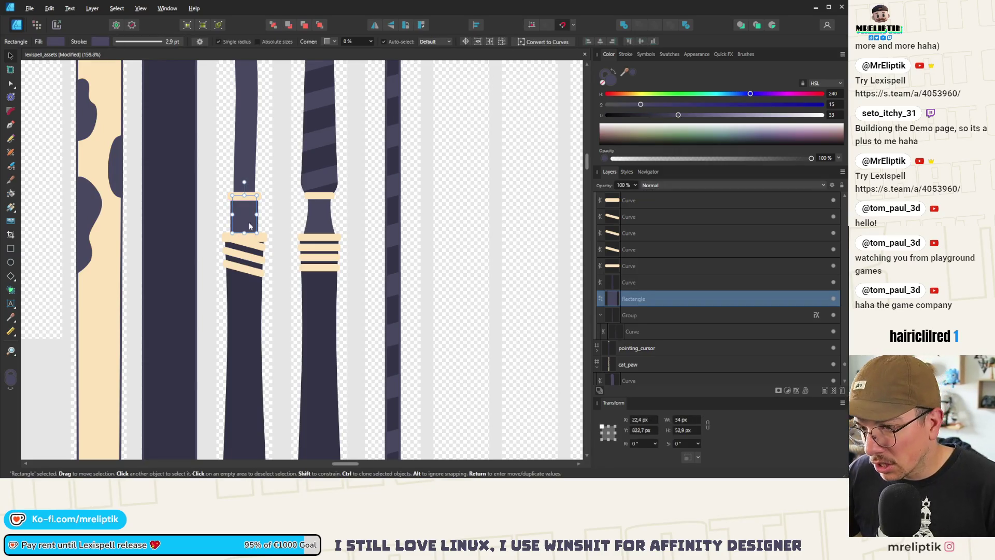
scroll(276, 192, "up", 2)
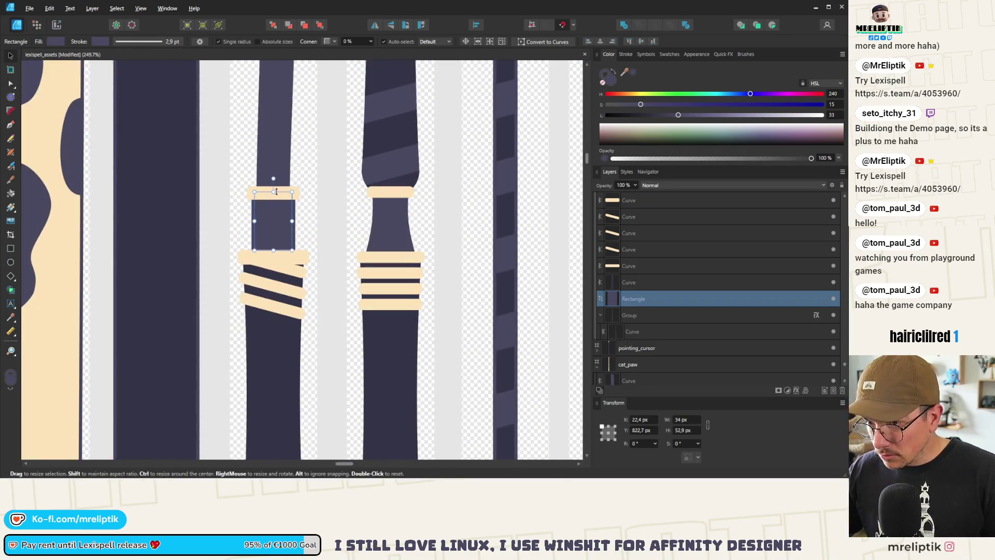
left_click(280, 193)
mouse_move(280, 193)
left_mouse_down()
mouse_move(282, 164)
mouse_move(272, 164)
left_mouse_up()
left_click(280, 195)
key("ctrl+d")
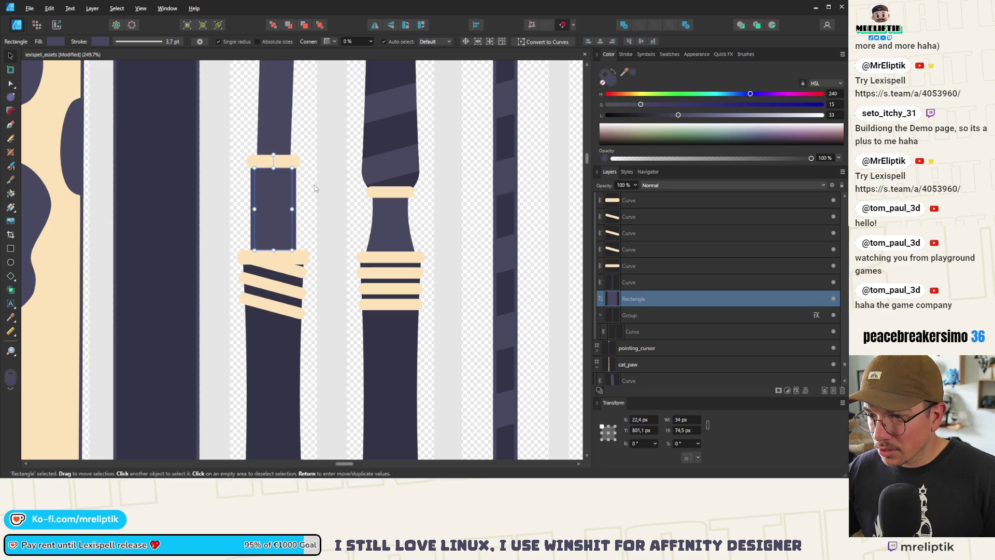
scroll(283, 192, "down", 3)
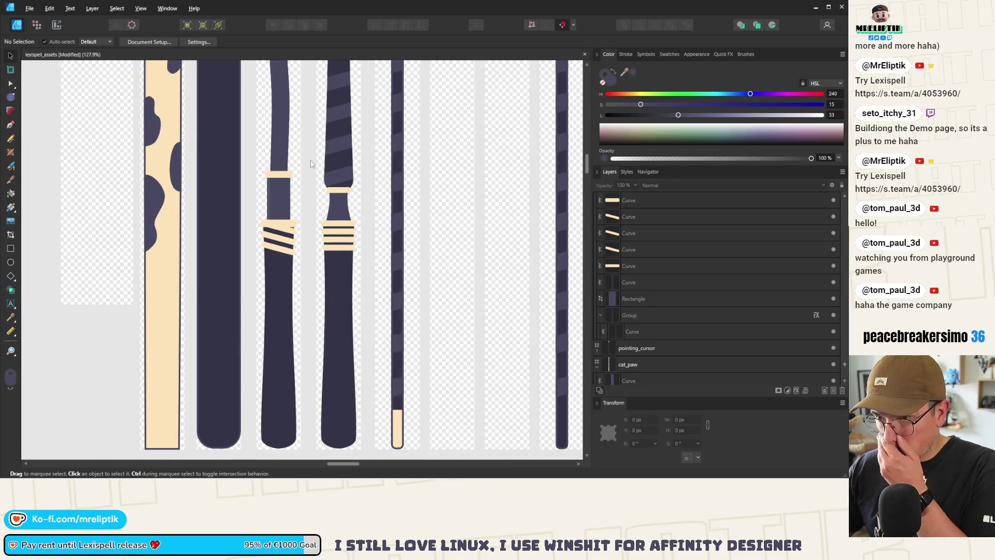
scroll(276, 199, "down", 3)
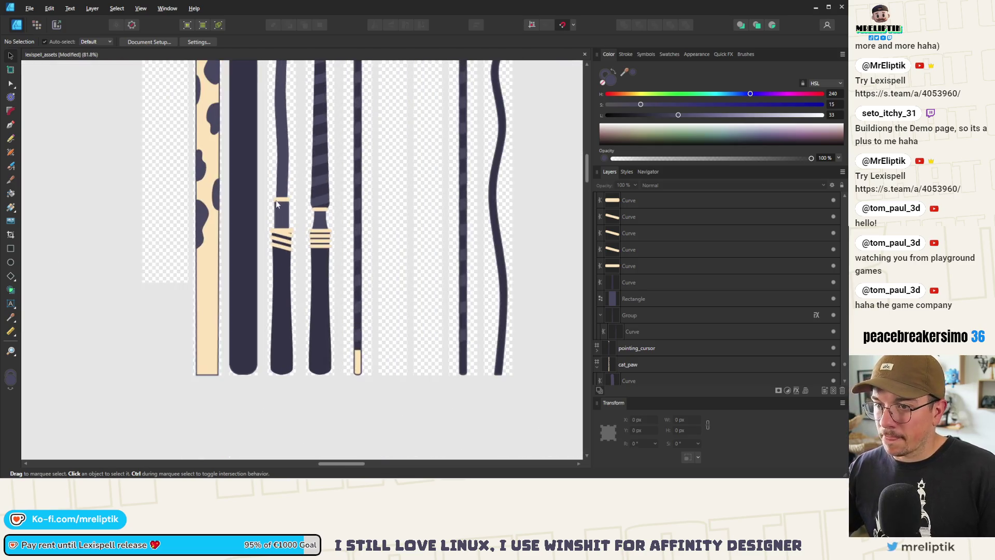
scroll(289, 280, "up", 3)
Stretch the dark rectangle up to meet the peach band and narrow it evenly
left_click(277, 249)
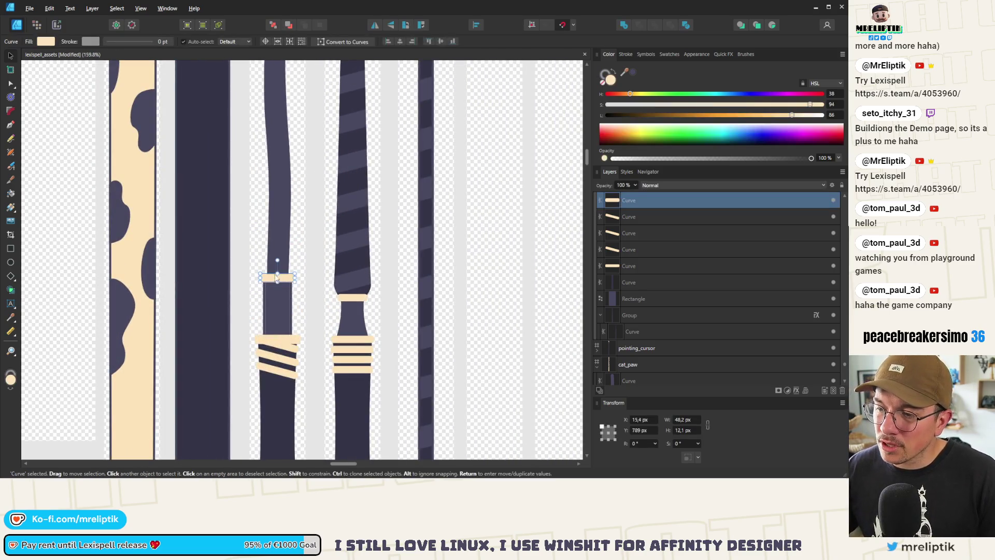
left_click(277, 283)
left_click_drag(277, 284, 277, 253)
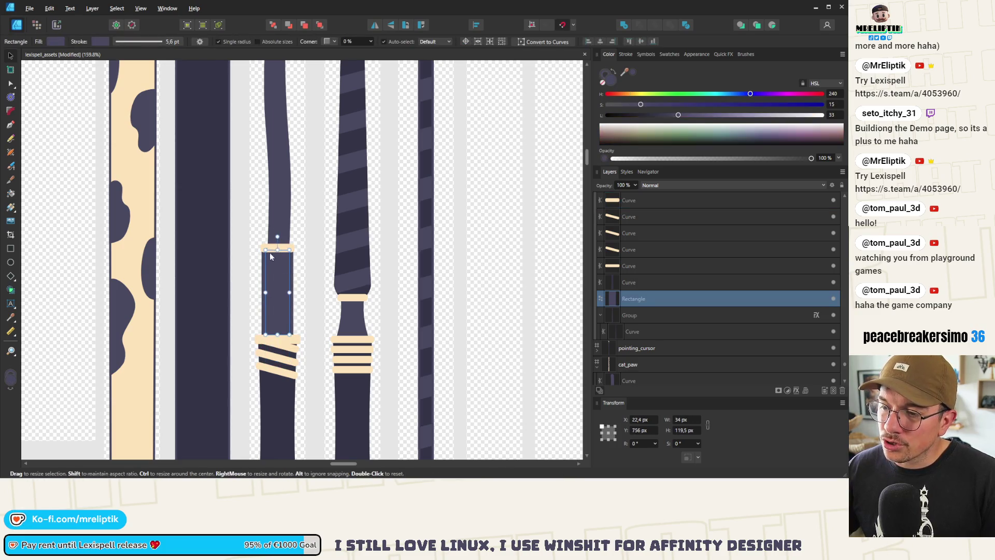
scroll(268, 253, "up", 4)
mouse_move(328, 363)
left_mouse_down()
mouse_move(343, 363)
mouse_move(324, 363)
left_mouse_up()
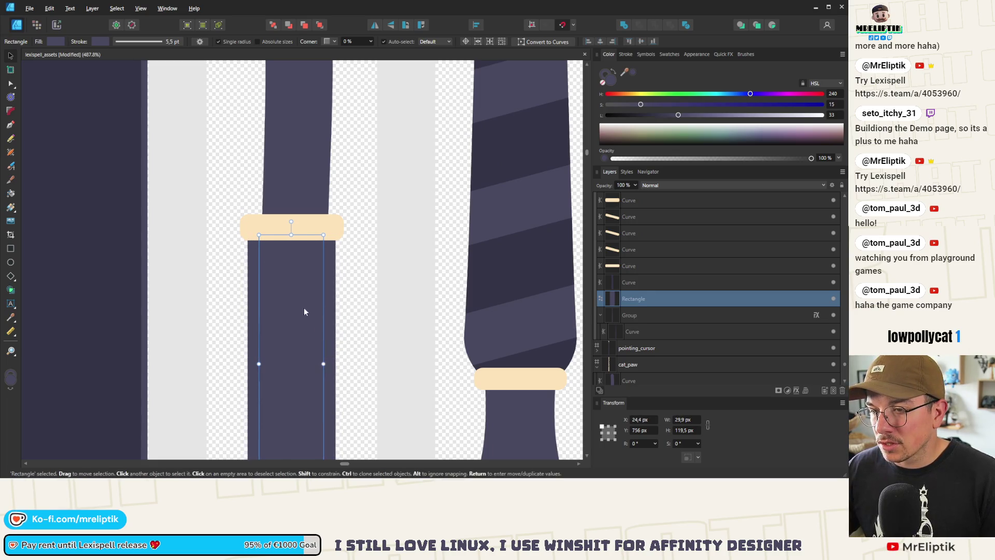
scroll(261, 241, "down", 5)
Taper the strap by shifting its two upper nodes left and down, then switch to the browser
left_click(262, 241)
scroll(266, 223, "up", 3)
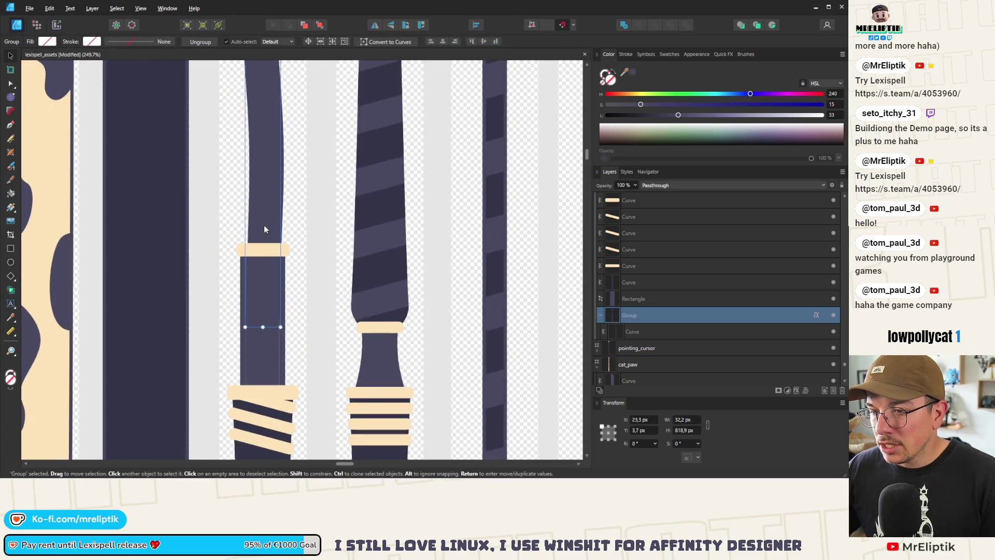
double_click(264, 225)
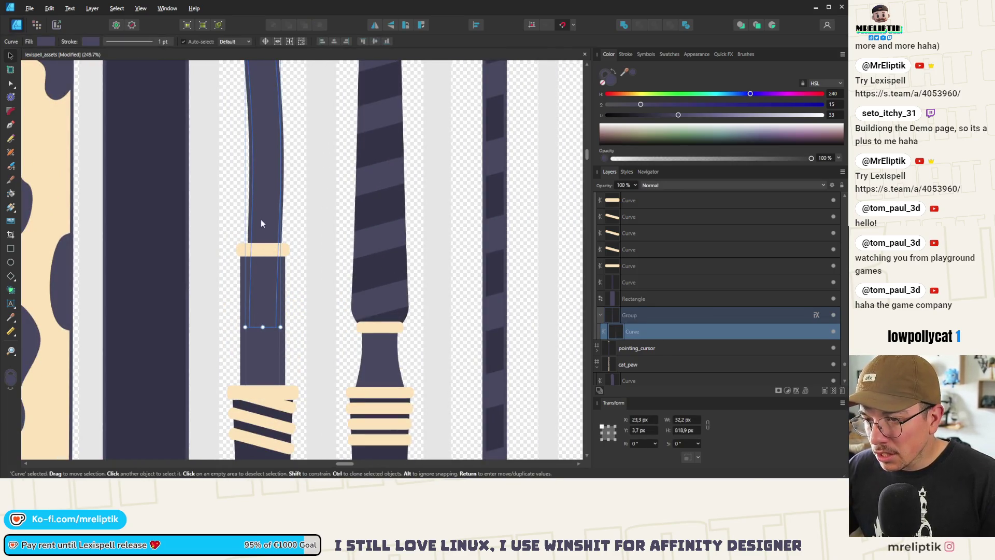
key("a")
scroll(259, 241, "up", 4)
mouse_move(323, 147)
left_mouse_down()
mouse_move(230, 193)
mouse_move(241, 165)
left_mouse_up()
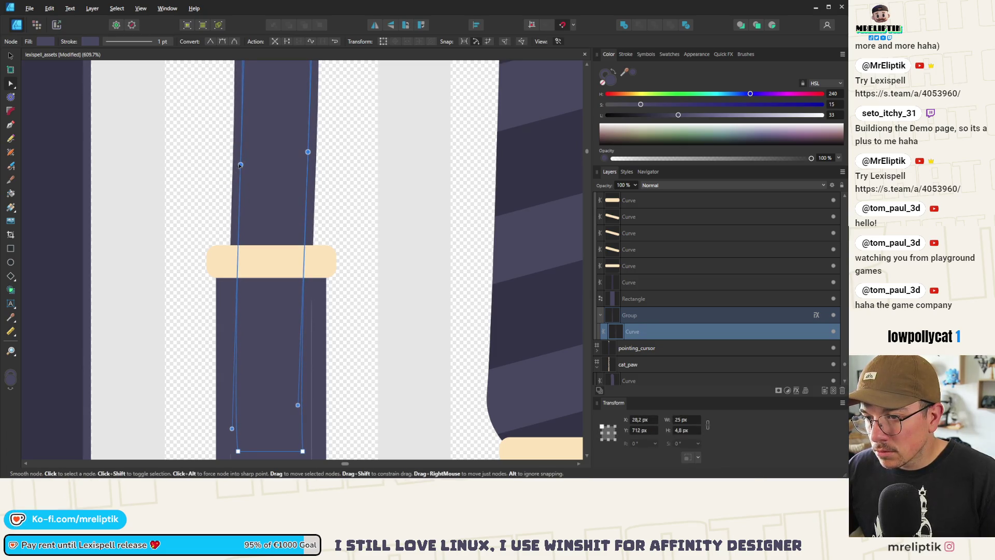
scroll(240, 164, "down", 8)
key("Escape")
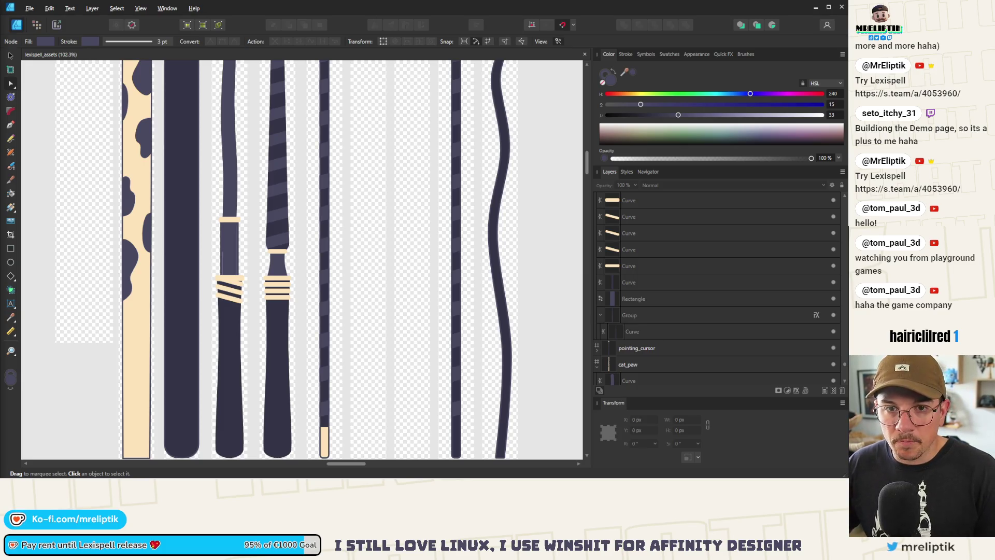
key("alt+Tab")
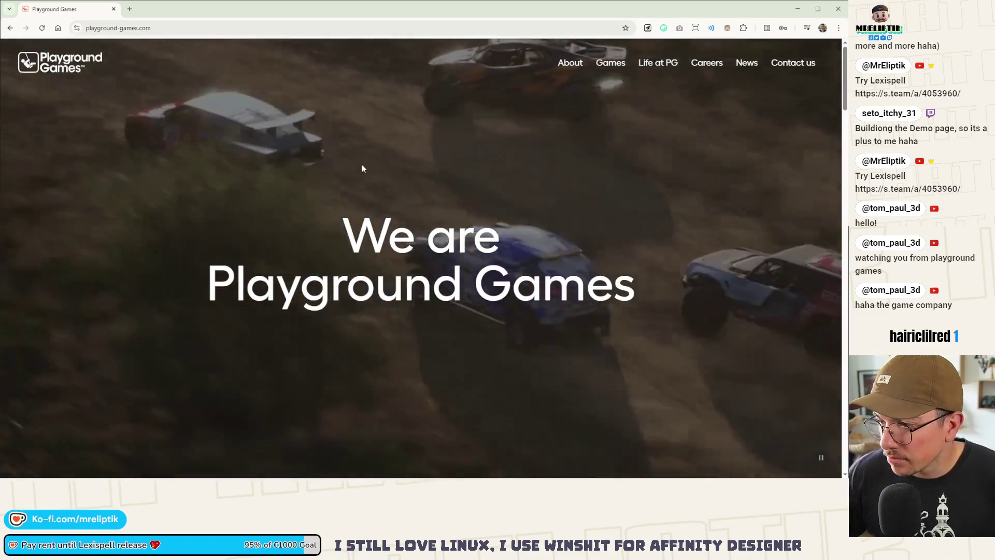
scroll(353, 196, "down", 5)
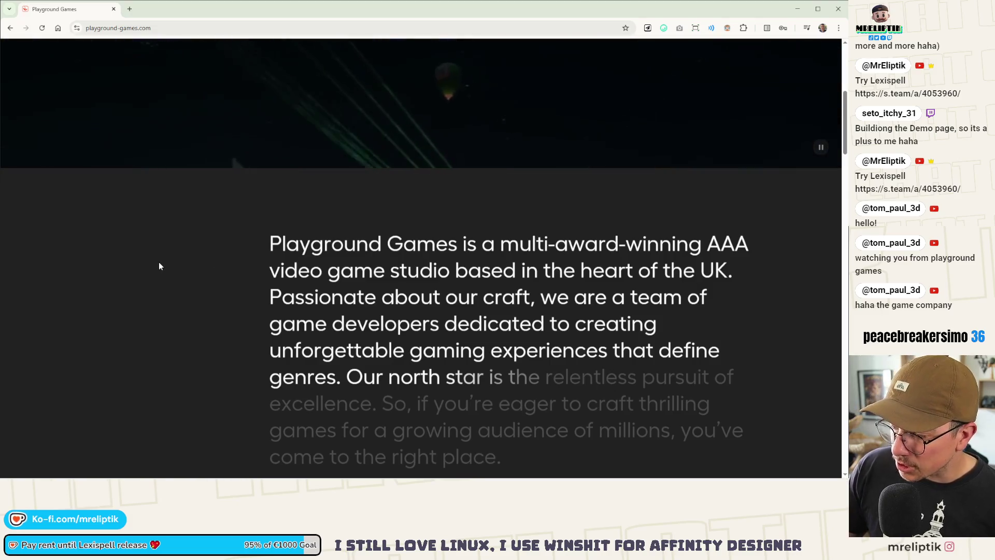
scroll(164, 262, "down", 1)
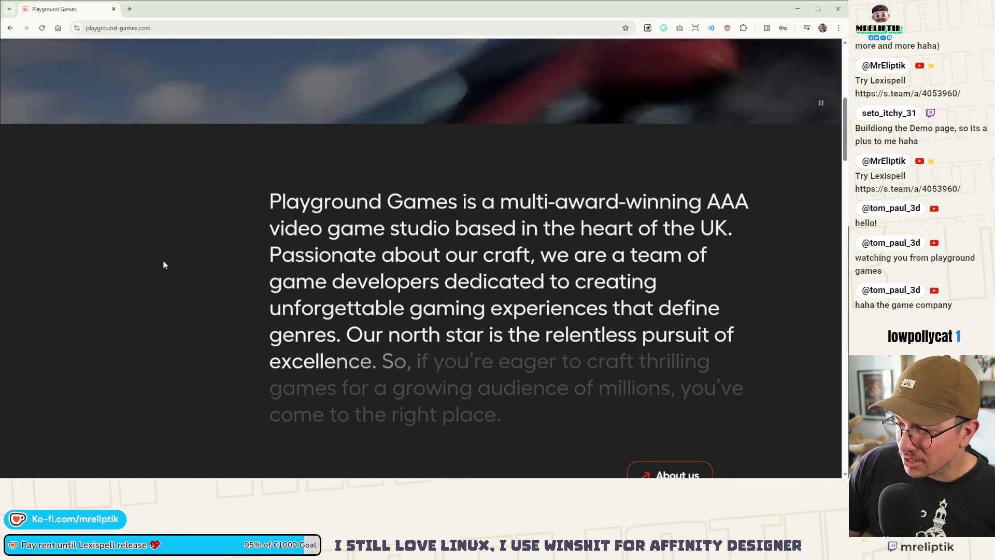
scroll(163, 265, "down", 3)
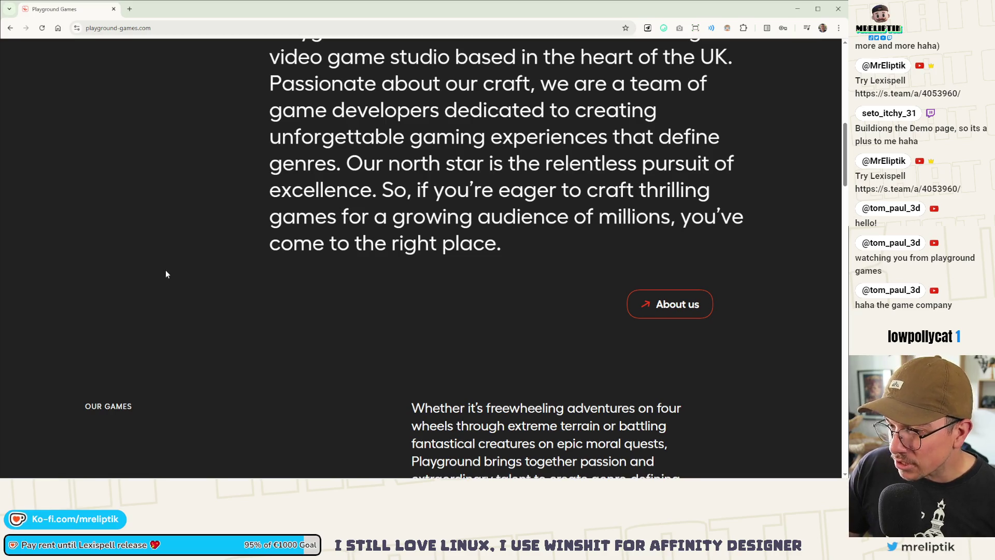
scroll(240, 264, "down", 10)
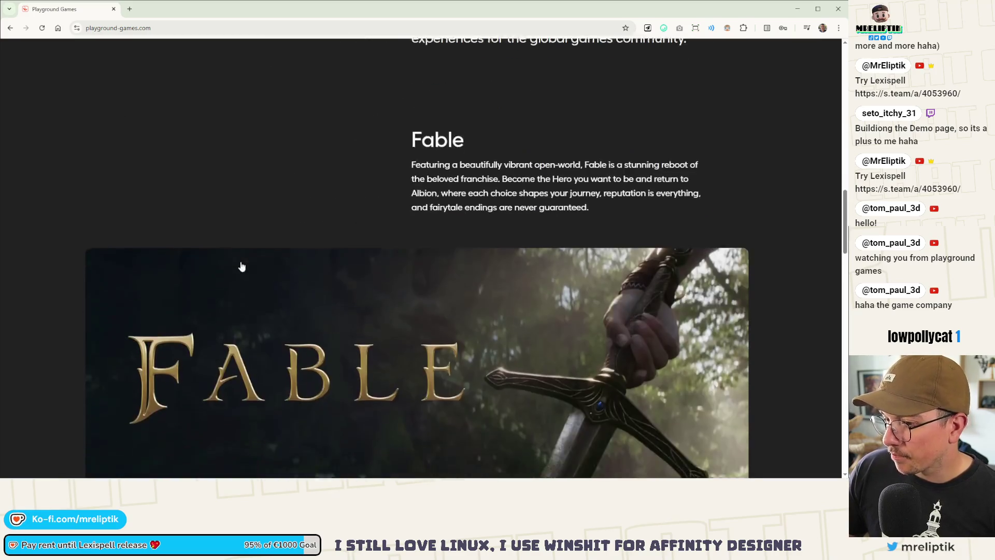
scroll(242, 264, "up", 2)
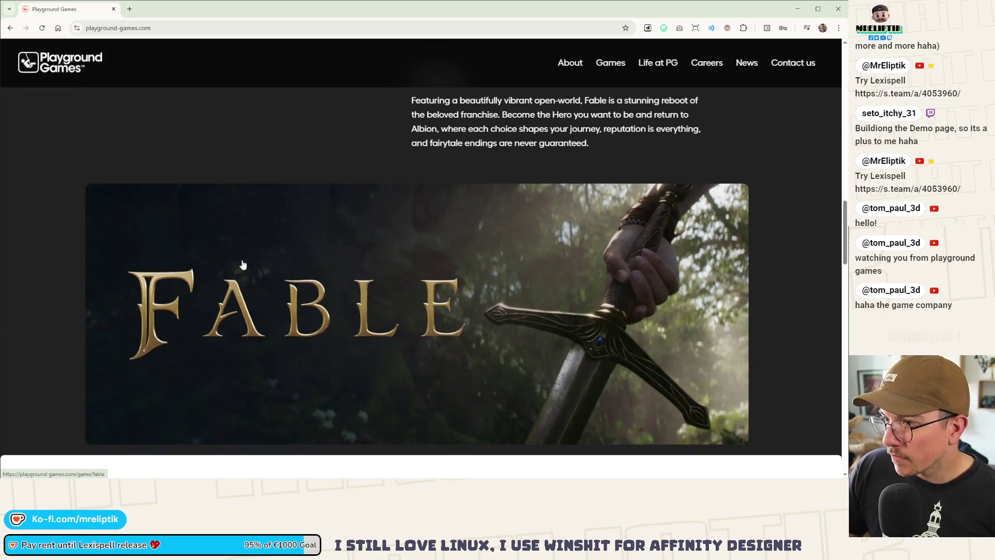
scroll(241, 263, "down", 1)
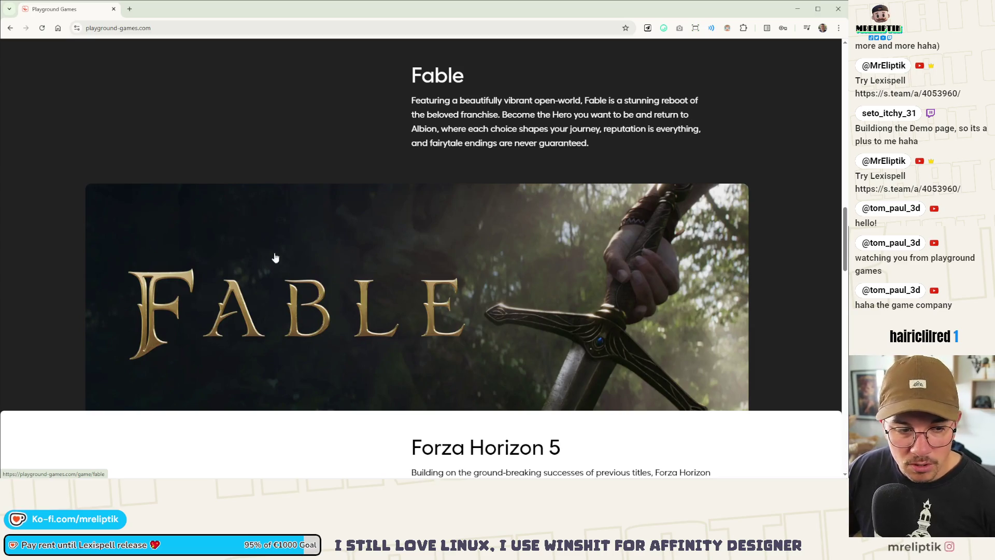
scroll(265, 245, "down", 7)
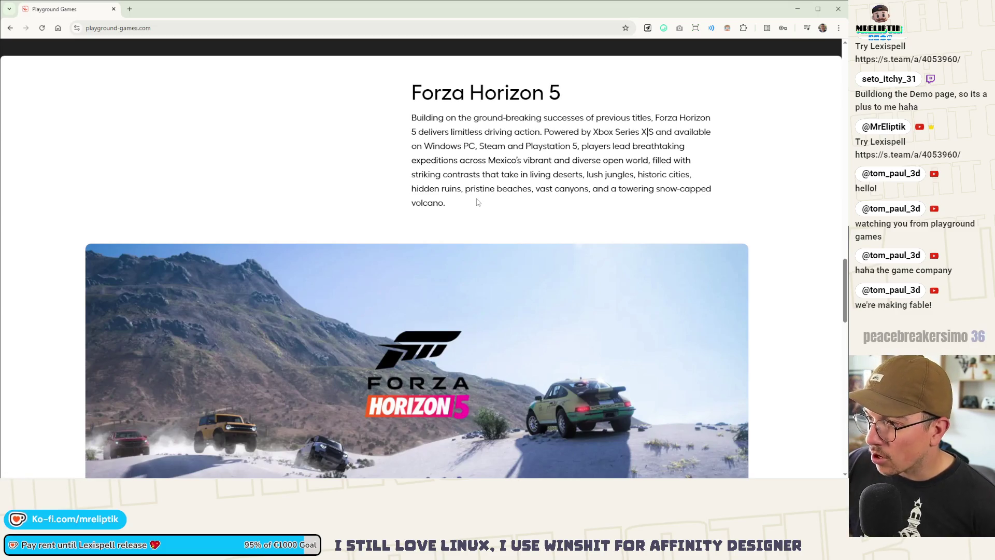
scroll(325, 192, "down", 5)
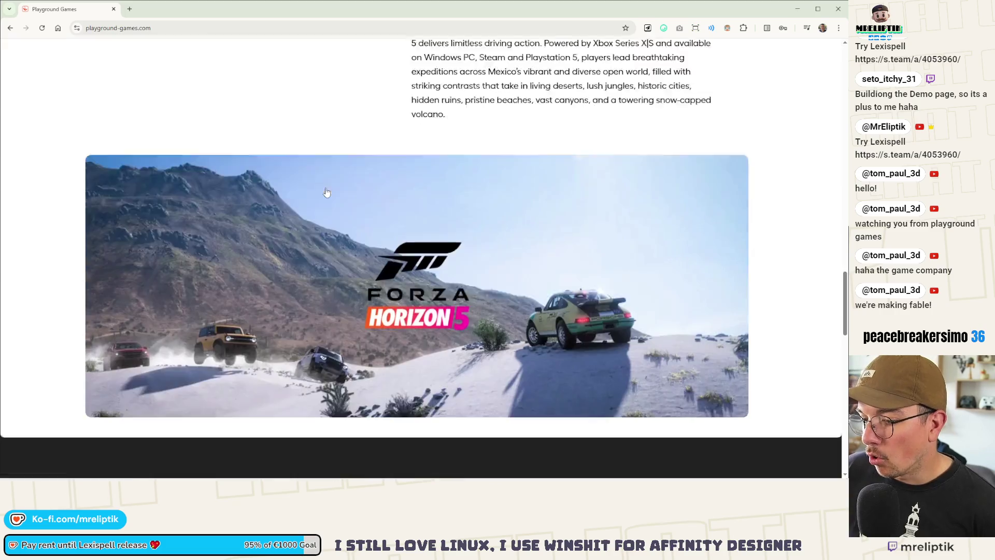
scroll(324, 206, "up", 1)
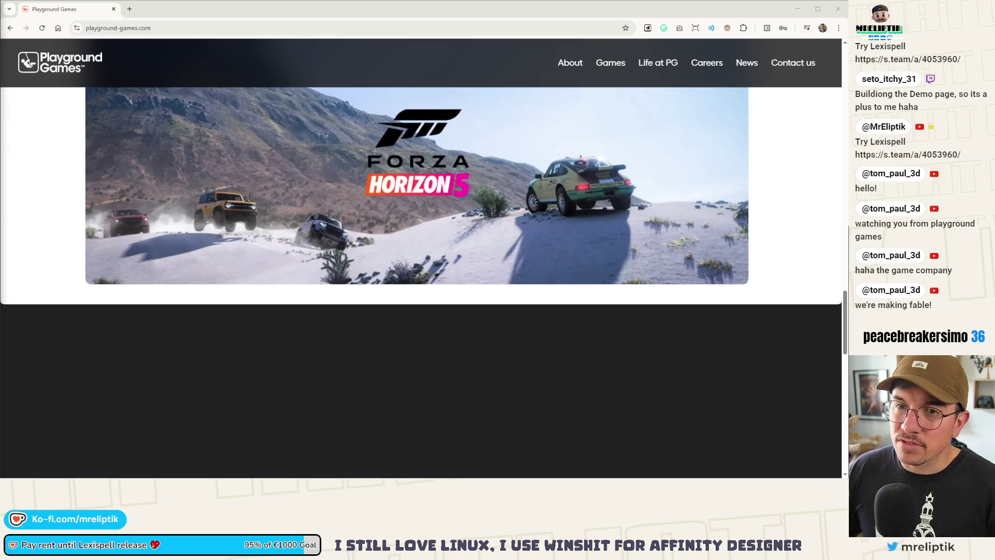
scroll(380, 195, "down", 1)
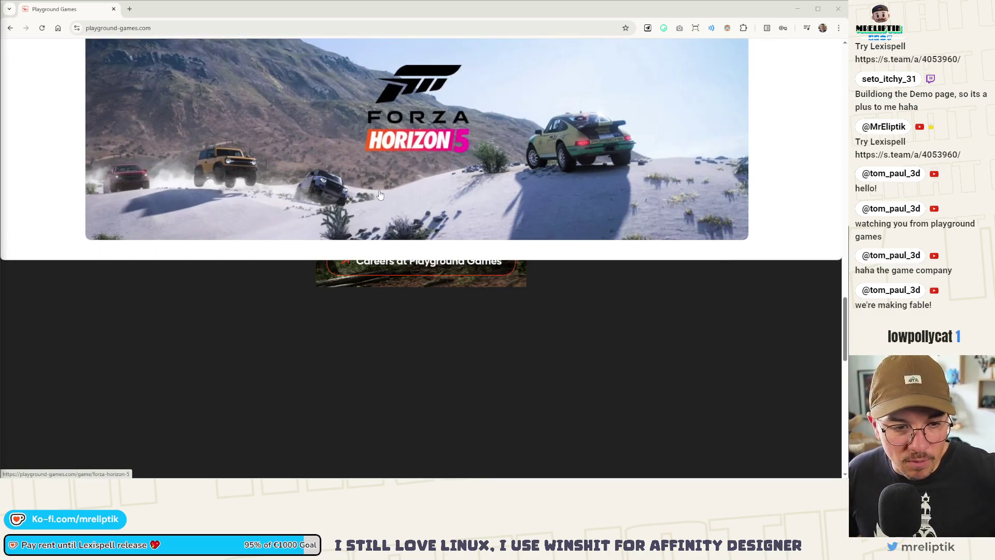
scroll(364, 217, "down", 2)
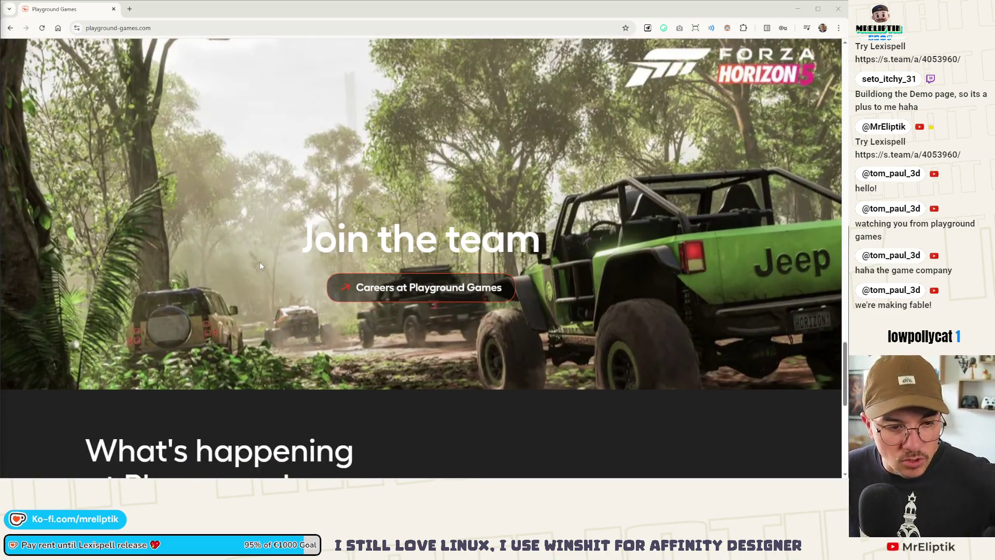
scroll(296, 227, "down", 7)
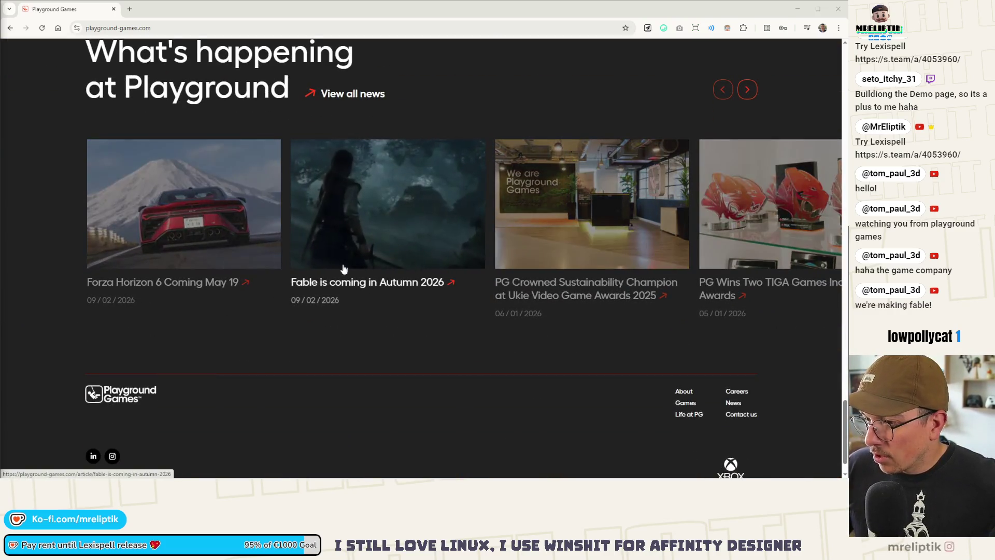
scroll(361, 253, "down", 1)
scroll(362, 291, "up", 8)
scroll(337, 282, "up", 15)
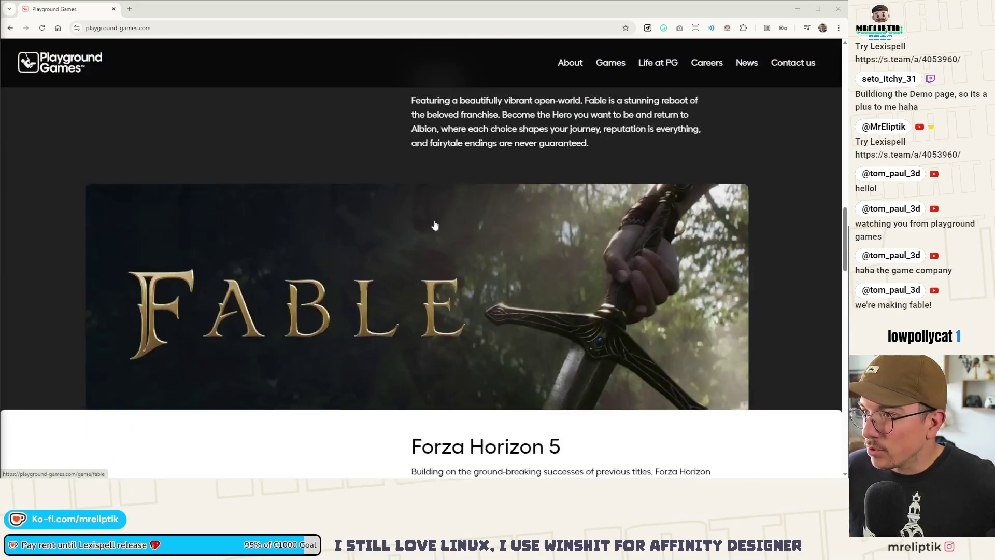
scroll(423, 261, "down", 2)
key("alt+Left")
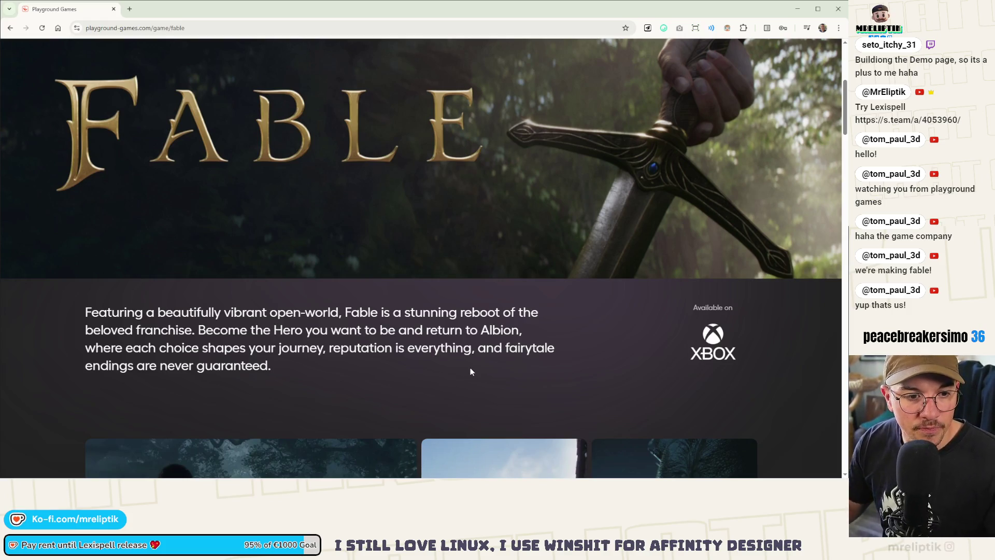
Browse the Playground Games Fable page and its Our Games section
scroll(417, 329, "down", 3)
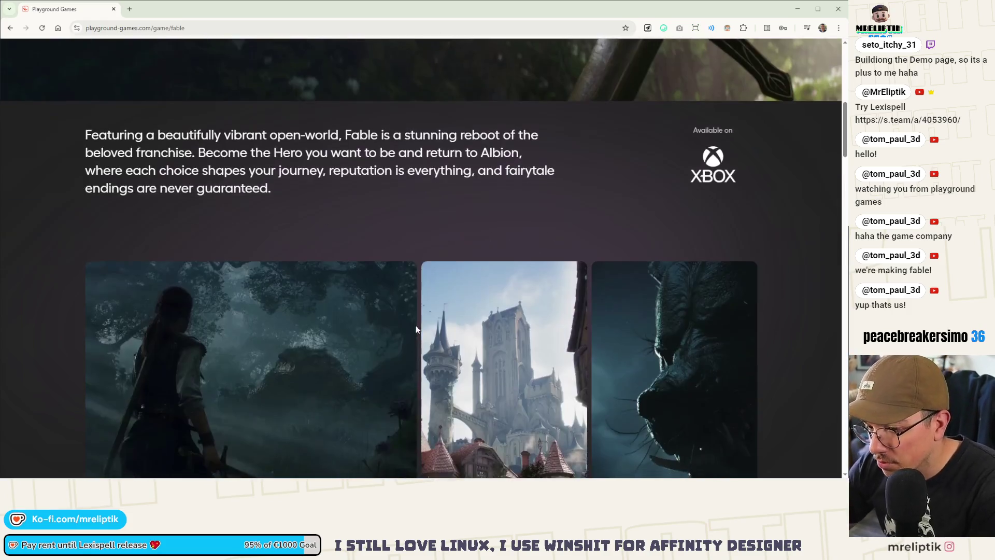
scroll(417, 329, "down", 3)
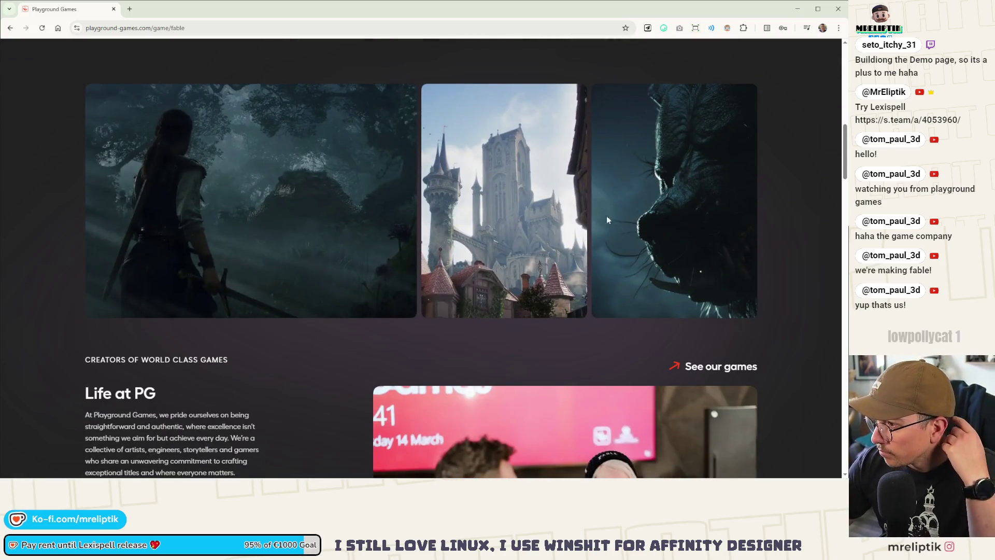
scroll(606, 215, "down", 4)
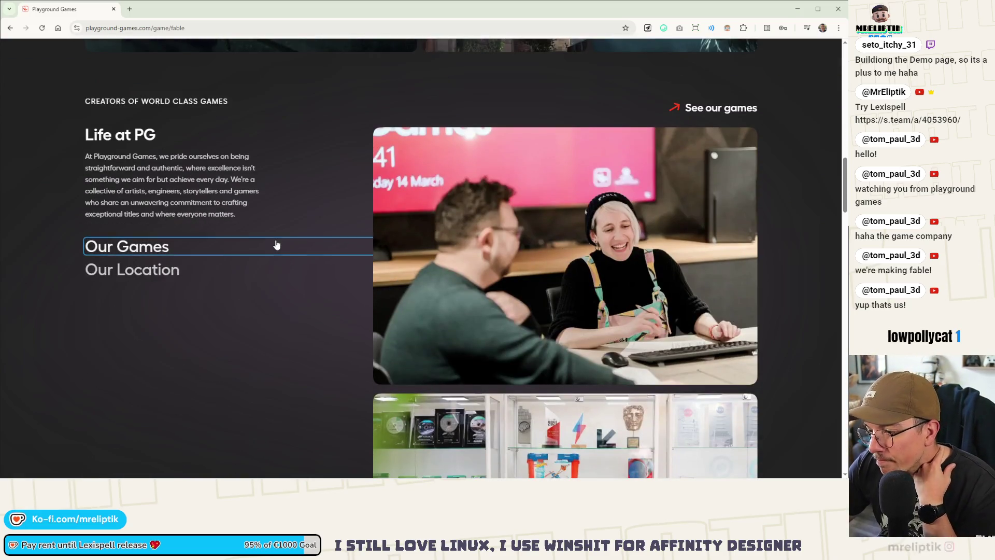
scroll(238, 257, "down", 5)
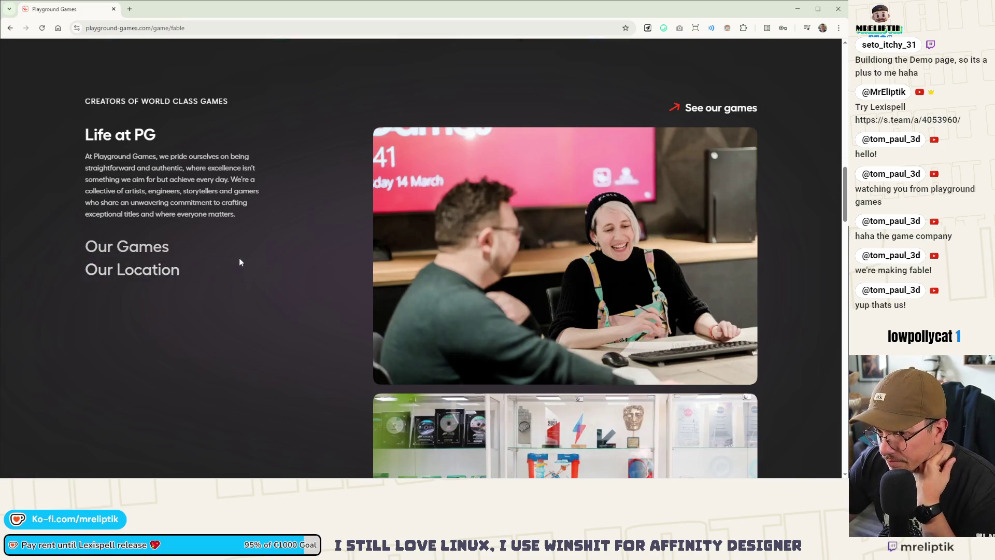
scroll(244, 360, "up", 2)
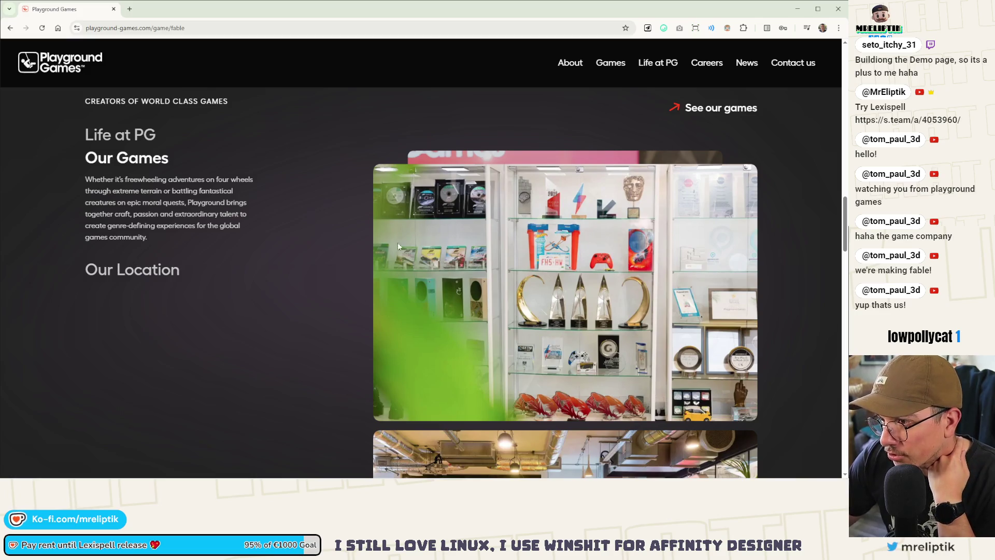
left_click(124, 162)
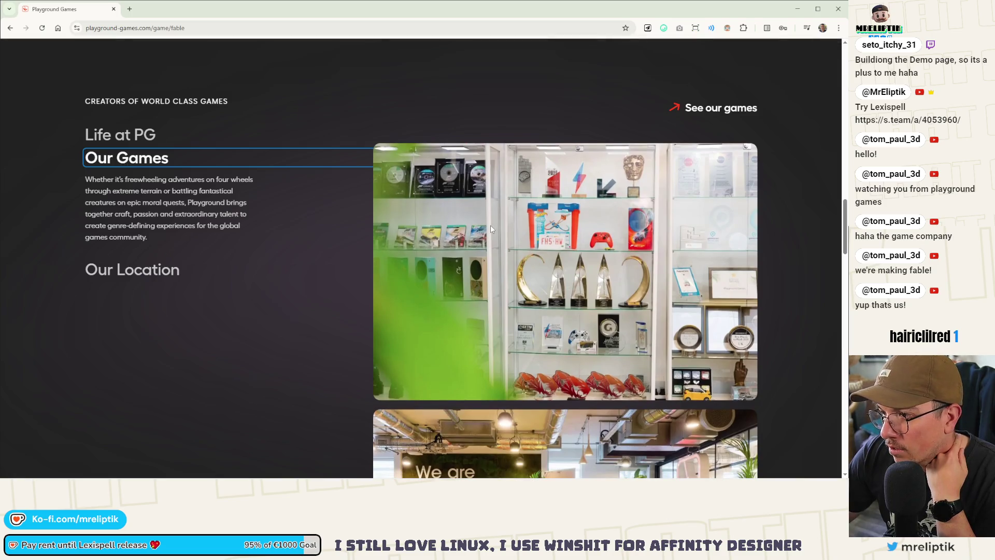
Find the Senior Gameplay Engineer role in the job list and view the position
scroll(490, 225, "down", 3)
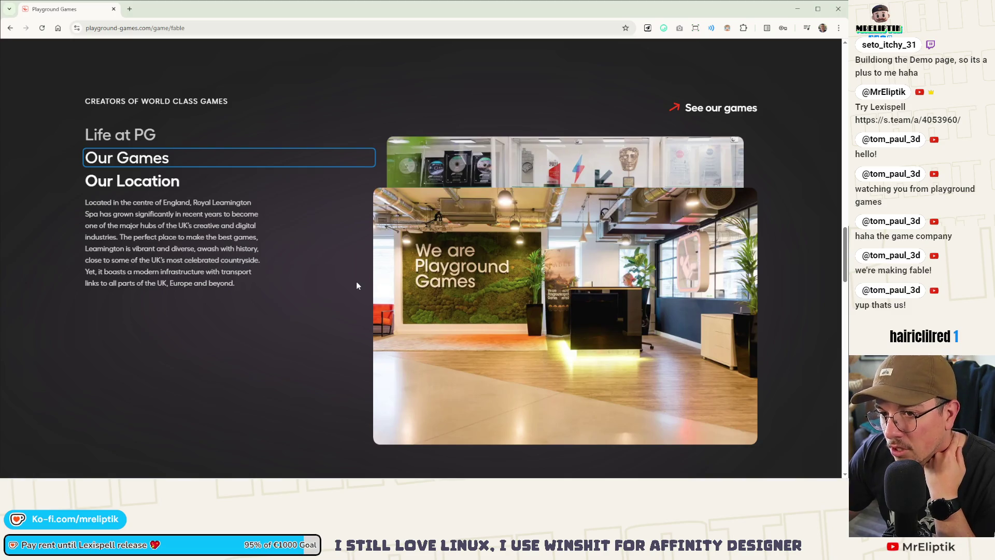
scroll(357, 284, "up", 5)
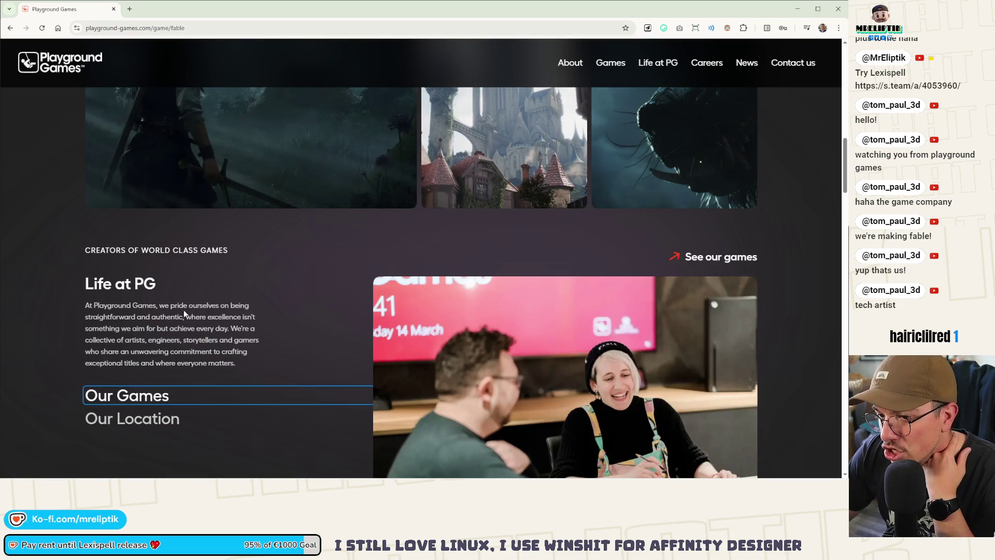
scroll(310, 309, "down", 3)
scroll(306, 309, "down", 10)
scroll(286, 311, "up", 3)
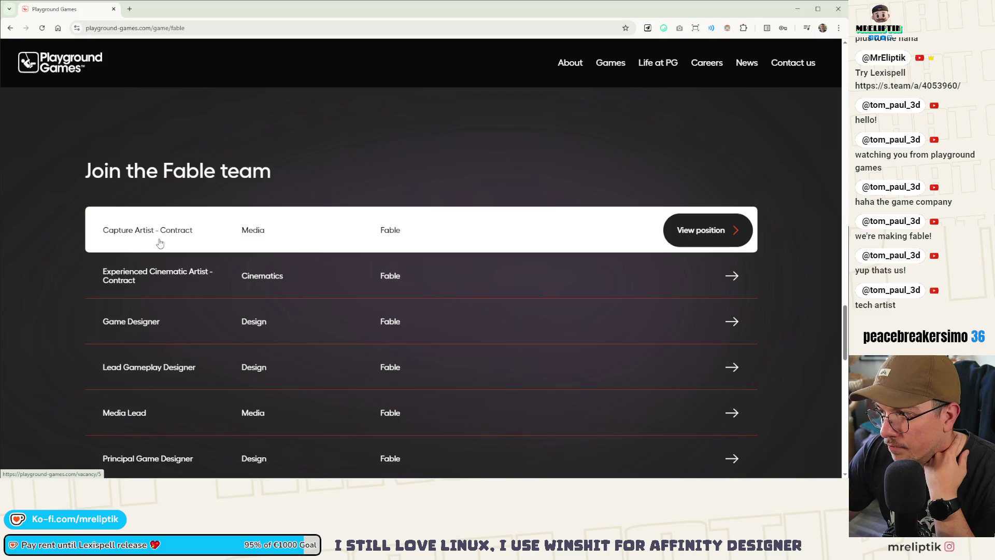
scroll(283, 247, "down", 5)
scroll(282, 247, "down", 4)
scroll(275, 269, "up", 4)
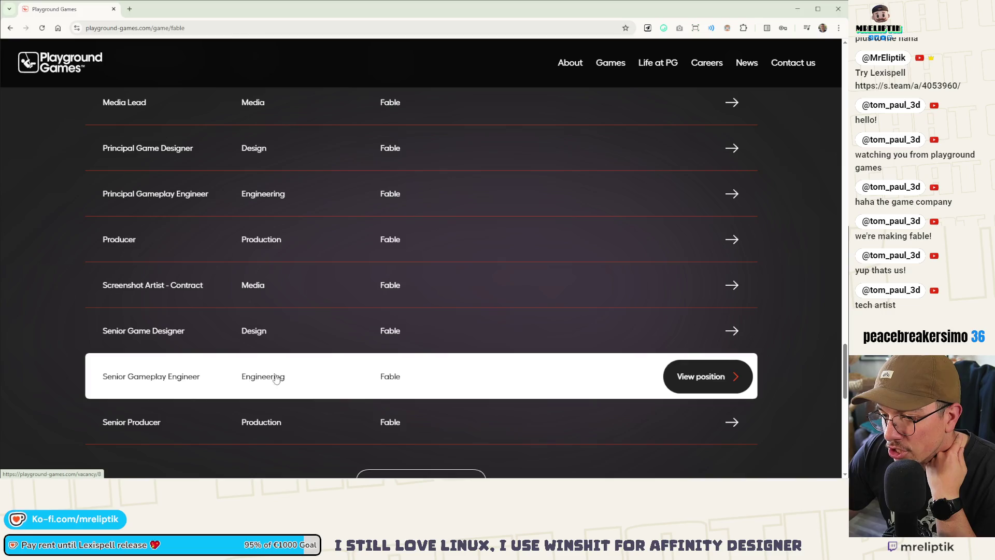
left_click(702, 381)
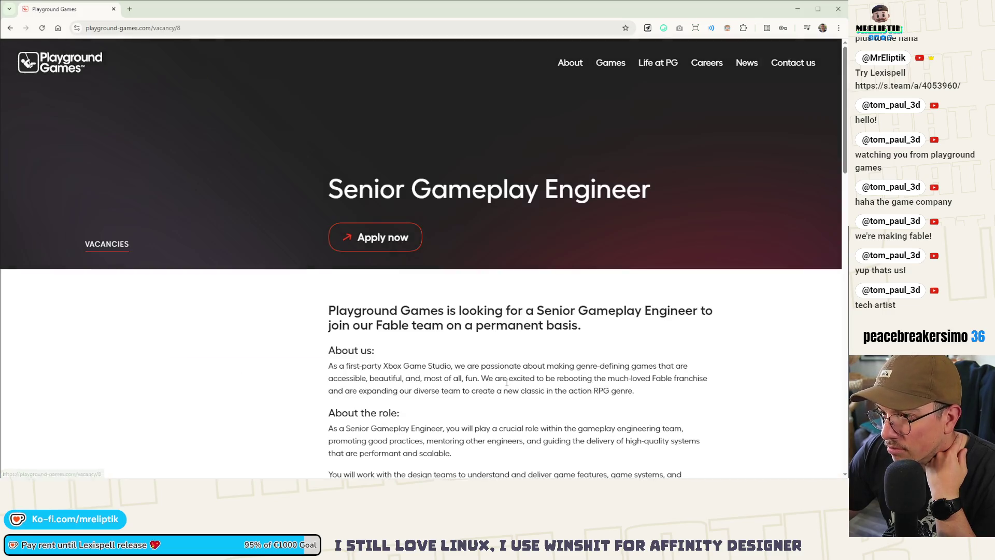
Read the vacancy and highlight the C++ experience requirement
scroll(351, 325, "down", 8)
scroll(346, 293, "down", 5)
scroll(362, 174, "up", 3)
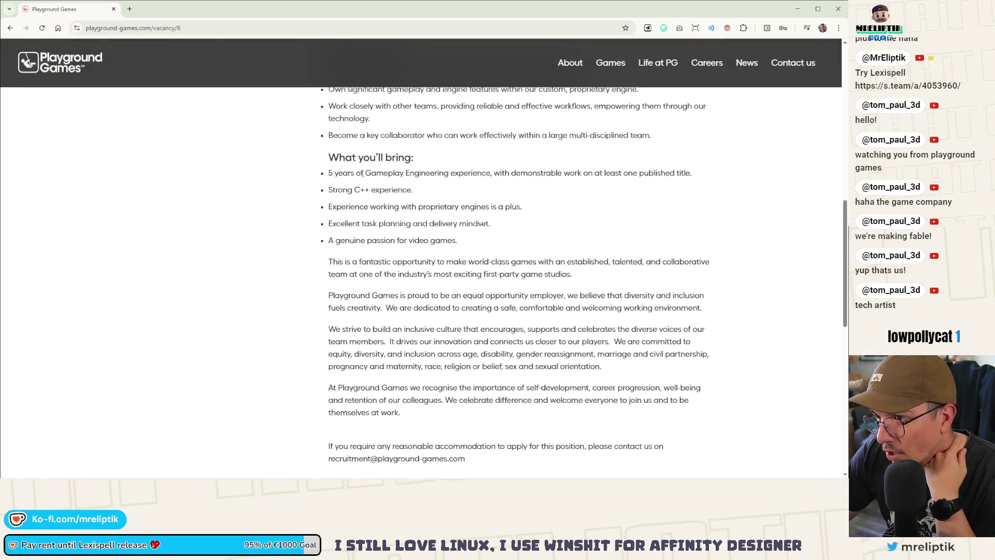
double_click(439, 172)
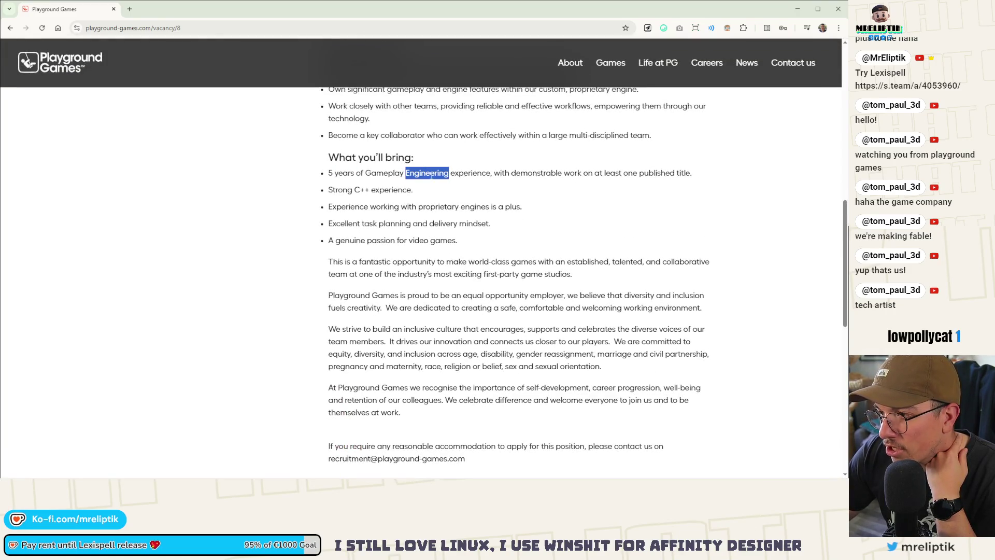
double_click(470, 173)
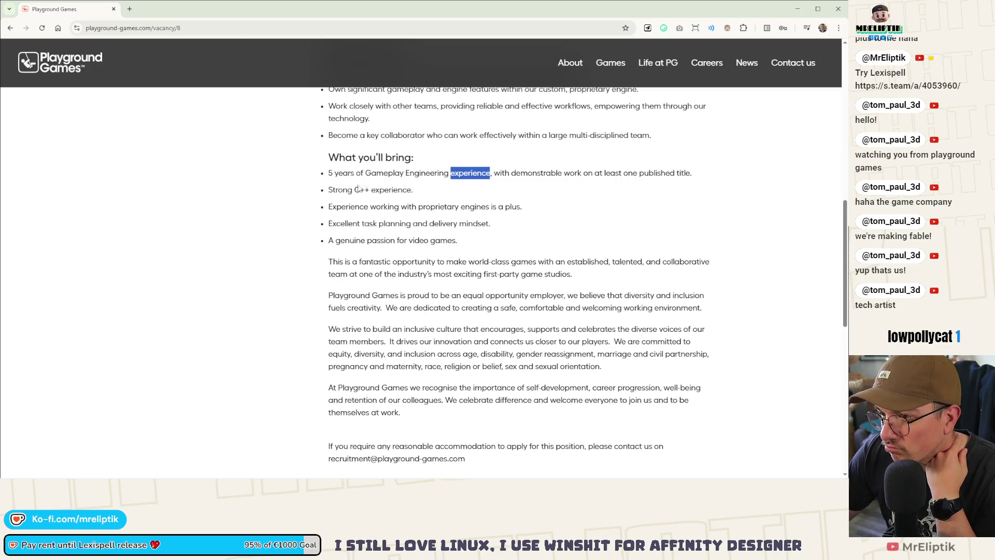
left_click_drag(357, 190, 413, 191)
left_click(325, 209)
Highlight the proprietary engines and task planning requirements, then return to the lexispell_assets sheet
mouse_move(336, 208)
left_mouse_down()
mouse_move(474, 210)
mouse_move(455, 224)
mouse_move(461, 209)
mouse_move(523, 210)
left_mouse_up()
mouse_move(340, 224)
left_mouse_down()
mouse_move(407, 224)
mouse_move(414, 241)
mouse_move(484, 221)
left_mouse_up()
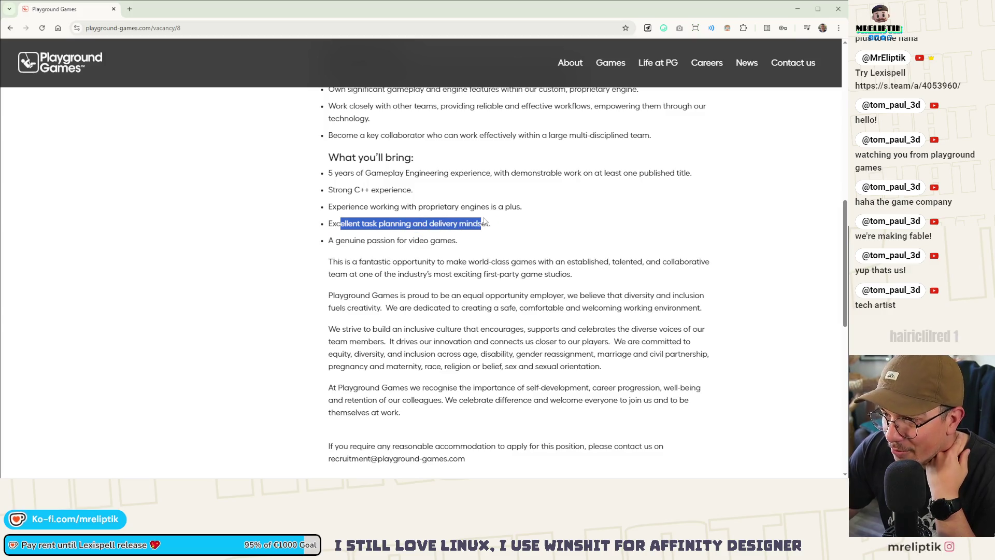
left_click_drag(345, 240, 419, 240)
scroll(451, 239, "down", 2)
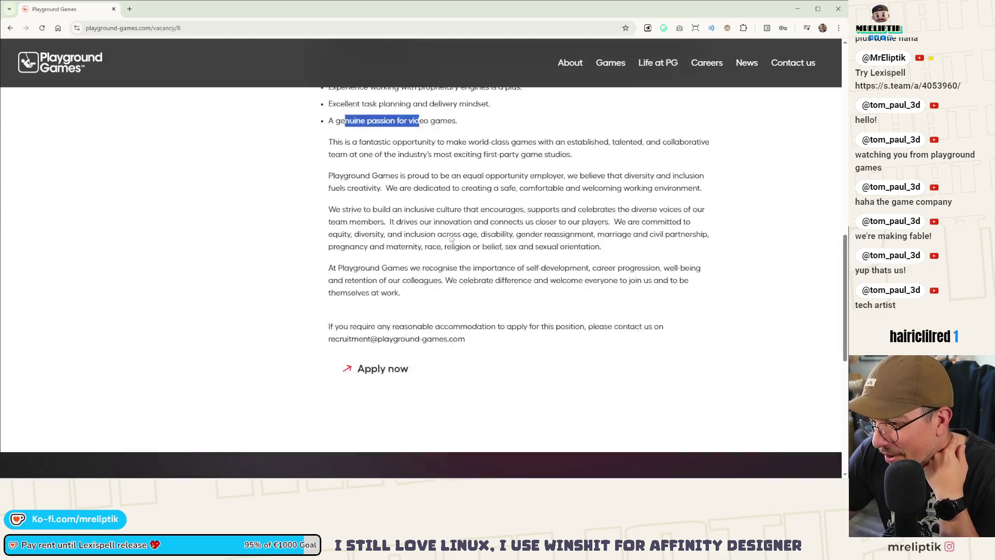
scroll(451, 239, "down", 1)
scroll(396, 281, "up", 12)
scroll(361, 299, "down", 5)
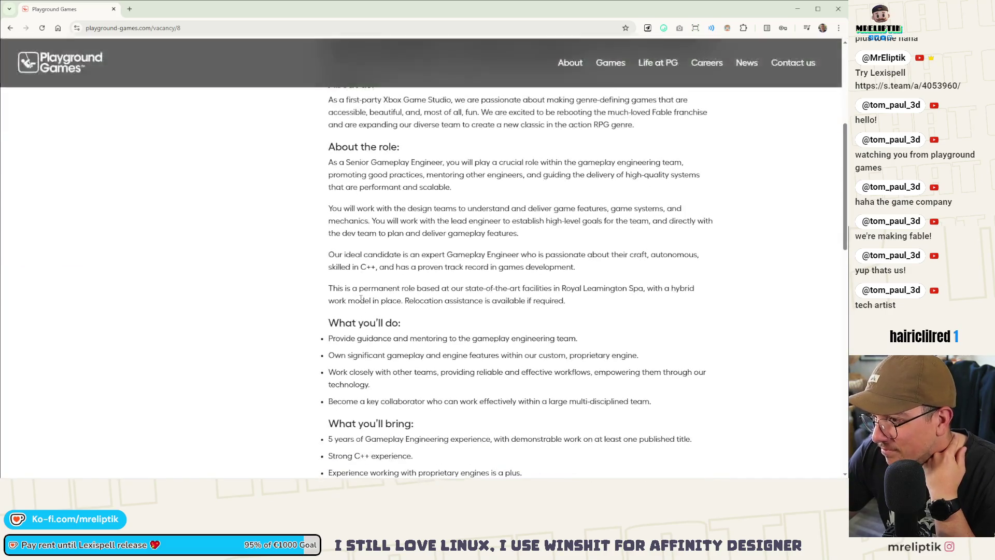
scroll(361, 300, "up", 2)
scroll(669, 142, "up", 4)
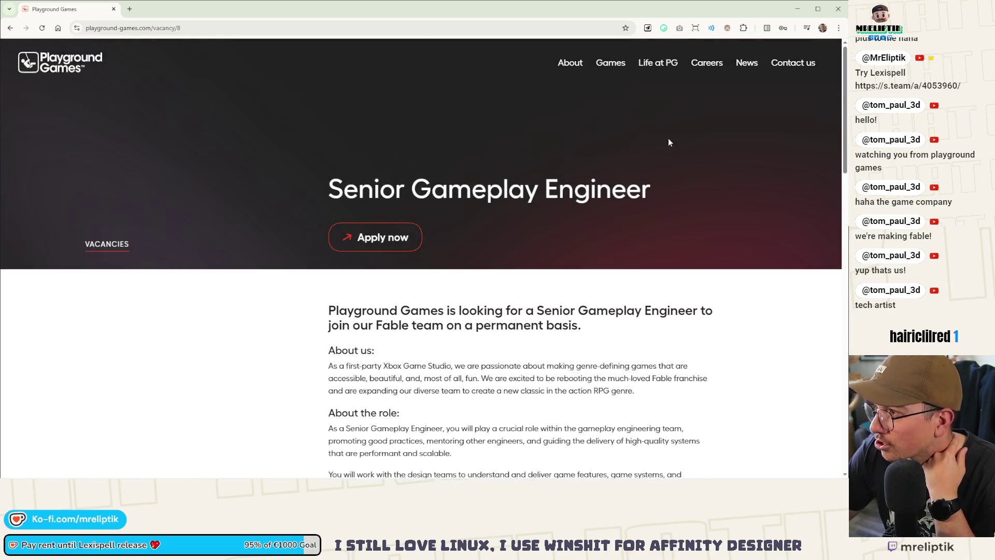
key("alt+Tab")
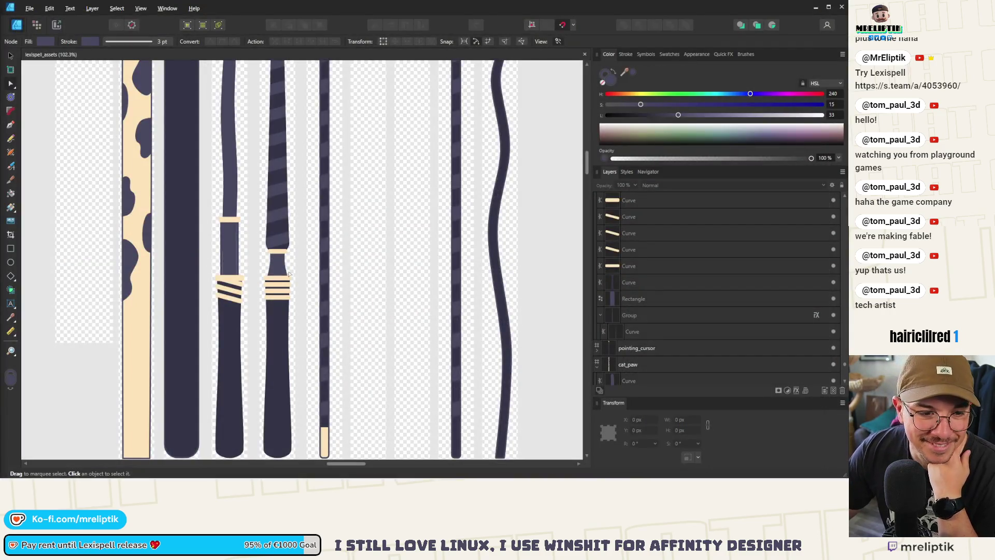
scroll(233, 155, "down", 3)
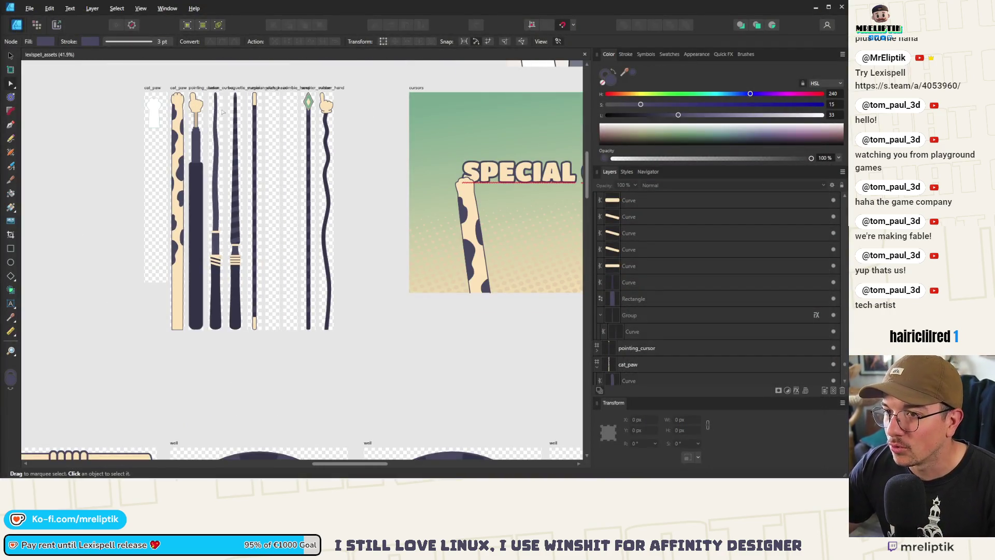
scroll(240, 140, "up", 2)
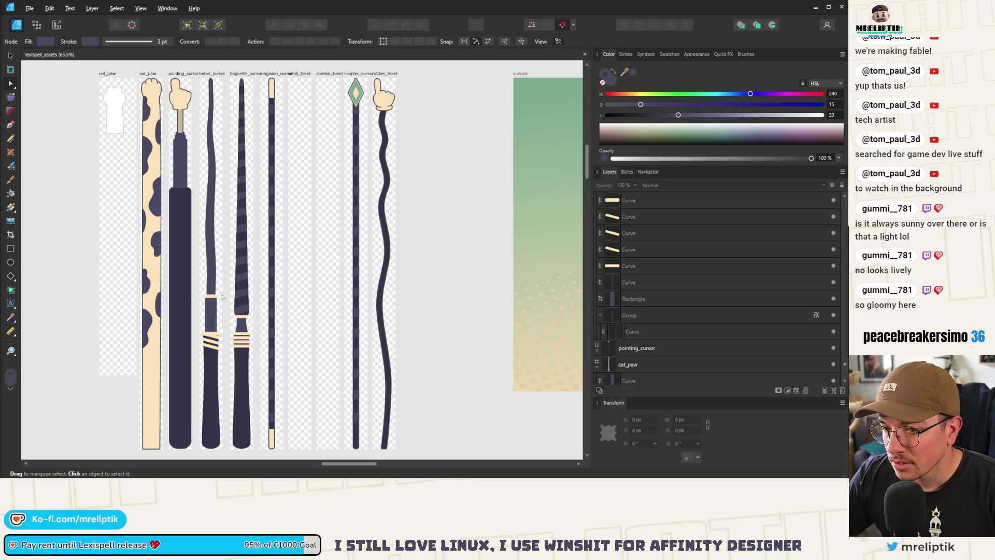
scroll(223, 297, "up", 10)
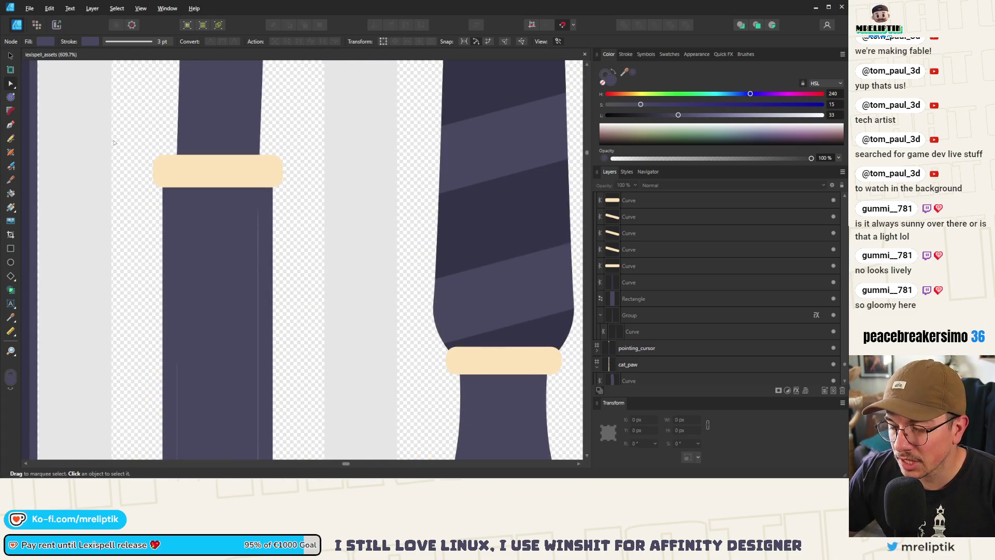
Set the baton cursor rectangle's stroke width to 0 pt
key("v")
left_click(219, 277)
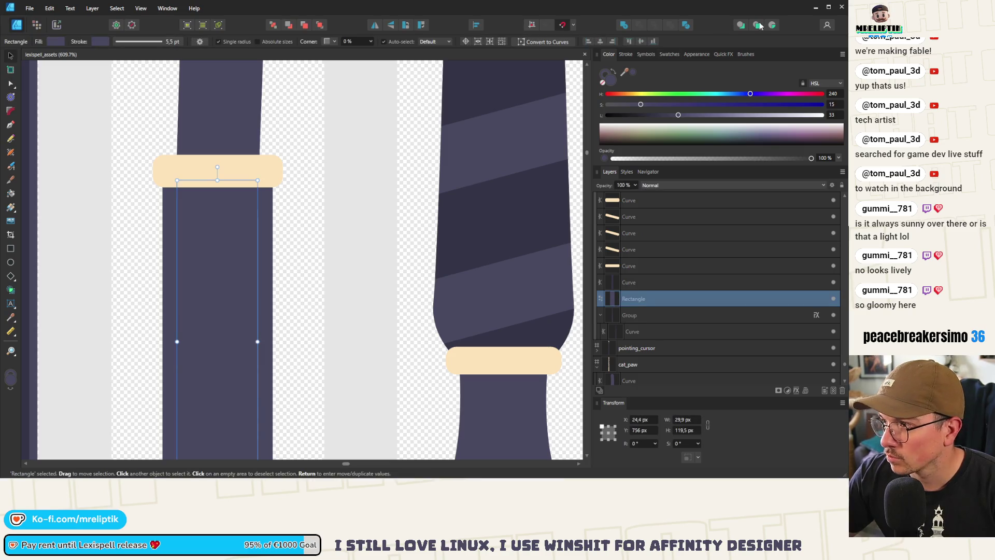
left_click(627, 54)
left_click_drag(670, 82, 578, 93)
Widen the rectangle from 29.9 to 37.6 px
scroll(200, 246, "down", 3)
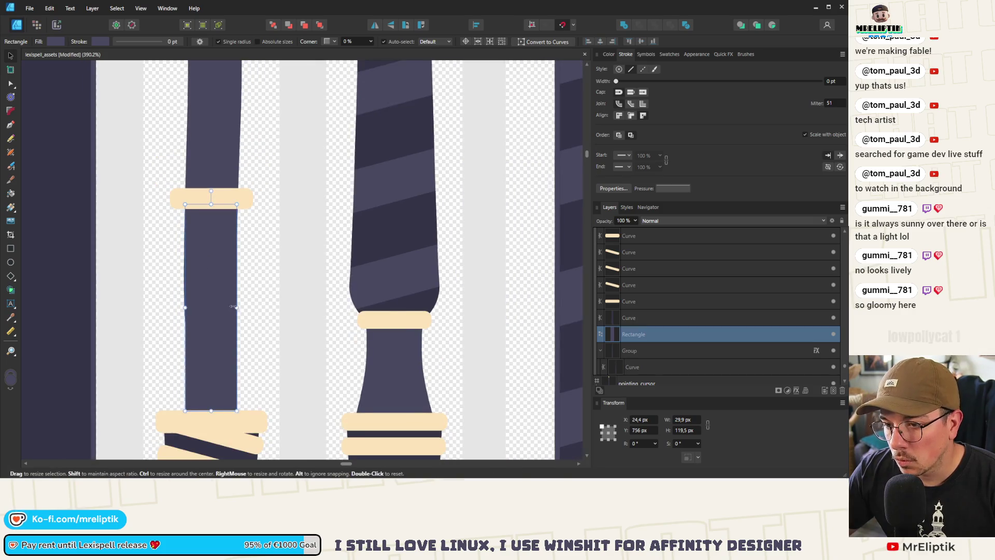
left_click_drag(236, 308, 249, 308)
scroll(200, 222, "down", 10)
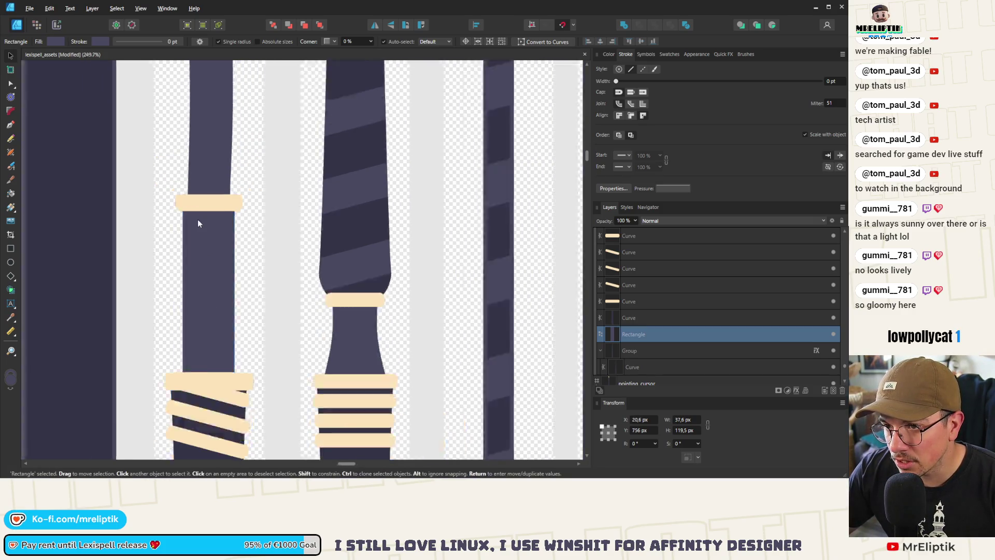
scroll(201, 226, "up", 2)
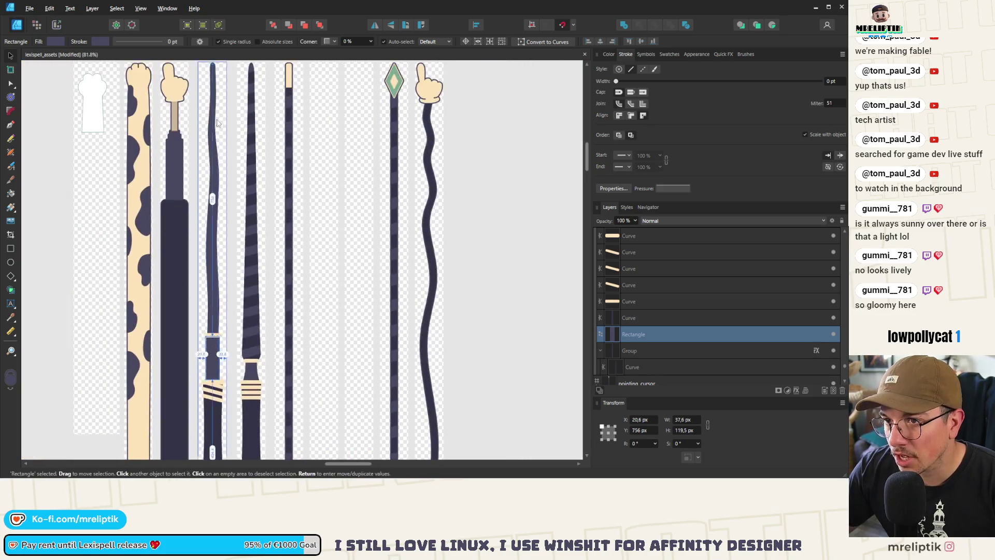
scroll(206, 113, "down", 5)
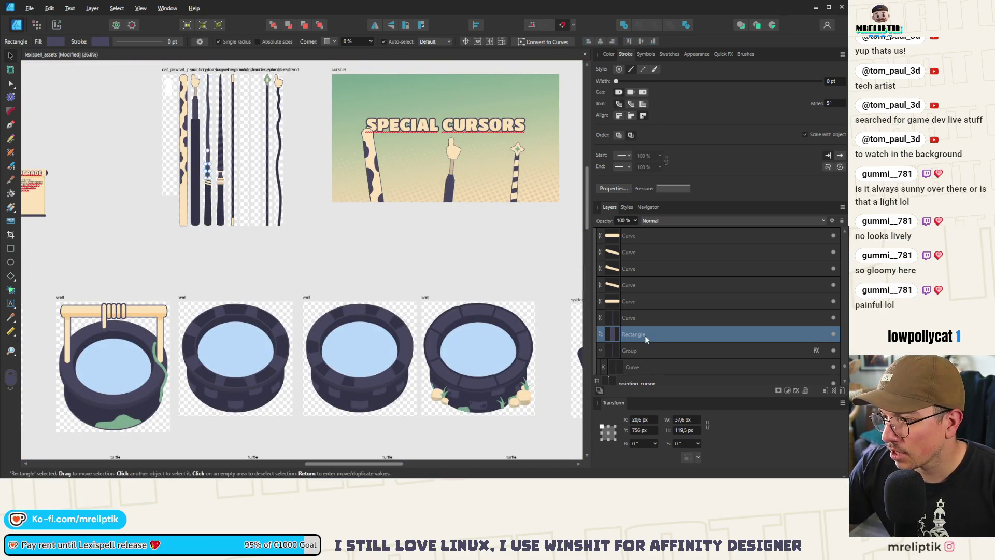
left_click(633, 317)
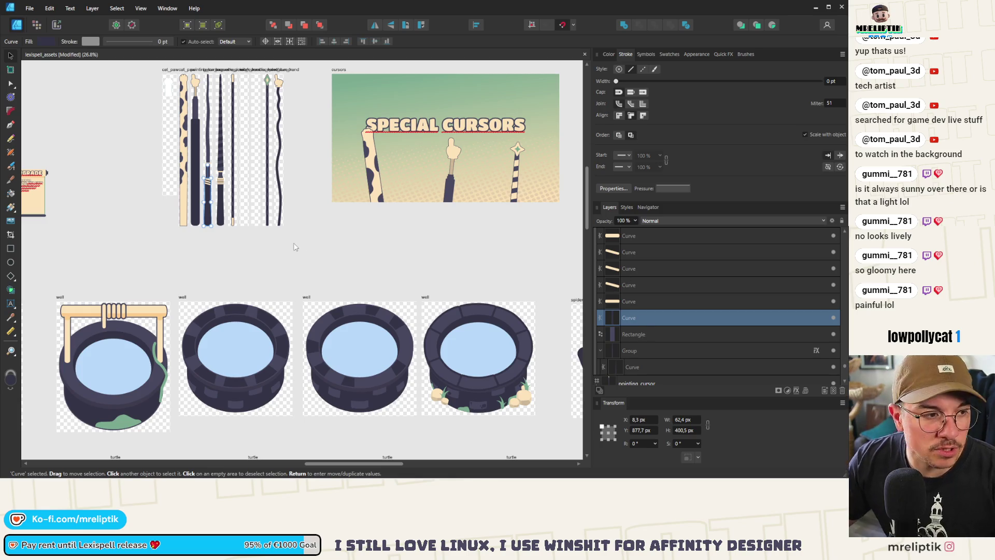
scroll(206, 78, "up", 5)
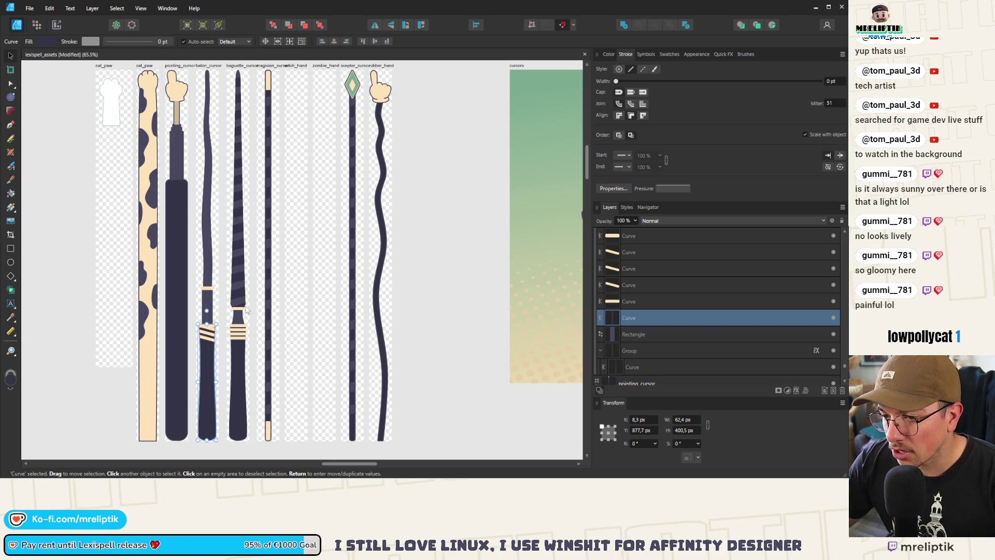
scroll(244, 84, "up", 2)
scroll(243, 84, "down", 2)
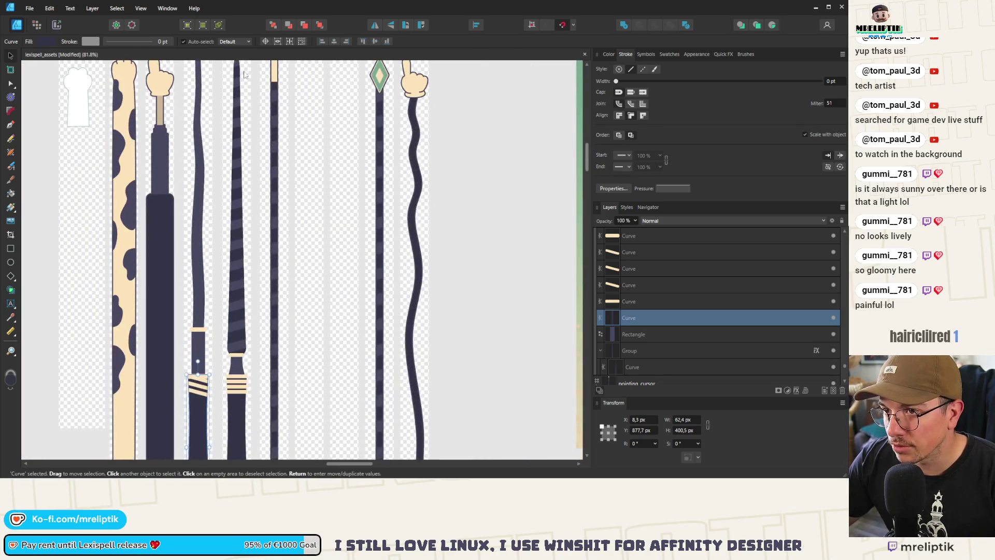
left_click(273, 119)
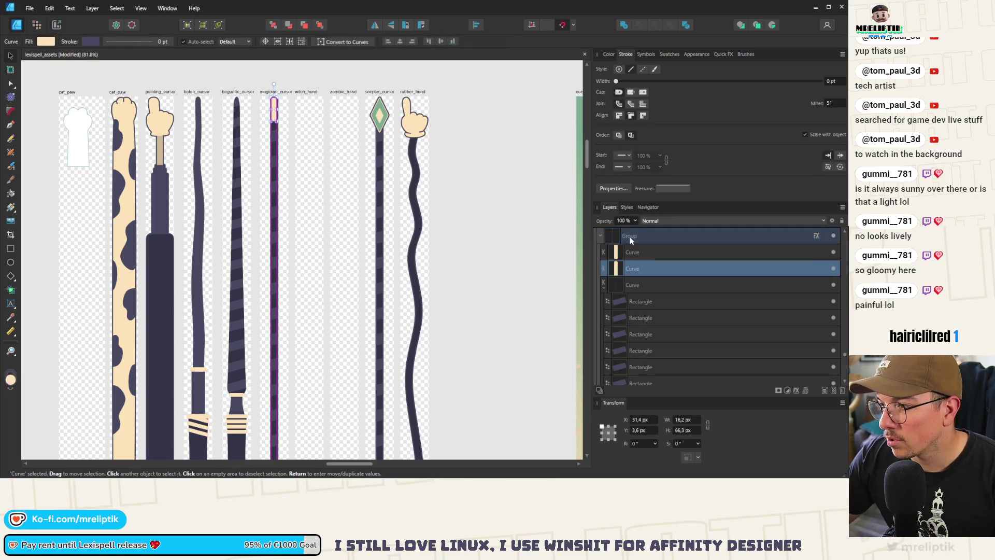
Group the eight stripe pieces inside baguette_cursor
left_click(233, 101)
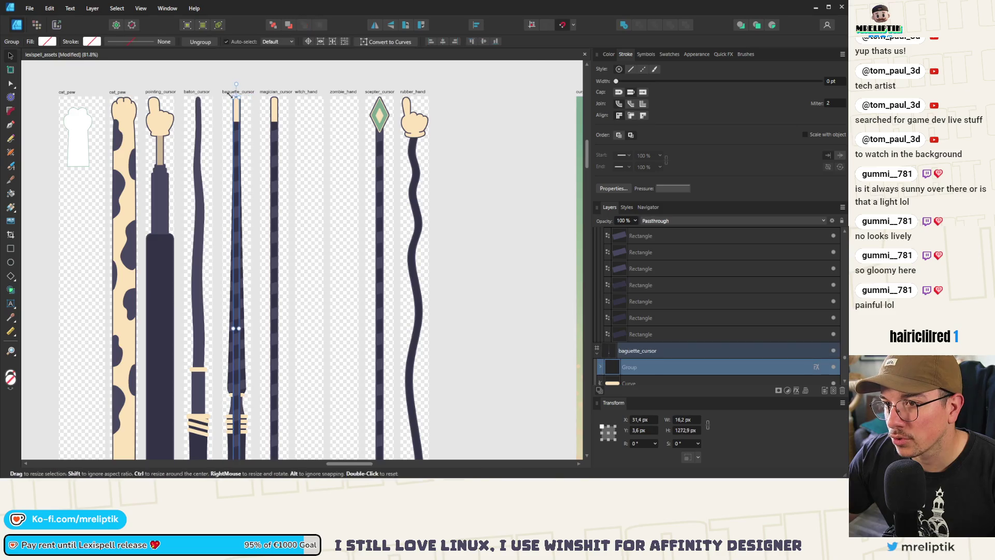
left_click(631, 287)
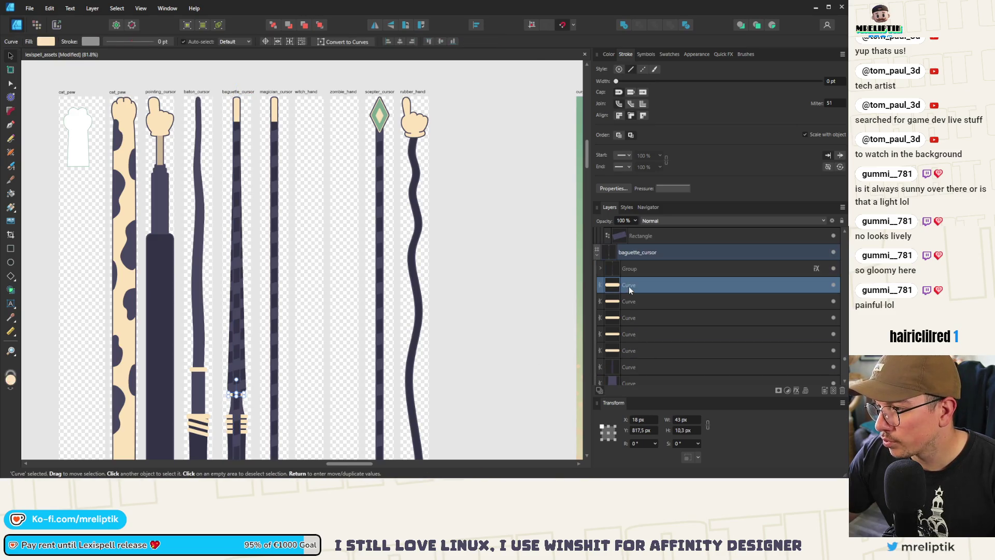
scroll(635, 314, "down", 5)
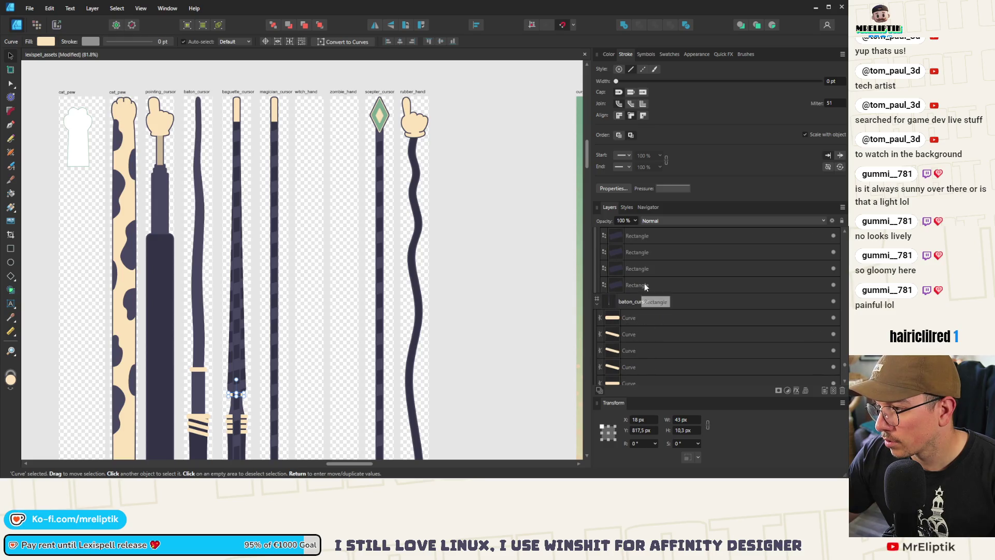
left_click(640, 285, "shift")
key("ctrl+g")
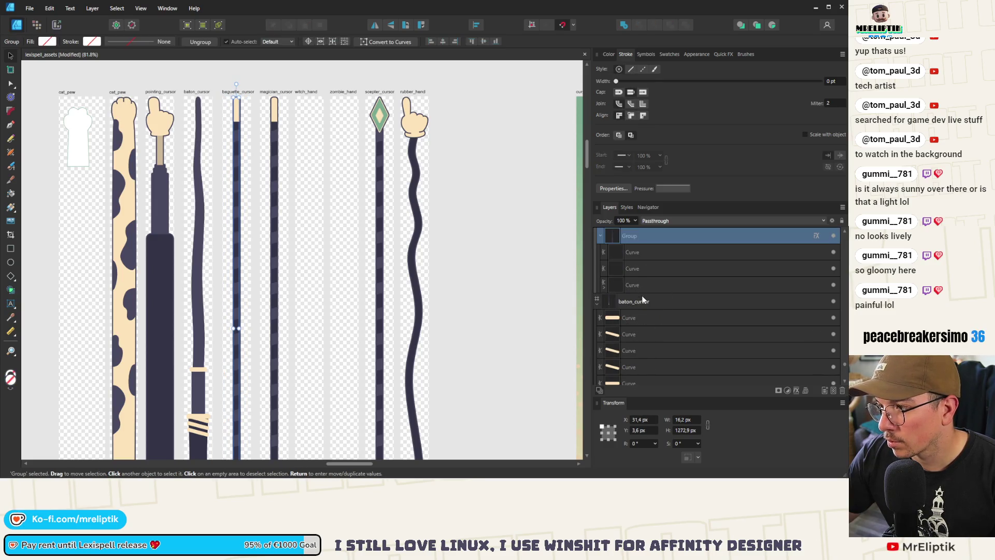
Compare the magician_cursor and baton_cursor sticks, then restore the baguette stripe grouping with undo/redo
scroll(642, 300, "up", 5)
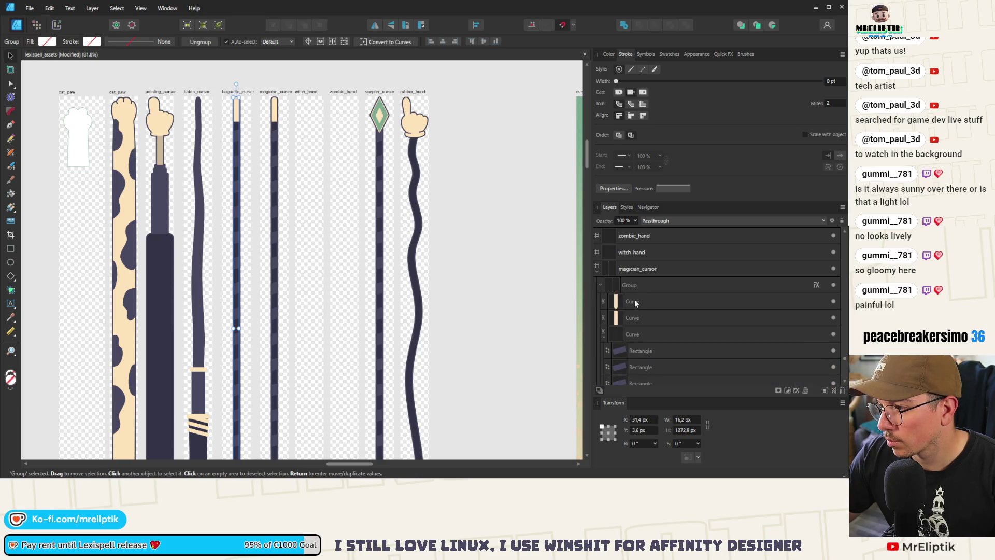
left_click(634, 301)
scroll(633, 314, "down", 3)
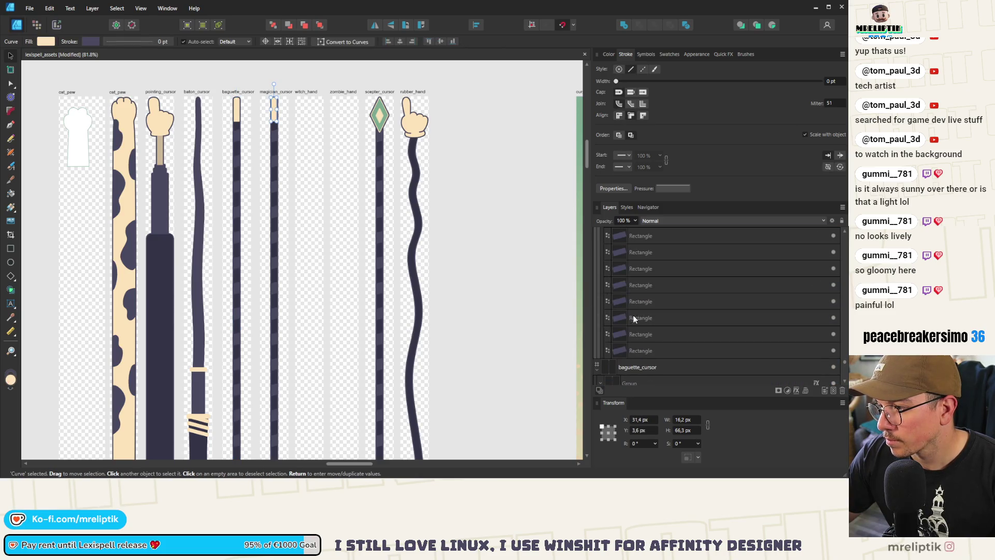
left_click(634, 347, "ctrl")
scroll(637, 340, "down", 3)
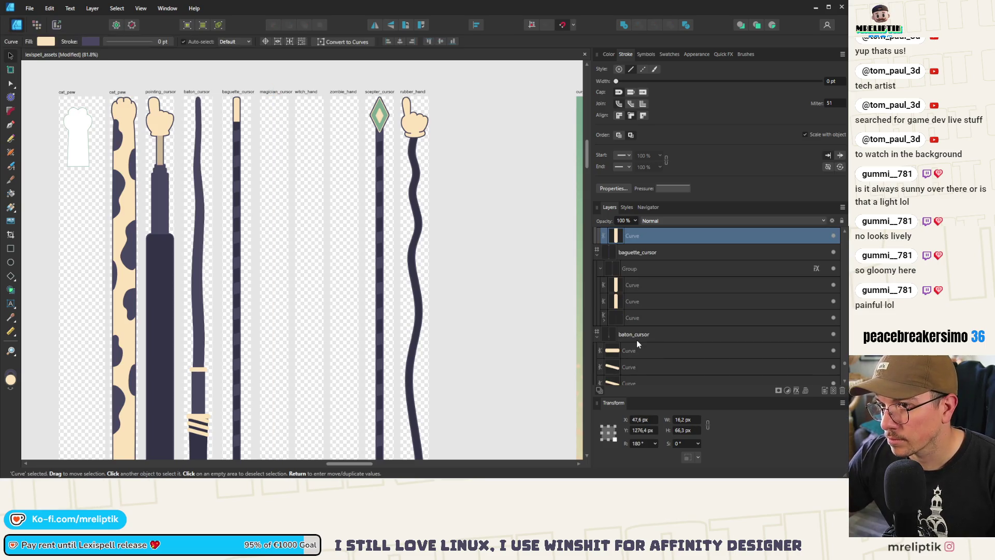
left_click(195, 92)
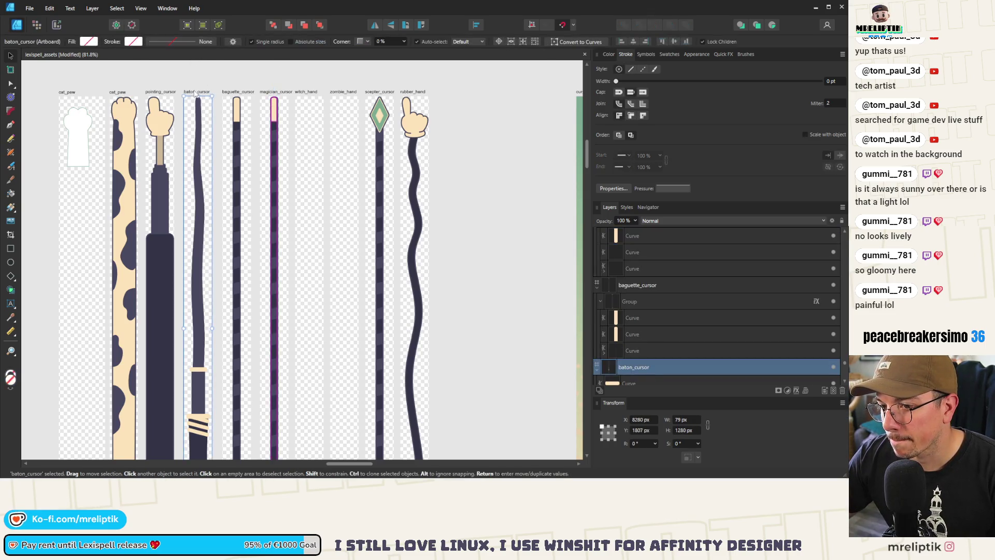
scroll(650, 352, "down", 3)
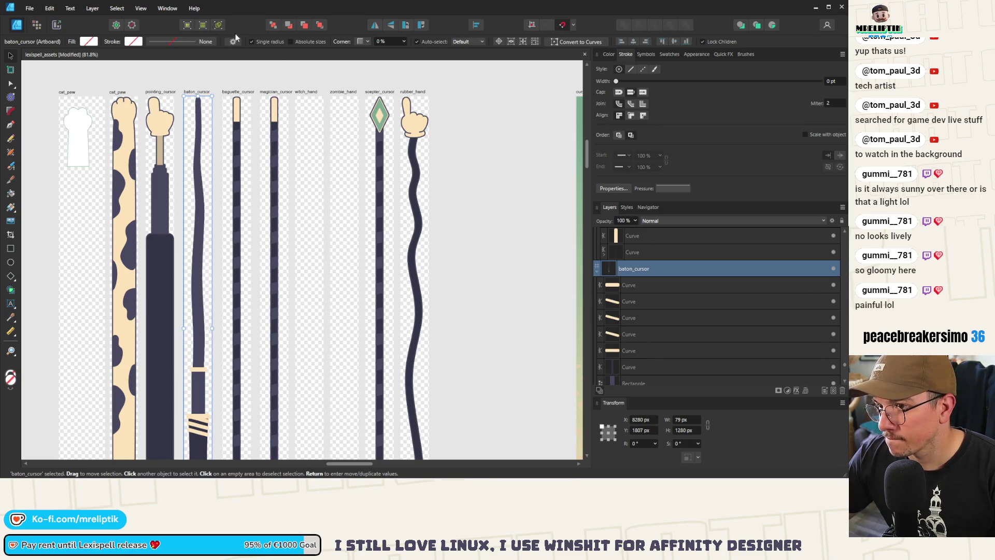
left_click(279, 140)
key("ctrl+z")
key("ctrl+z")
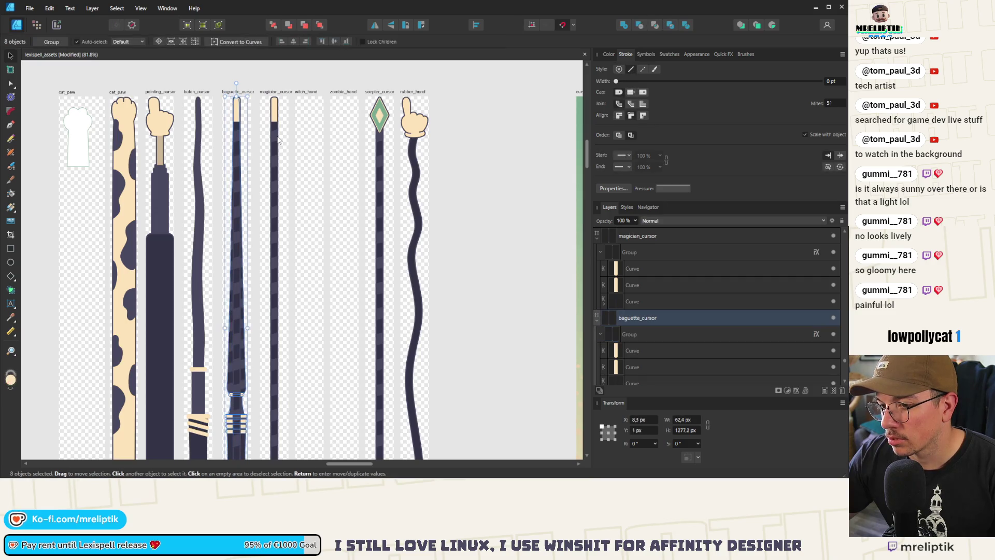
key("ctrl+shift+z")
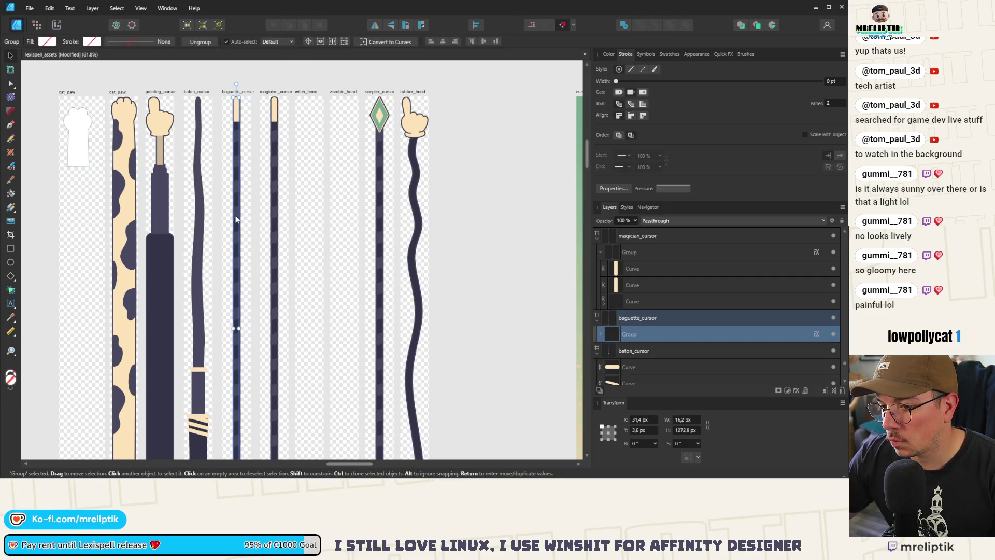
Delete two curves from the baguette stripe group
left_click(601, 335)
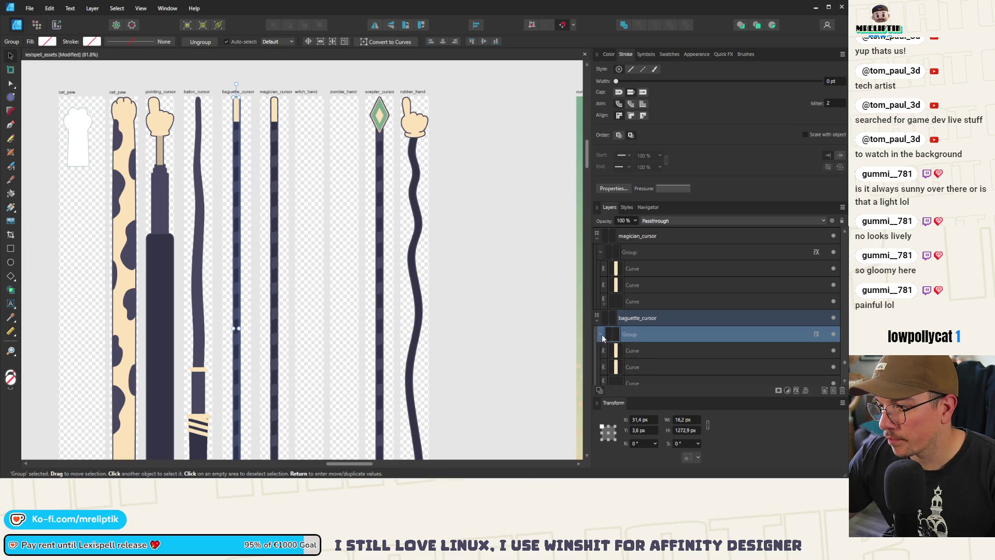
left_click(633, 367)
scroll(644, 313, "down", 2)
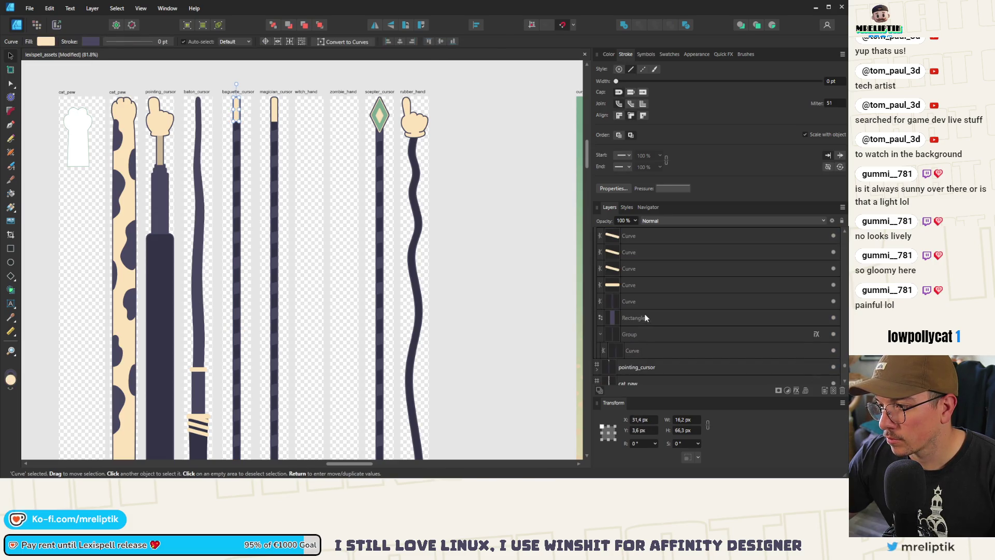
left_click(633, 285, "shift")
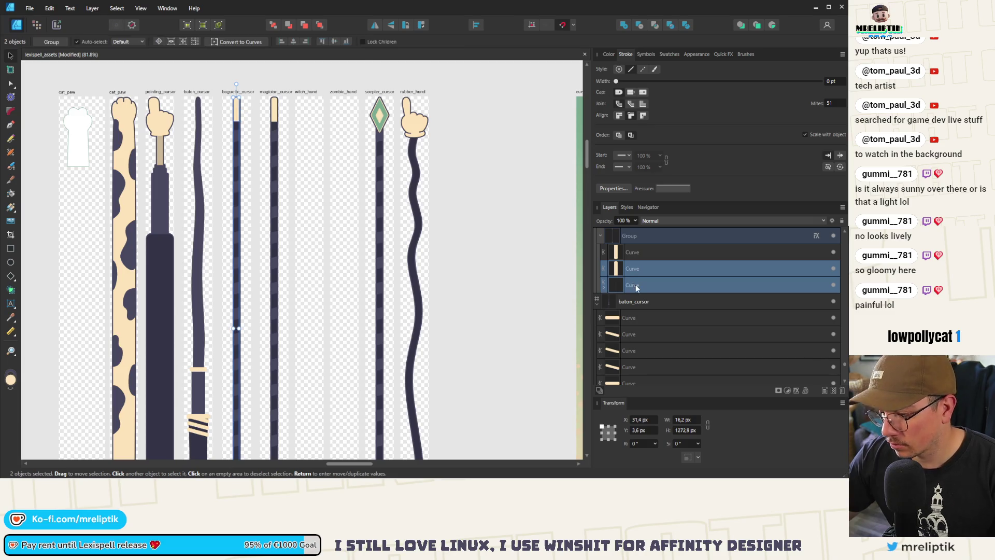
key("Delete")
Paste the copied stick curves into baguette_cursor and collapse the magician_cursor group
left_click(636, 236)
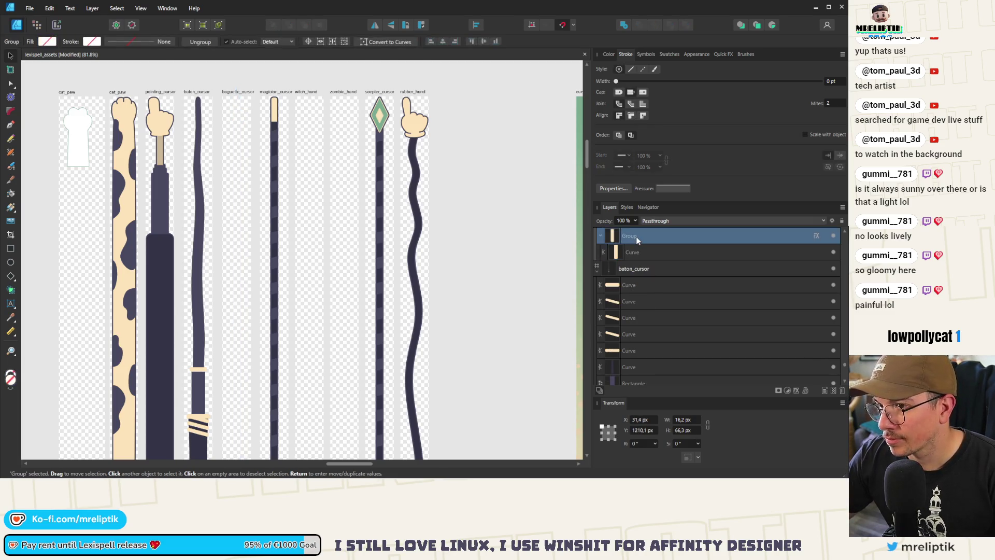
key("ctrl+v")
left_click(630, 352)
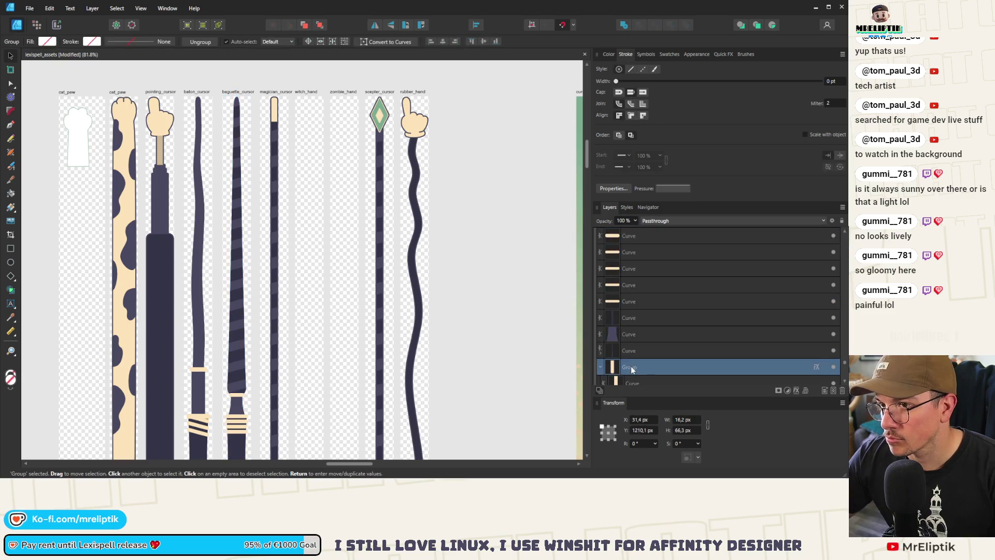
scroll(638, 344, "up", 3)
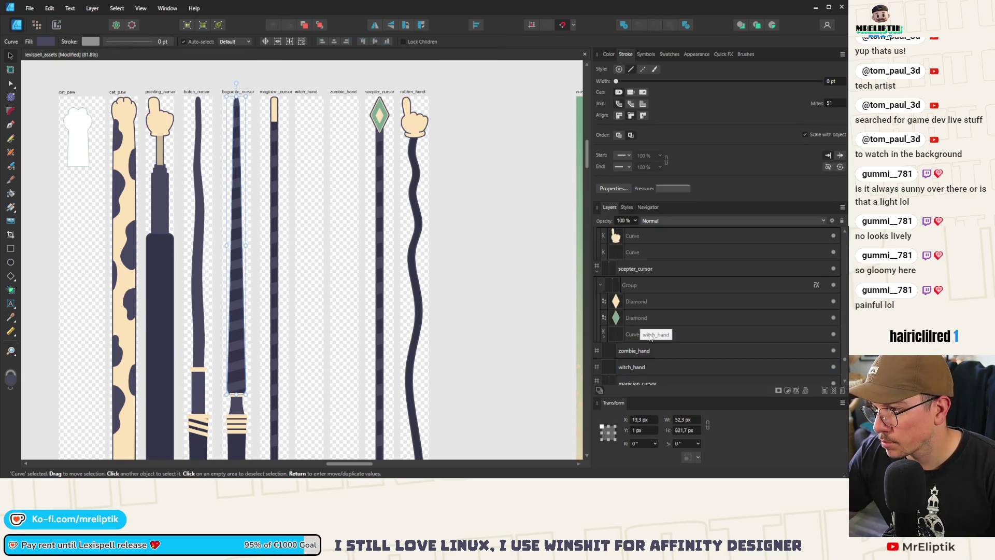
left_click(641, 306)
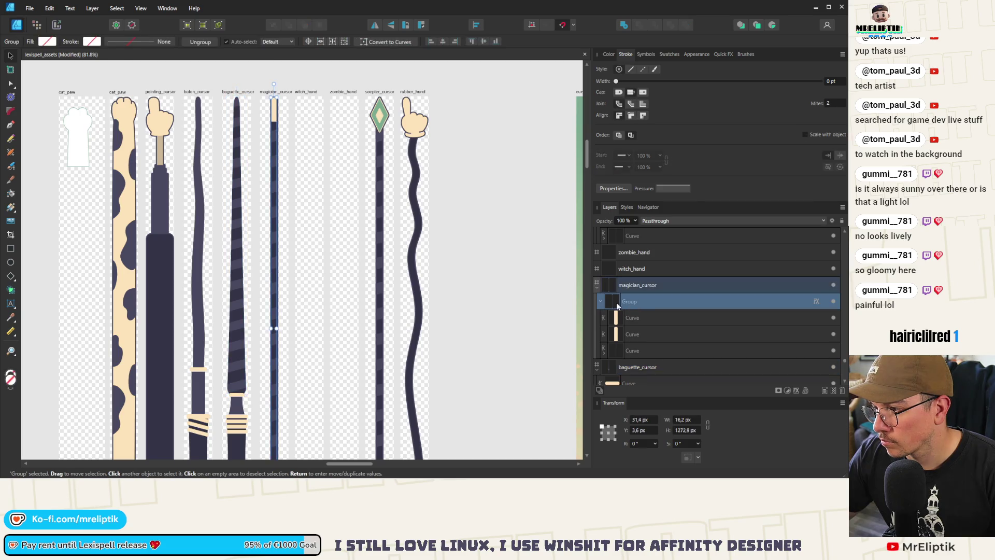
left_click(600, 304)
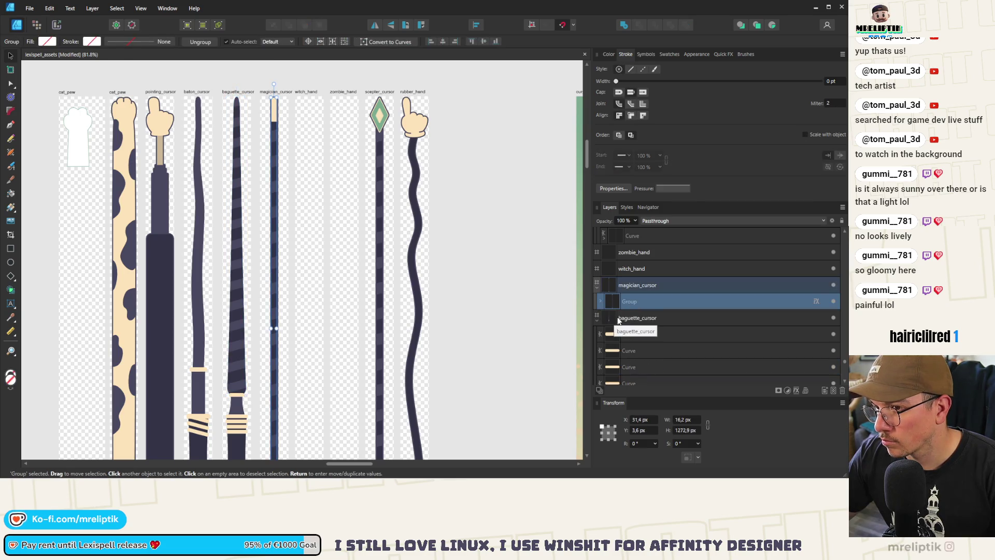
Combine all of baguette_cursor's curves into a single group
left_click(642, 319)
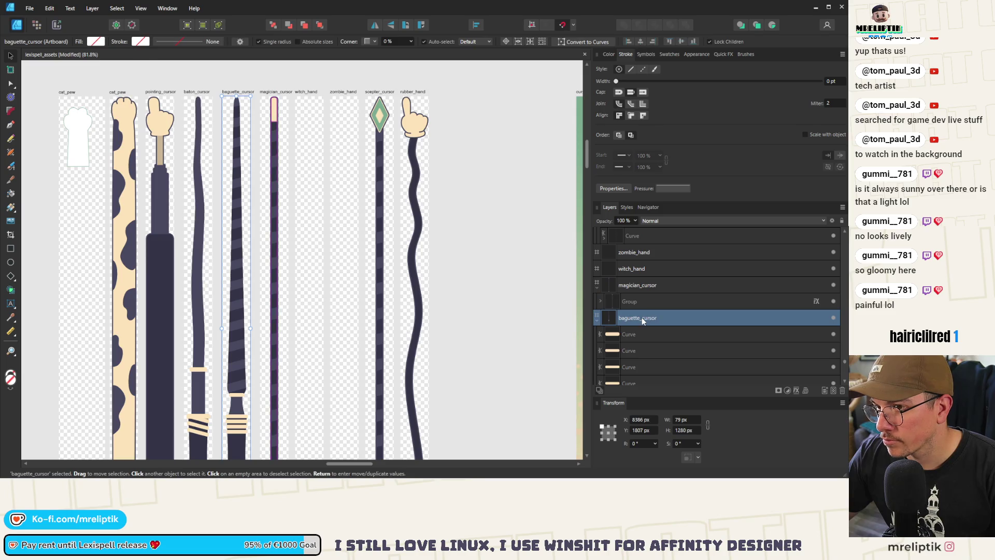
scroll(642, 317, "down", 3)
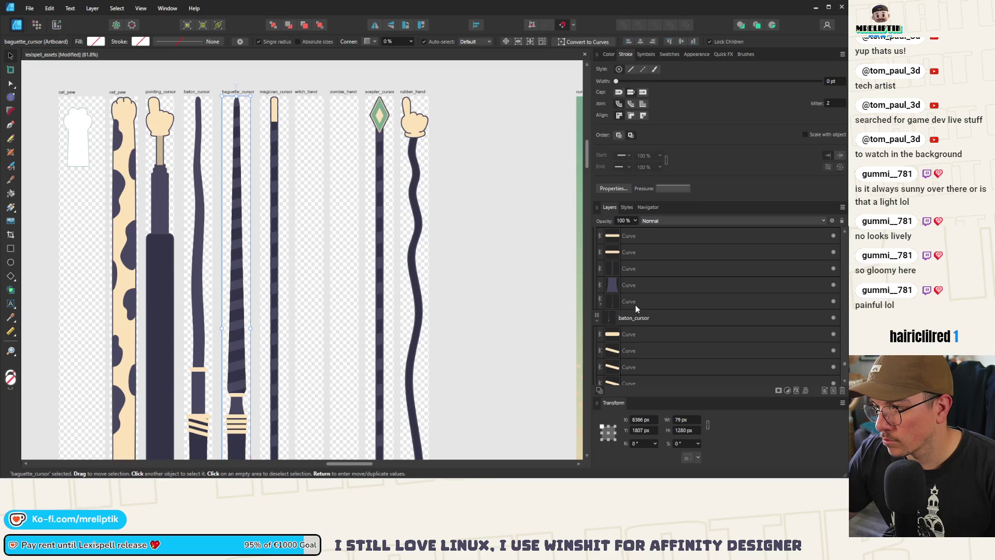
left_click(635, 305)
scroll(637, 316, "up", 3)
left_click(630, 284, "shift")
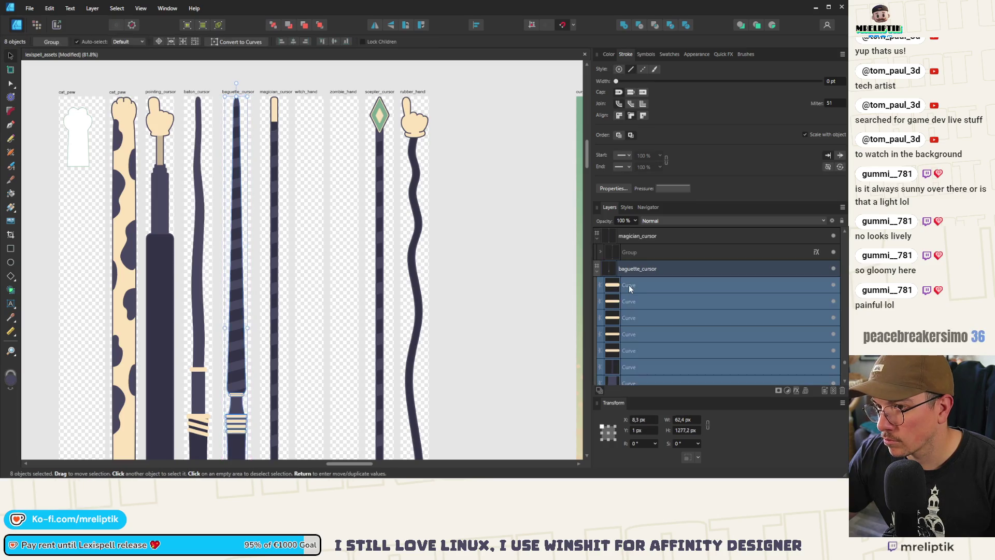
key("ctrl+g")
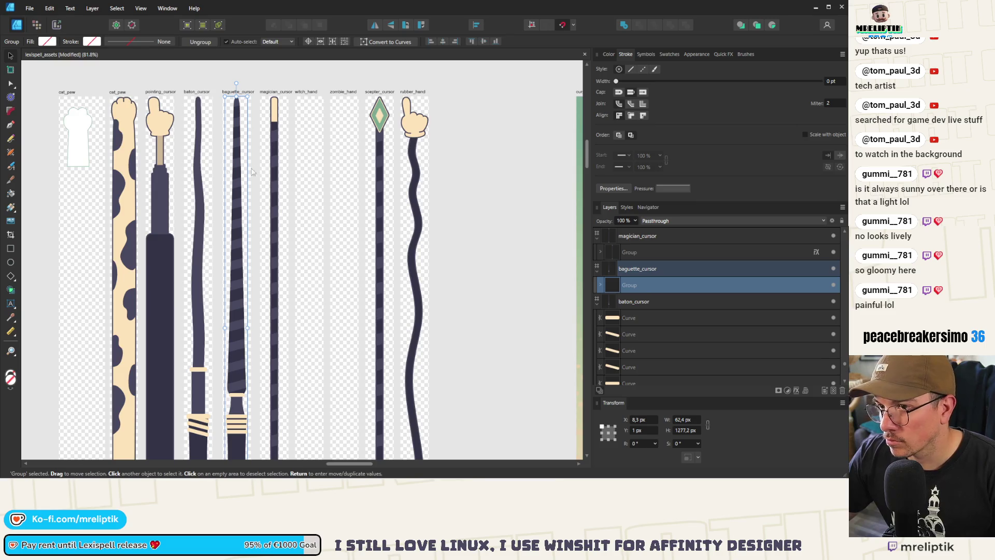
Dock the Quick FX panel alongside the Layers list
left_click(626, 208)
left_click(648, 207)
left_click(627, 207)
mouse_move(723, 55)
left_mouse_down()
mouse_move(700, 129)
mouse_move(624, 236)
left_mouse_up()
Add an outline effect of about 2.6 px to the baguette group
left_click(608, 55)
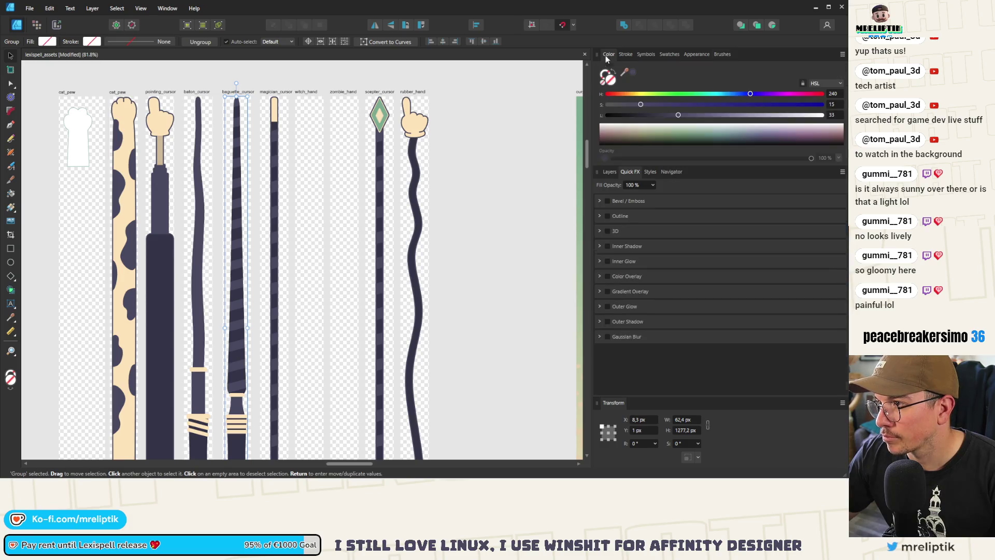
left_click(608, 216)
left_click_drag(627, 256, 682, 257)
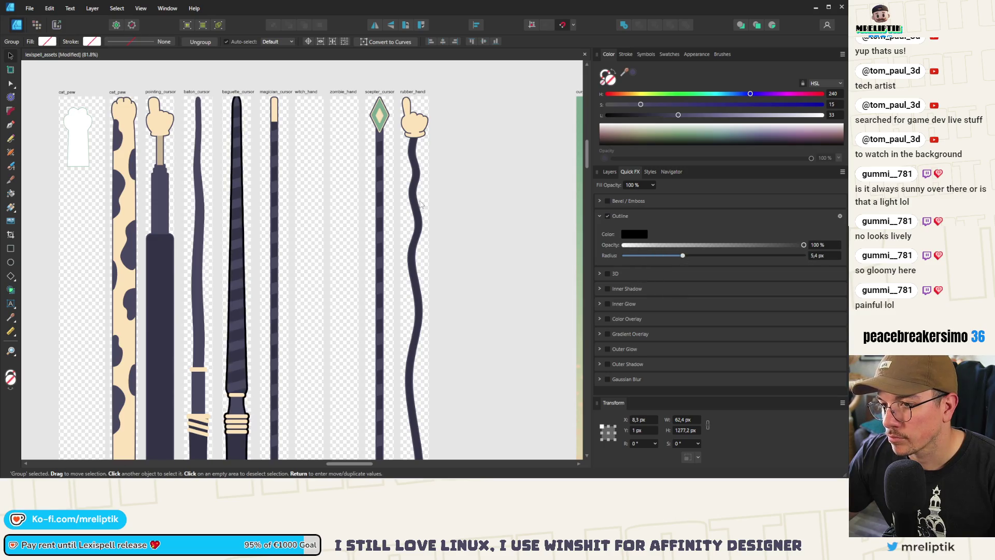
scroll(282, 166, "up", 6)
scroll(282, 166, "down", 2)
Check magician_cursor's outline settings, then set the baguette outline radius to 3 px
left_click(270, 208)
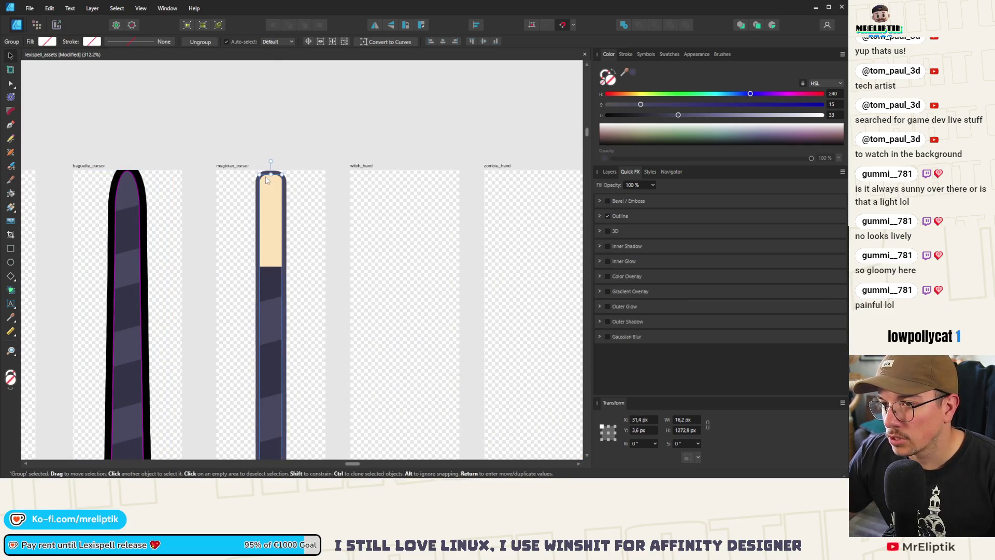
left_click(601, 217)
scroll(317, 178, "down", 3)
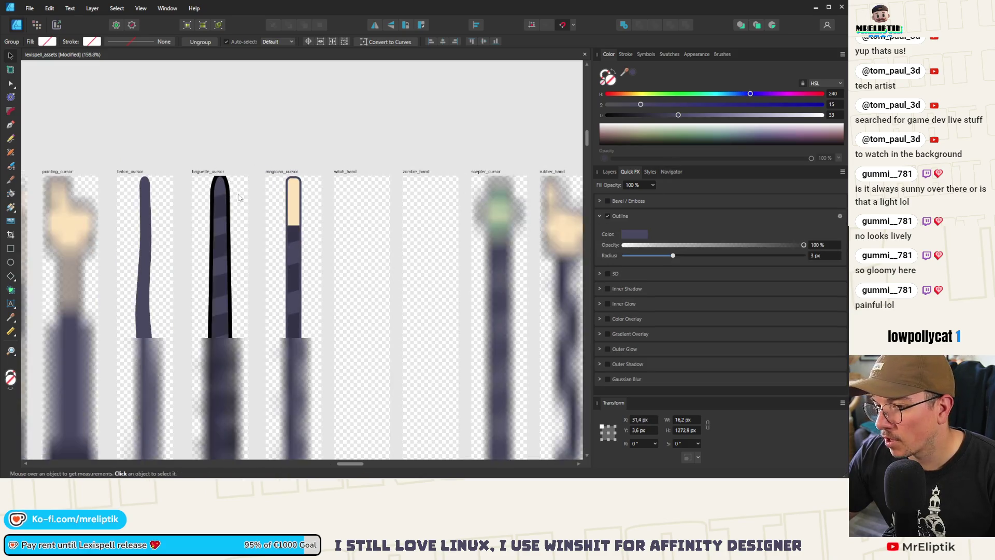
left_click(220, 259)
left_click(600, 217)
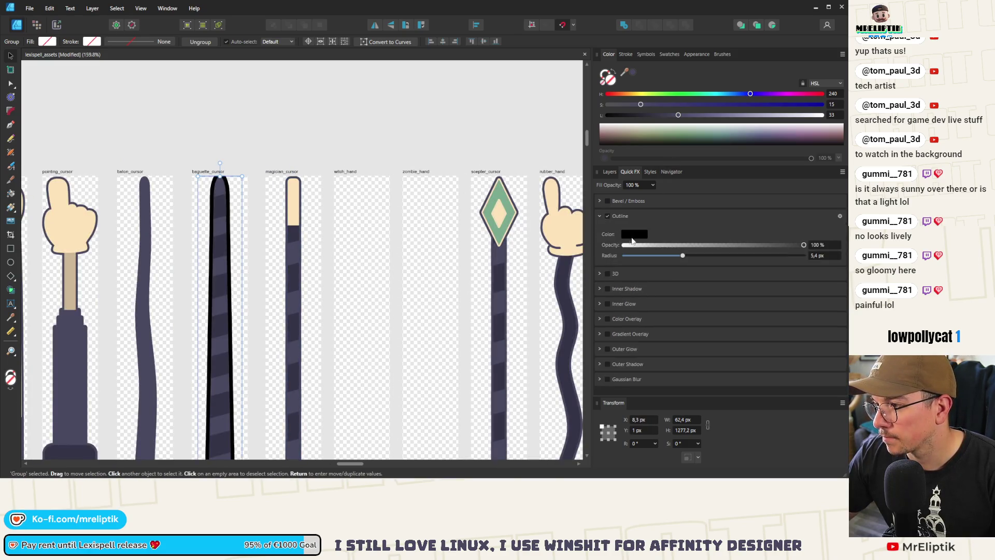
left_click(815, 256)
type("3")
key("Return")
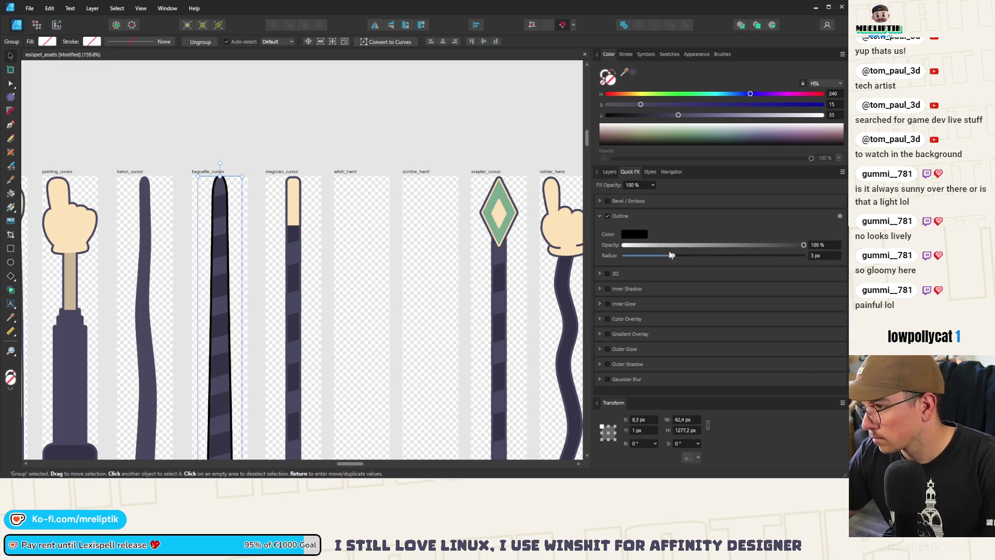
Eyedrop the purple-grey (HSL 240/15/33) as the baguette outline colour, then deselect
left_click(641, 236)
left_click(674, 249)
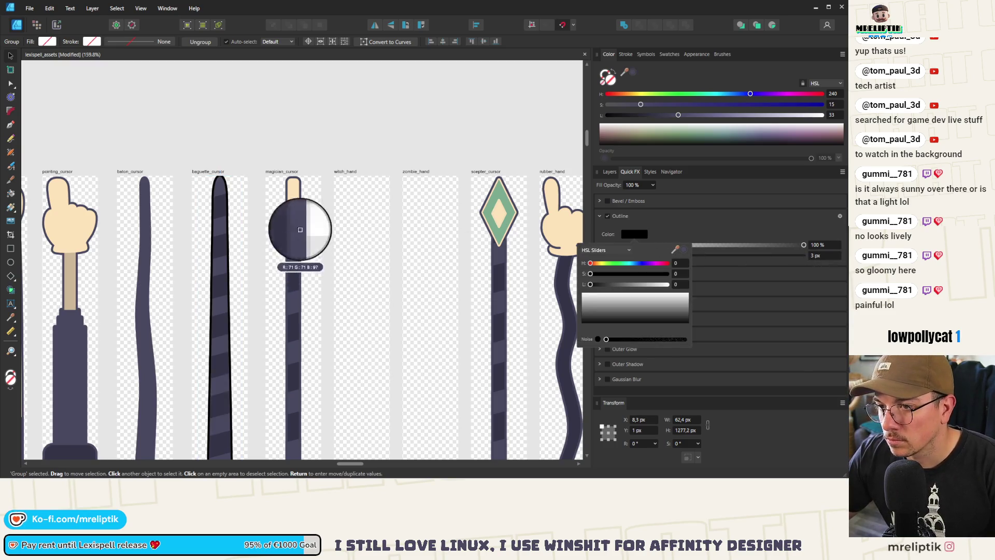
left_click(300, 224)
scroll(194, 208, "up", 3)
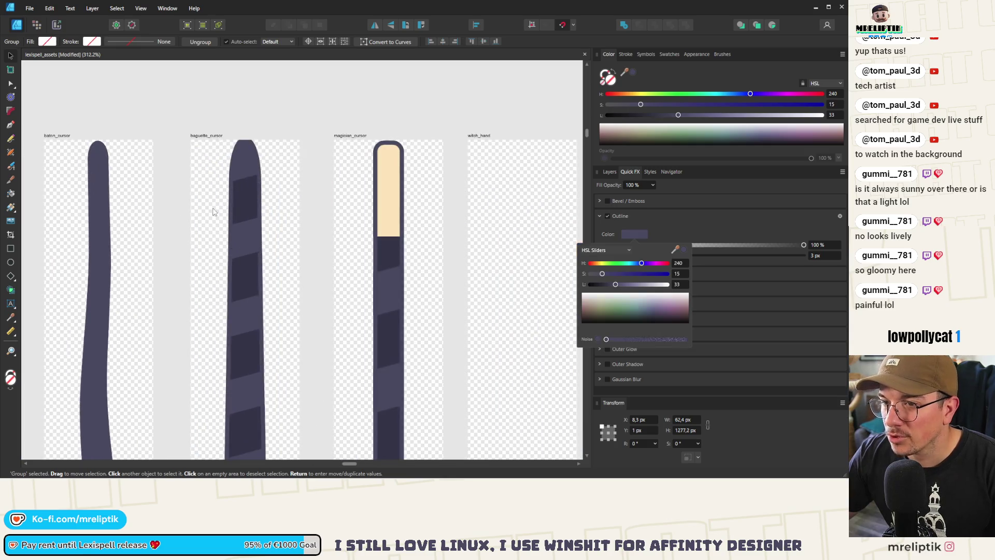
left_click(638, 234)
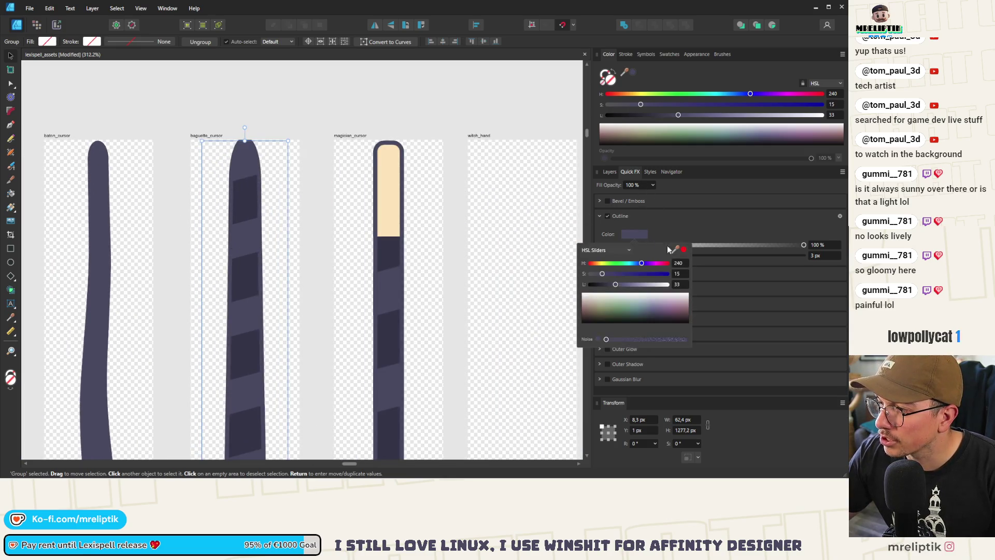
left_click(675, 249)
left_click(389, 262)
left_click(245, 113)
scroll(246, 116, "down", 5)
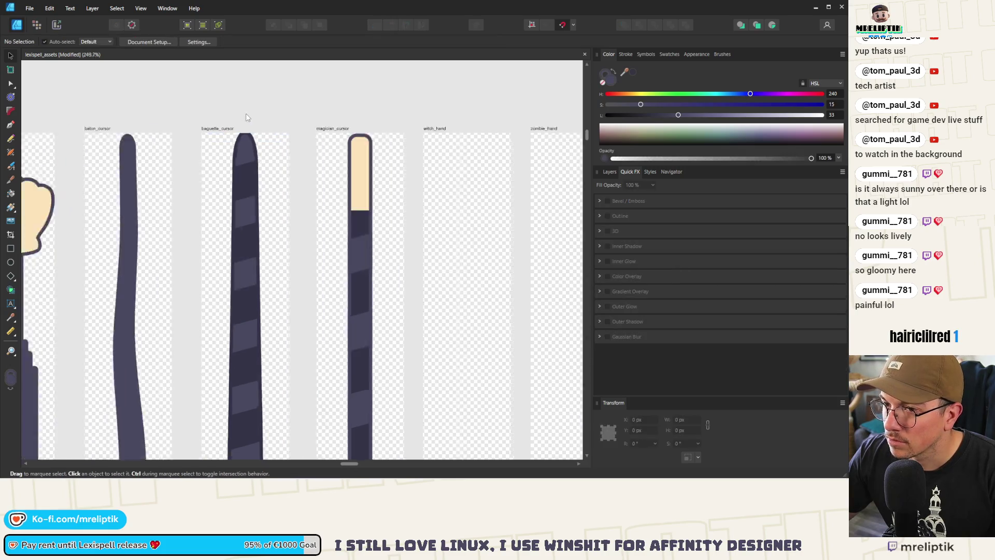
Trim the baguette stick's top to 1272.9 px tall, starting at Y 3.6 px
scroll(241, 131, "down", 2)
scroll(245, 226, "up", 4)
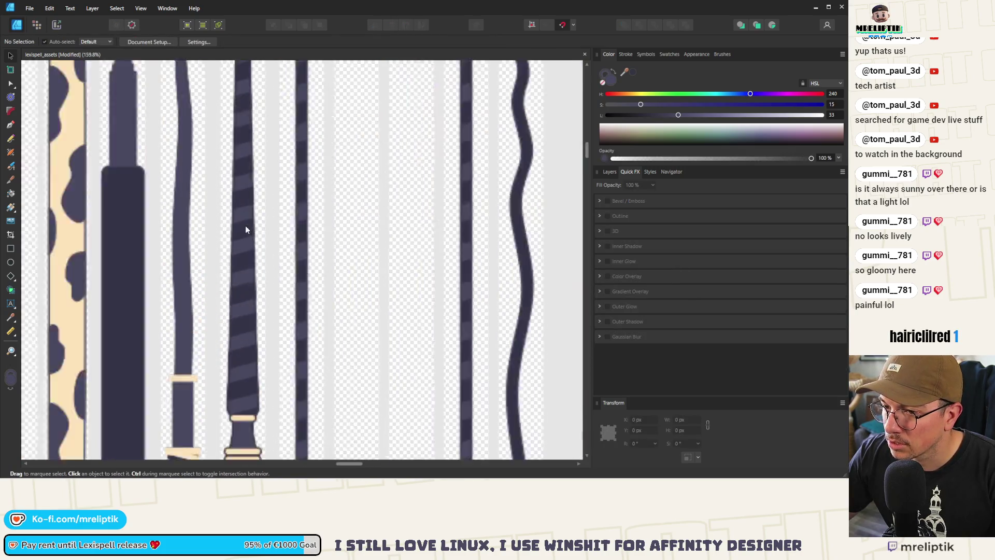
scroll(265, 223, "down", 4)
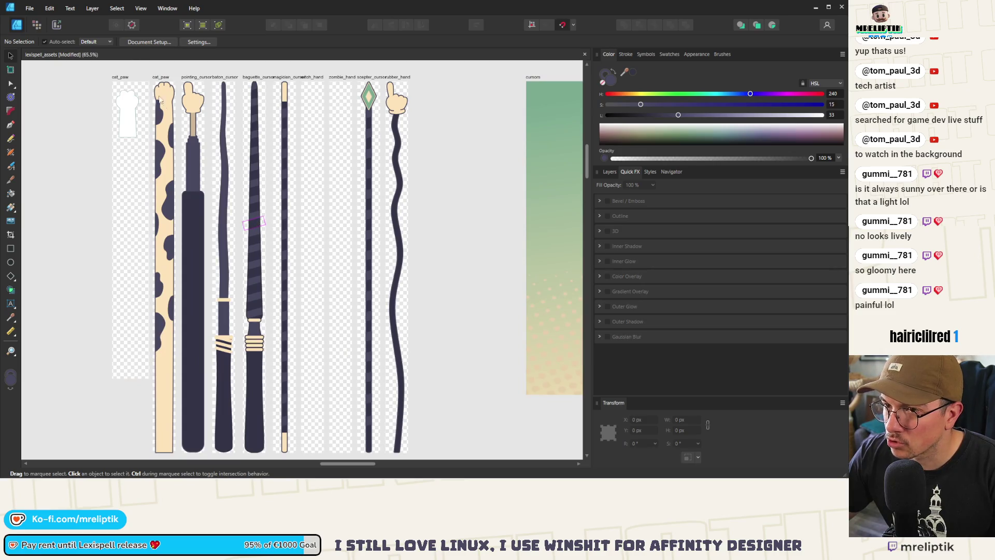
scroll(259, 282, "up", 4)
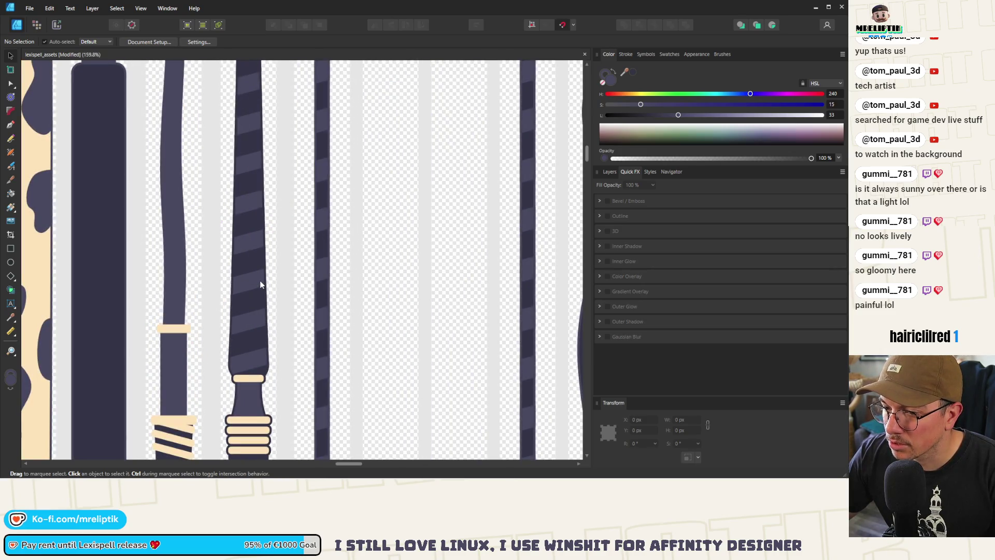
scroll(260, 281, "down", 3)
left_click(266, 157)
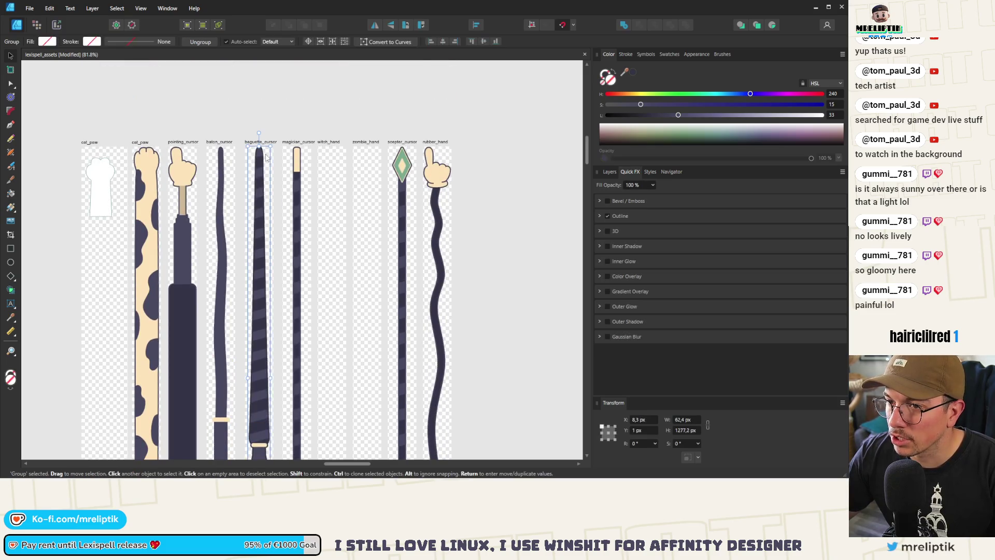
scroll(266, 157, "up", 2)
scroll(280, 150, "down", 5)
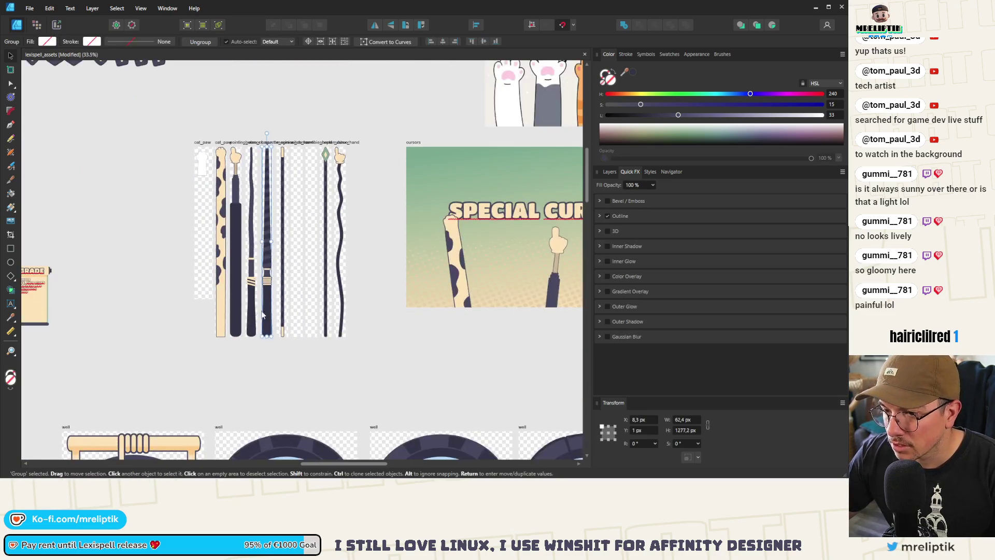
scroll(278, 322, "up", 8)
scroll(283, 349, "down", 3)
scroll(270, 346, "up", 3)
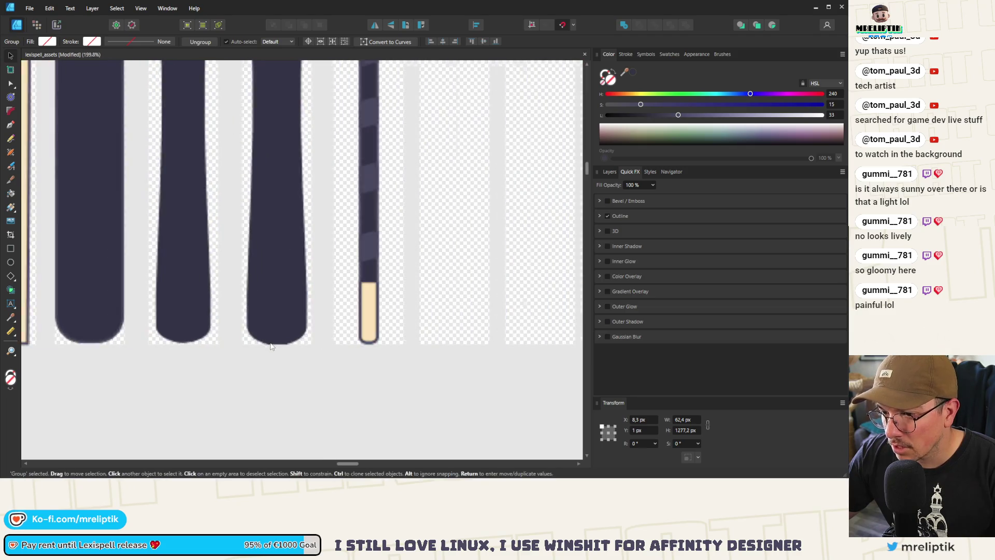
scroll(270, 347, "up", 2)
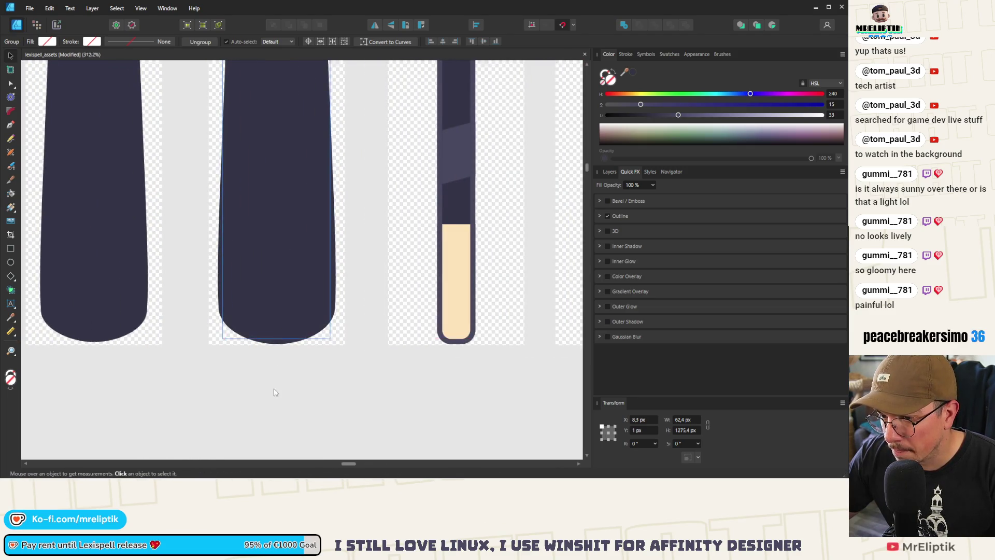
scroll(275, 393, "down", 3)
scroll(268, 247, "up", 5)
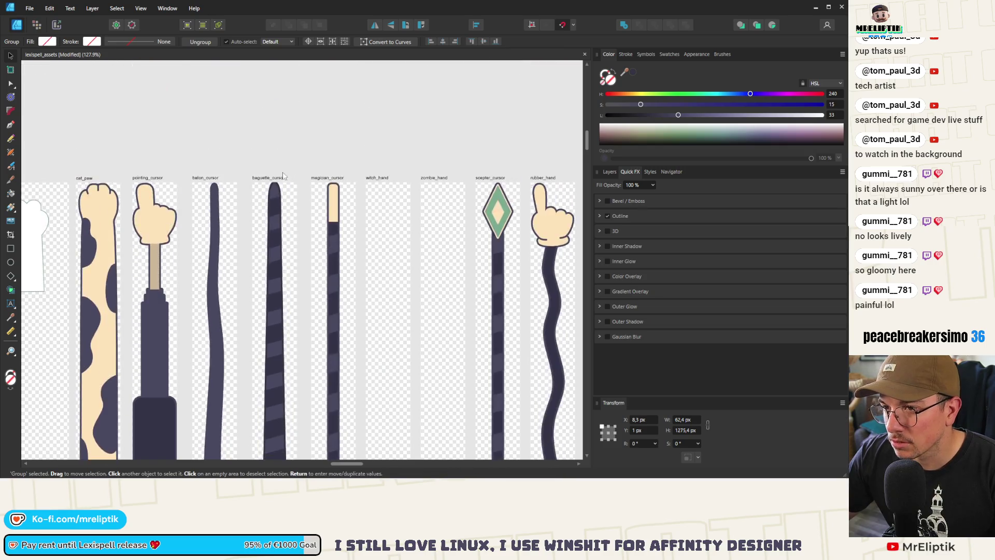
scroll(283, 176, "up", 10)
left_click_drag(205, 107, 205, 120)
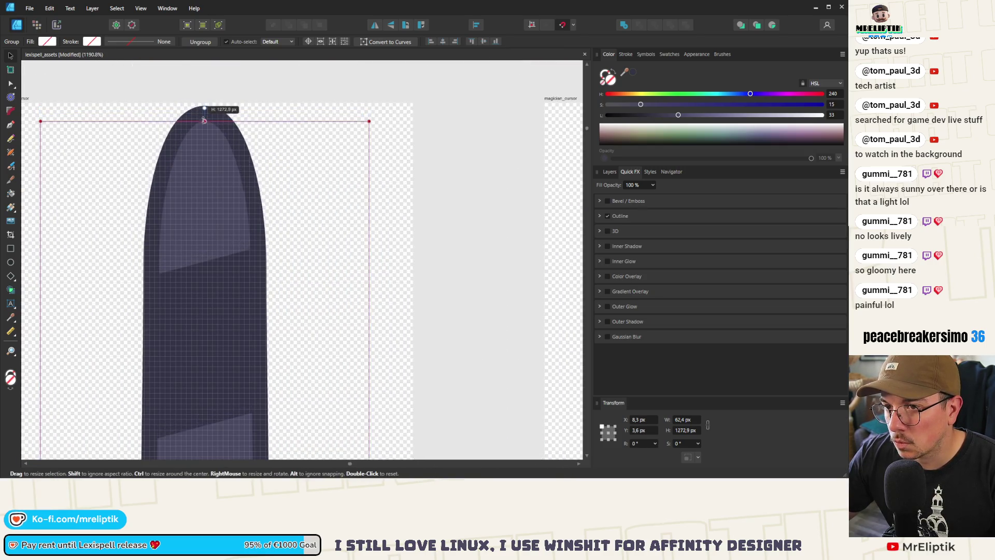
scroll(205, 114, "down", 6)
scroll(302, 125, "down", 2)
Recolour the magician cursor's outline to the baguette's darker purple
left_click(305, 127)
left_click(600, 217)
left_click(638, 235)
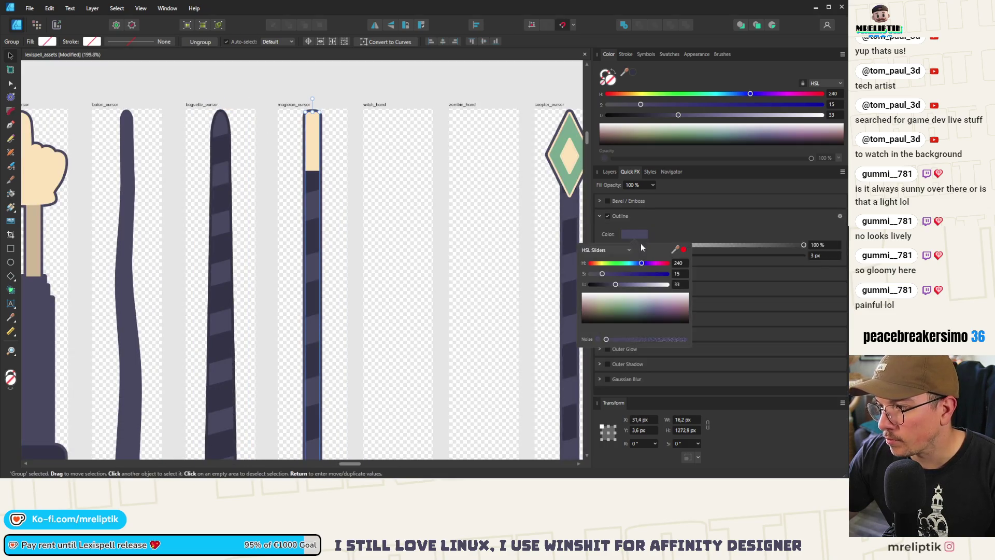
mouse_move(678, 250)
left_mouse_down()
mouse_move(332, 244)
mouse_move(216, 182)
mouse_move(218, 151)
left_mouse_up()
left_click(121, 142)
scroll(193, 190, "down", 5)
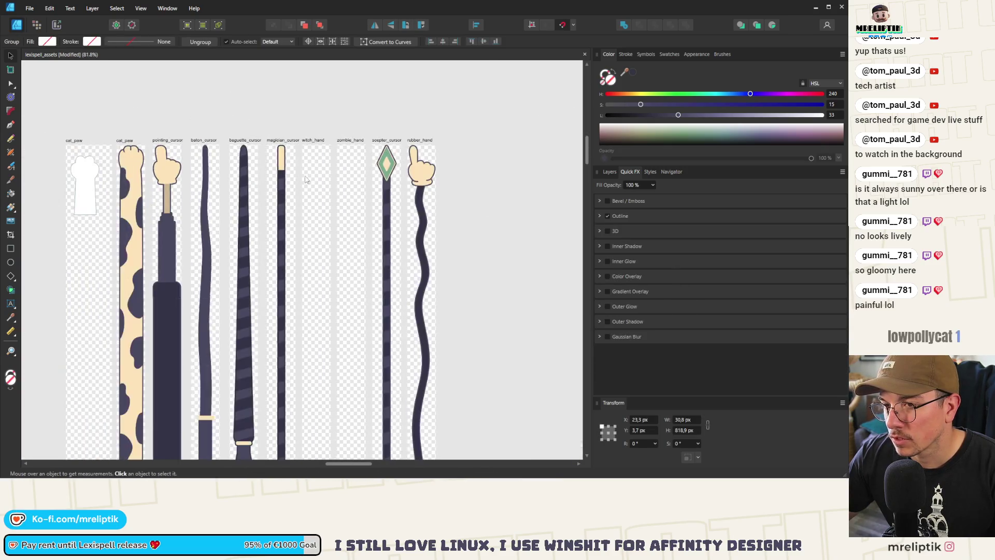
Show the layer list and select the baton cursor's inner group
left_click(612, 173)
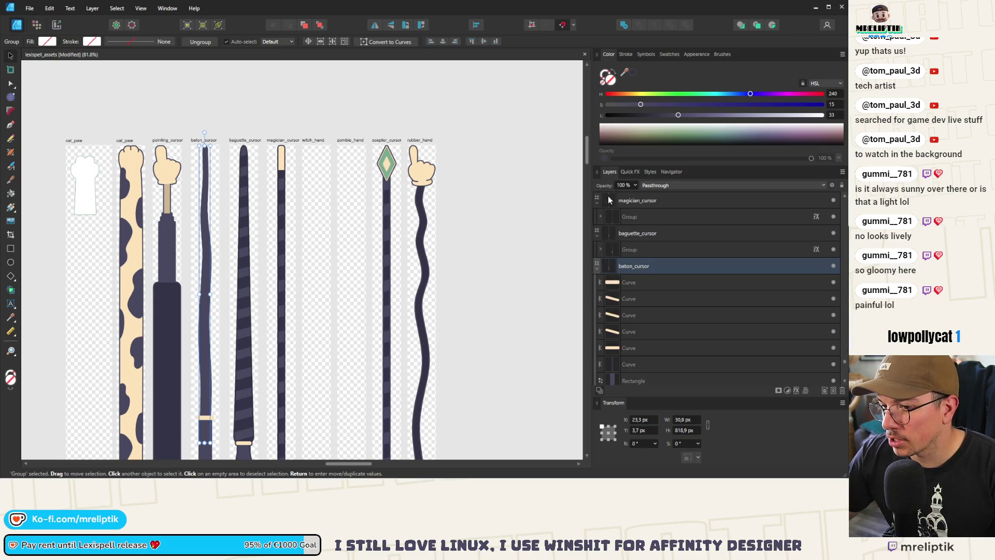
left_click(630, 283)
scroll(630, 285, "down", 2)
scroll(648, 300, "up", 2)
scroll(648, 306, "down", 2)
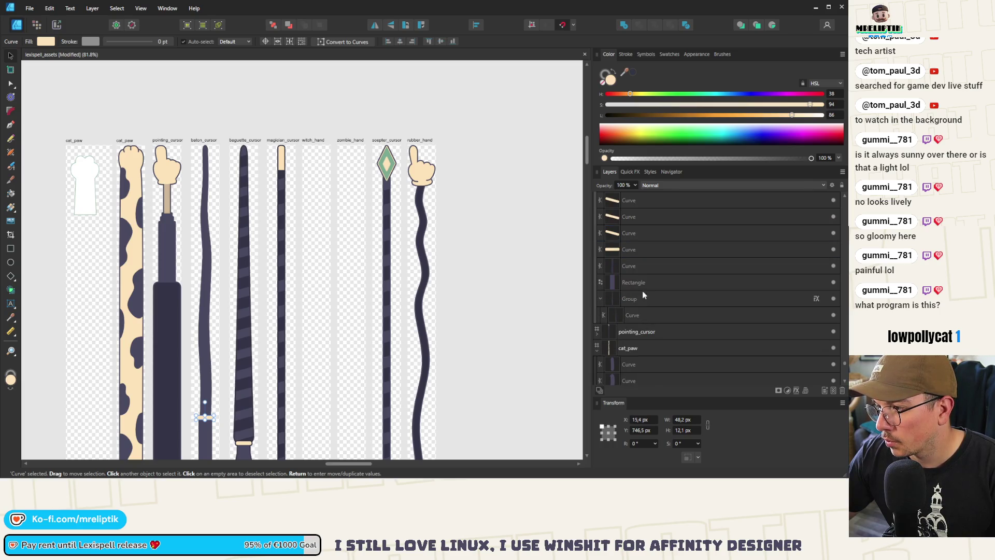
left_click(642, 301)
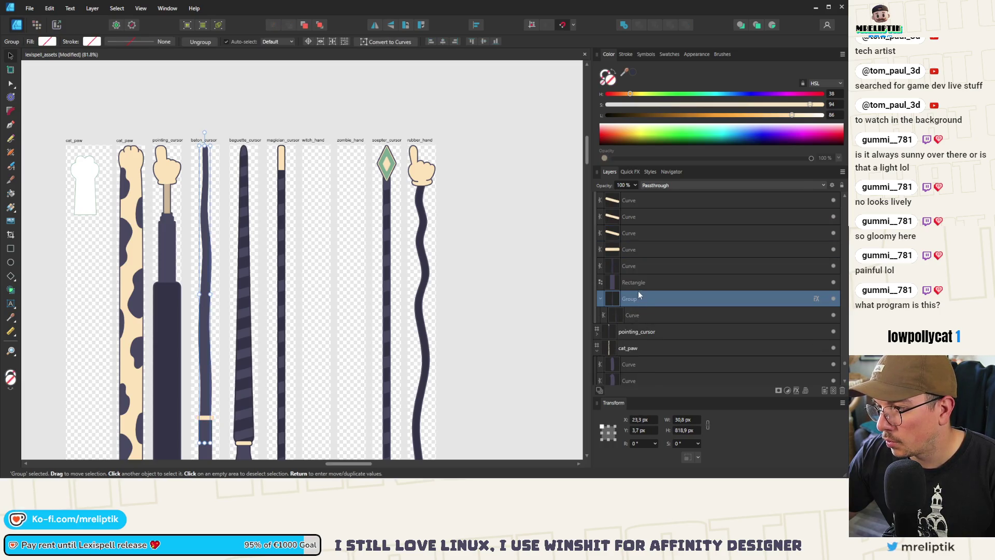
Select all seven baton Curve and Rectangle layers, then deselect
left_click(639, 291)
scroll(639, 291, "up", 2)
left_click(639, 291, "shift")
scroll(638, 298, "down", 2)
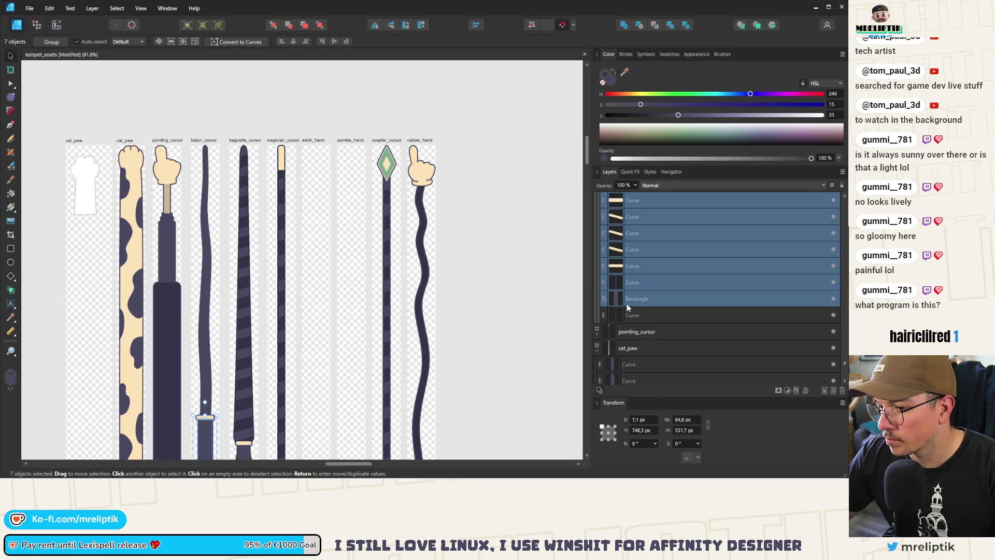
scroll(201, 306, "down", 5)
scroll(201, 306, "down", 5)
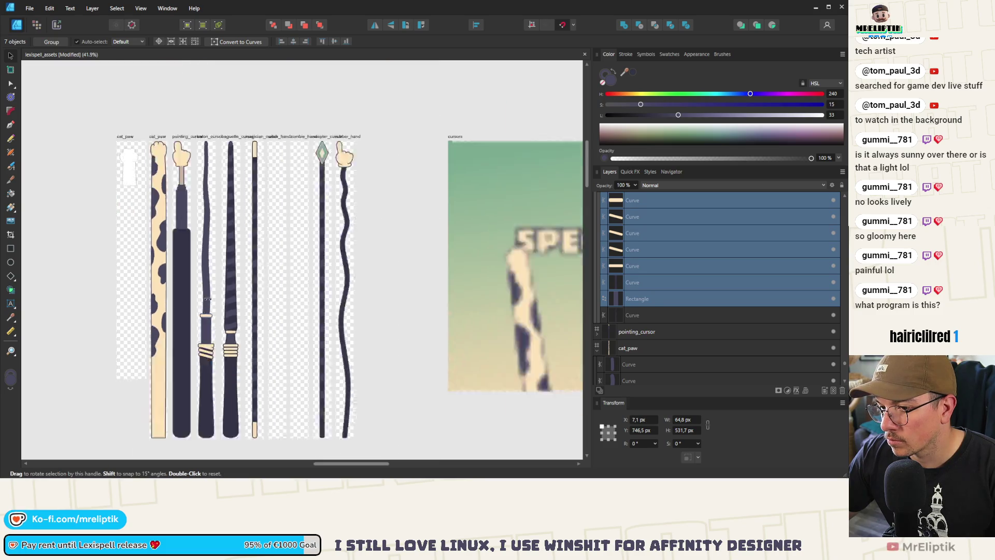
left_click(210, 300)
scroll(210, 300, "up", 6)
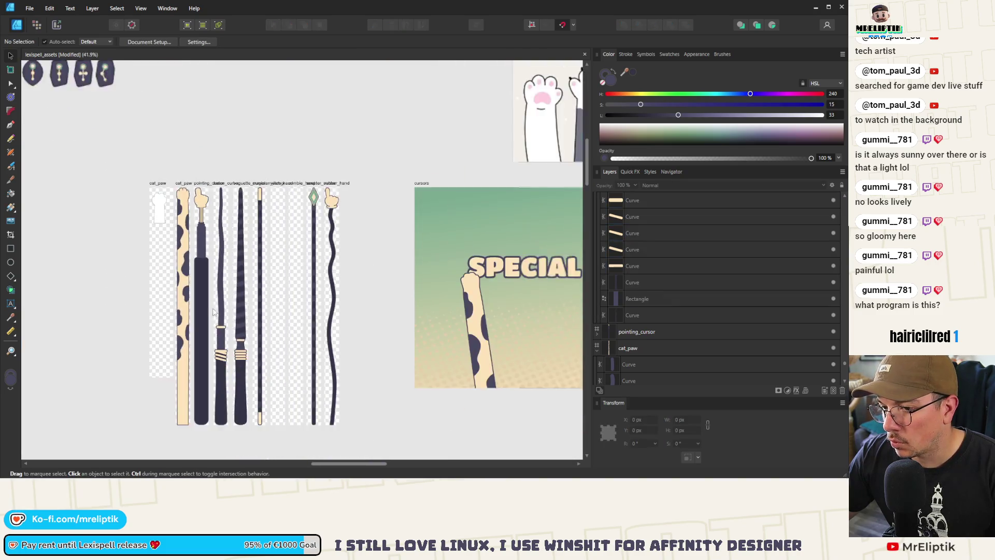
scroll(244, 337, "up", 5)
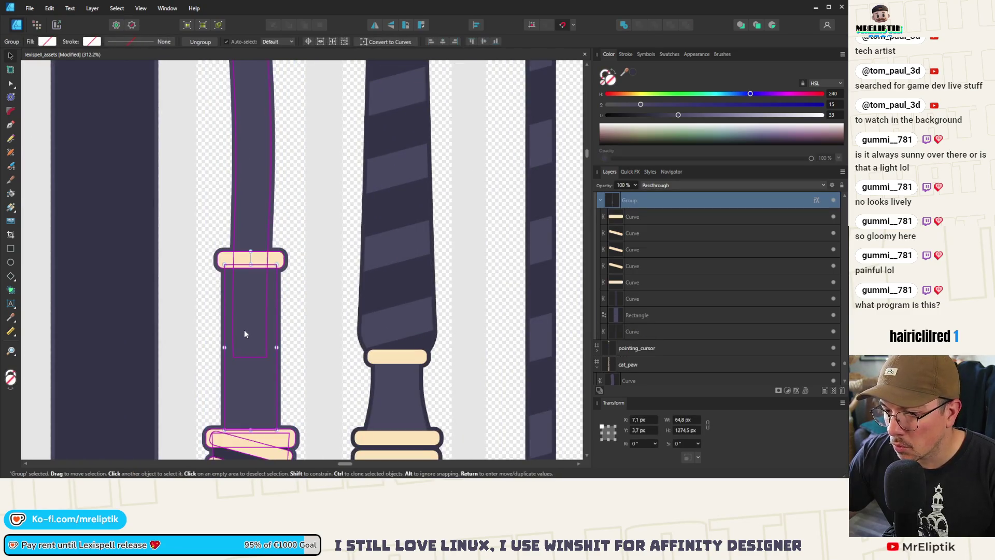
Convert the dark grip rectangle to curves and flare its bottom corners outward
left_click(234, 338)
scroll(237, 344, "down", 1)
right_click(242, 353)
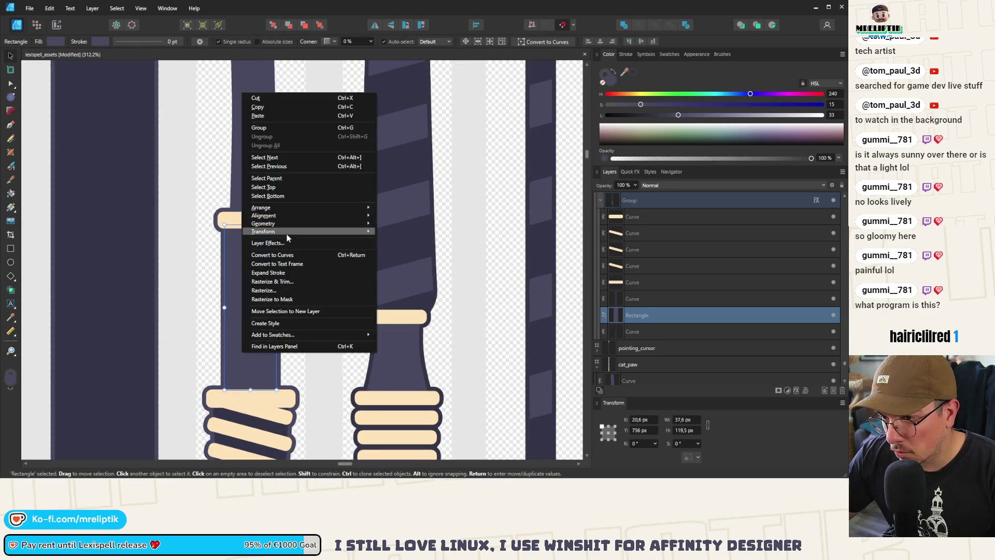
left_click(272, 255)
scroll(223, 388, "up", 3)
left_click_drag(221, 392, 207, 392)
left_click_drag(318, 393, 328, 394)
Tuck the dark bar's top edge under the top cream band, then deselect
scroll(228, 285, "down", 8)
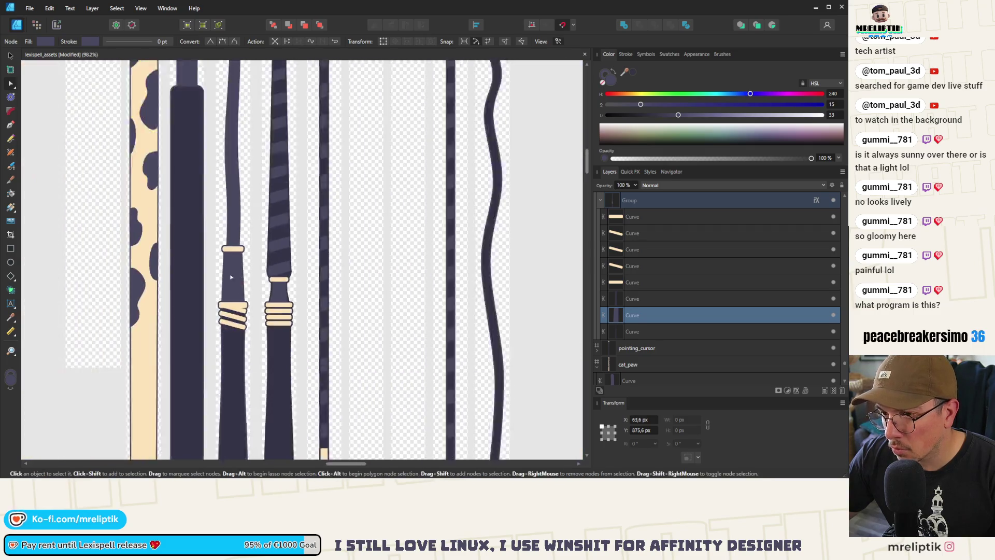
scroll(223, 270, "up", 5)
mouse_move(224, 216)
left_mouse_down()
mouse_move(293, 270)
mouse_move(284, 185)
mouse_move(284, 200)
left_mouse_up()
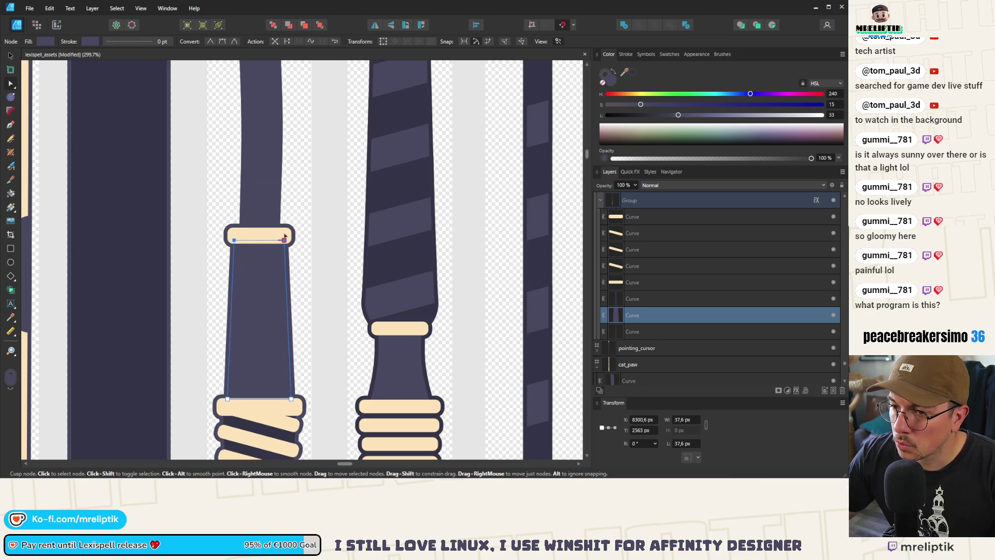
left_click(268, 234)
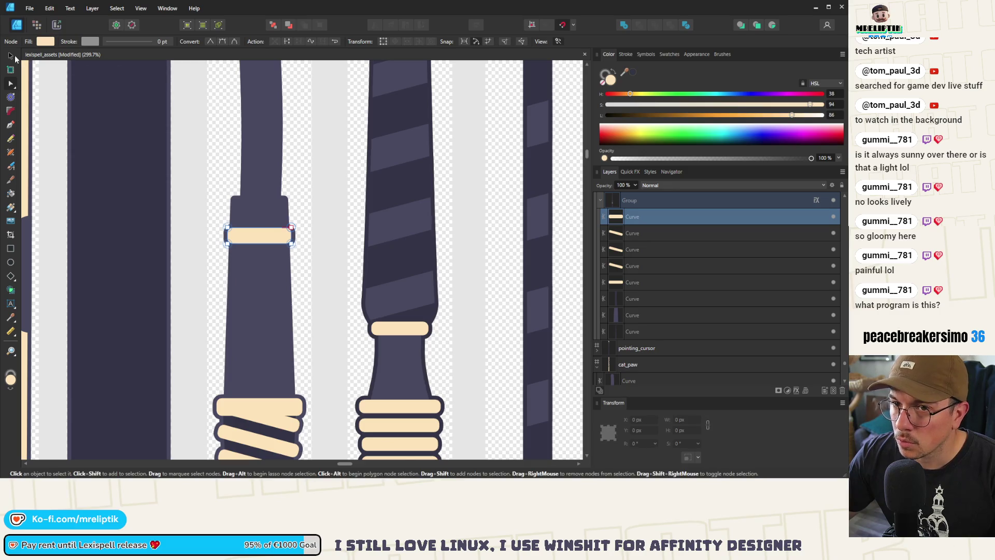
left_click(10, 55)
scroll(220, 222, "up", 3, "ctrl")
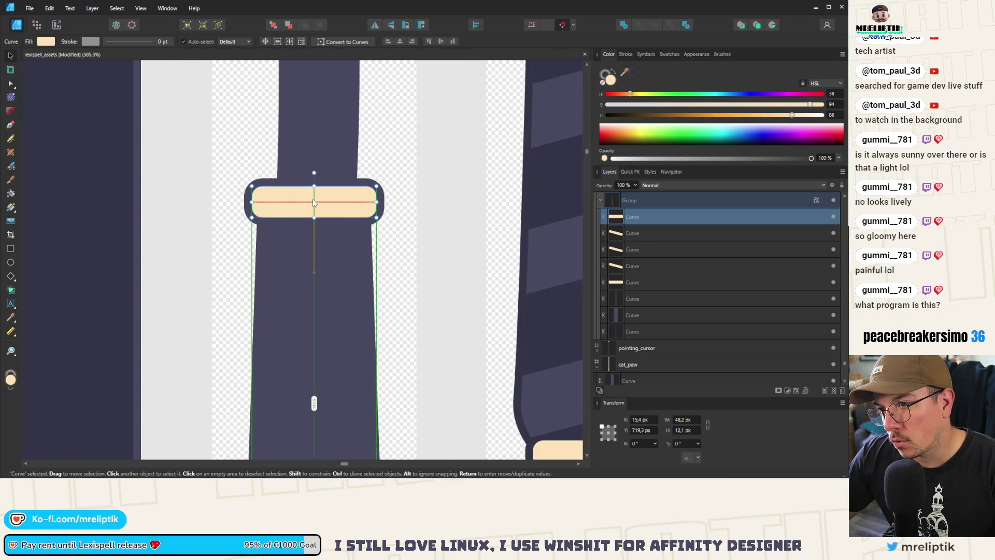
scroll(313, 203, "down", 10, "ctrl")
left_click(279, 226)
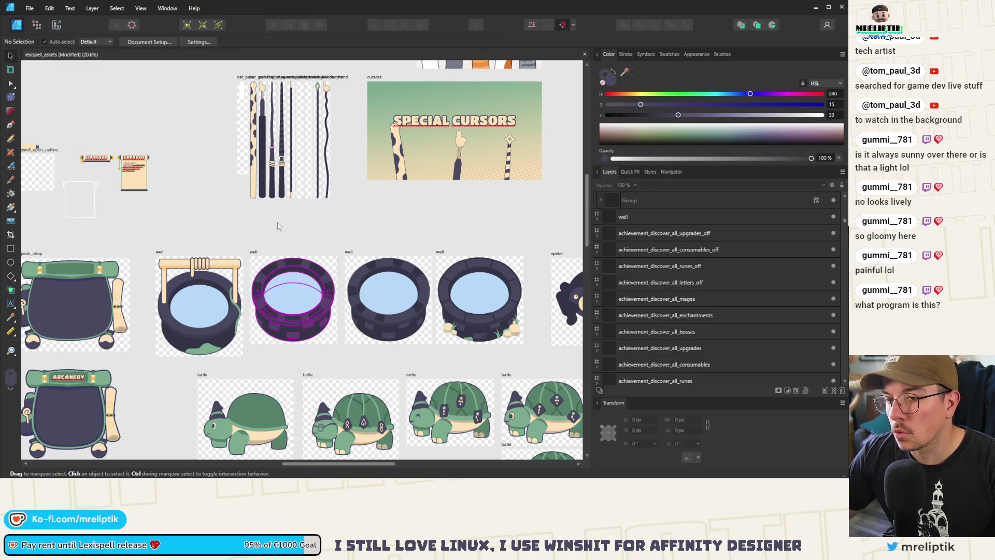
Recolour the baton cursor's outline with the colour sampled from the dark bar
scroll(272, 132, "up", 4, "ctrl")
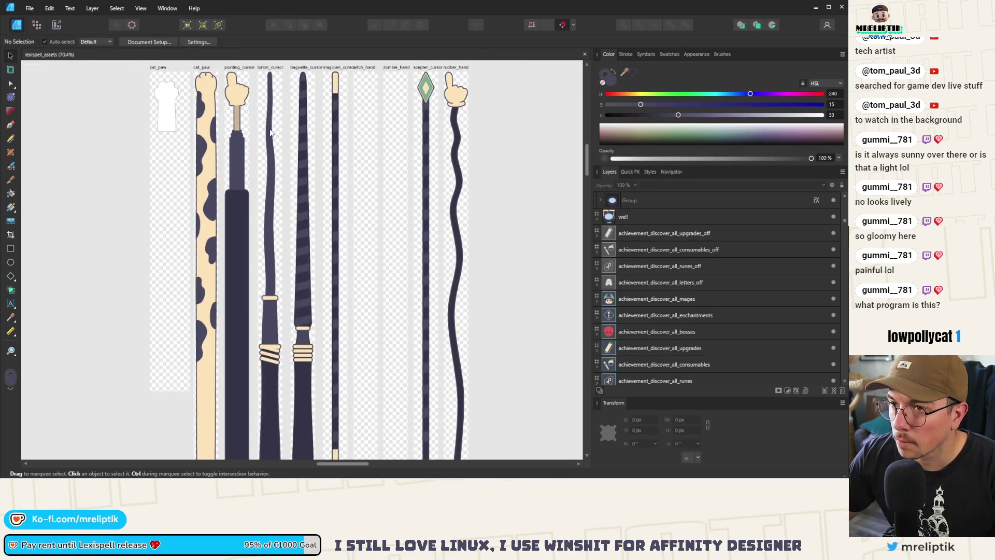
left_click(271, 133)
left_click(631, 172)
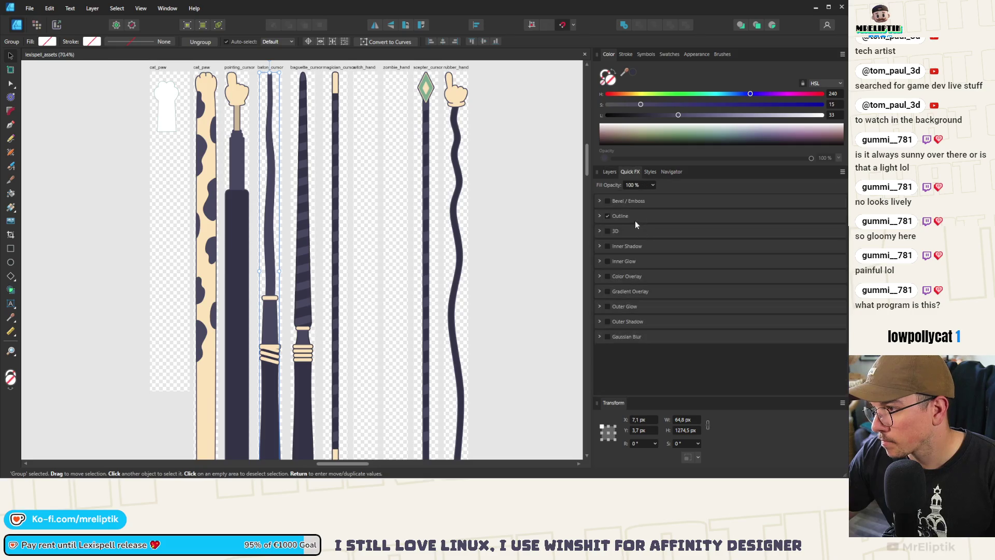
left_click(600, 216)
left_click(630, 234)
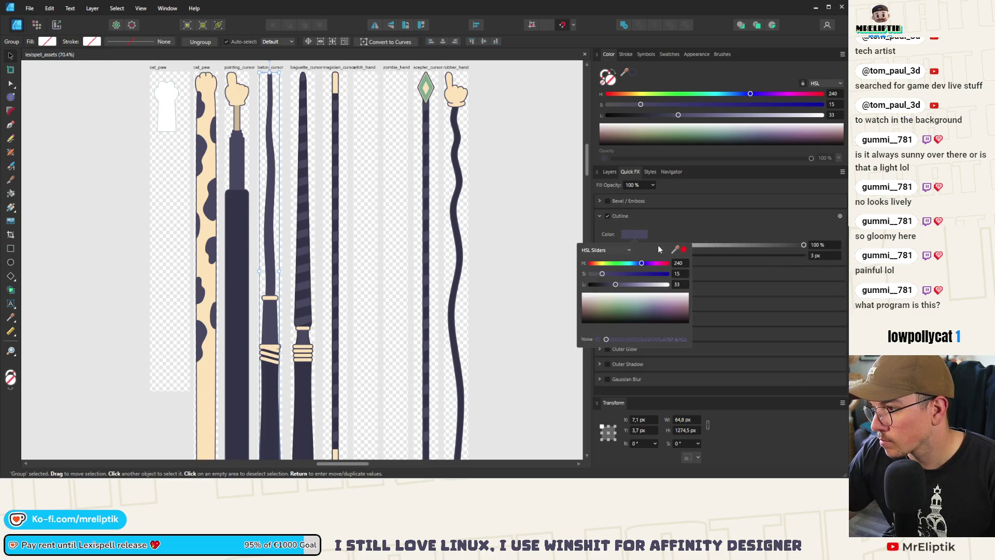
left_click_drag(675, 249, 233, 241)
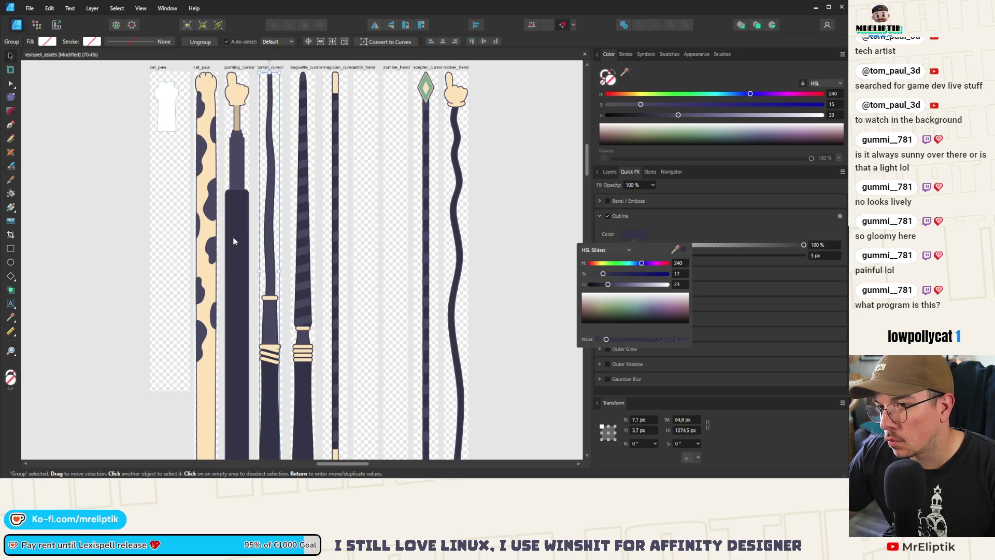
left_click(526, 197)
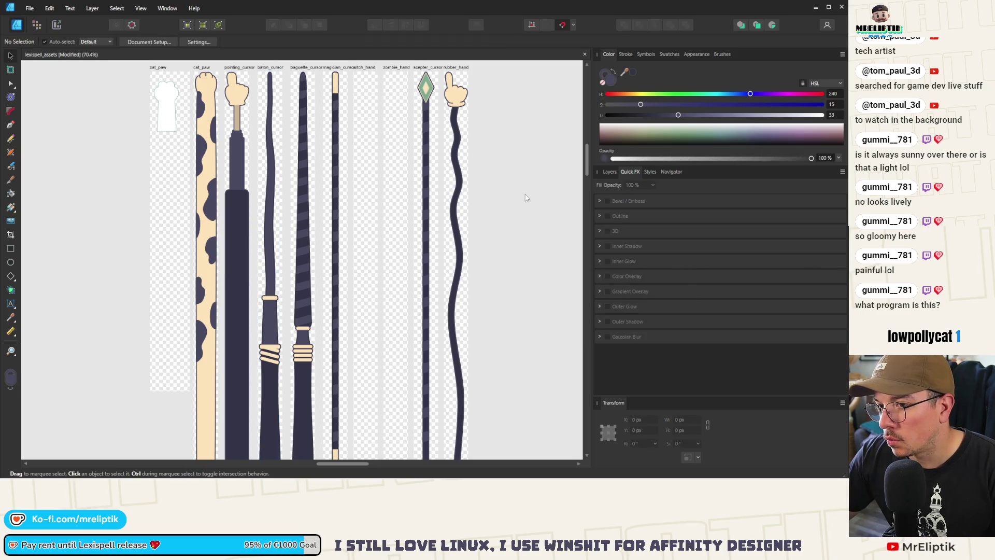
Set the pointing cursor's 3 px outline to the sampled dark purple (HSL 240/15/33)
left_click(247, 161)
left_click(600, 216)
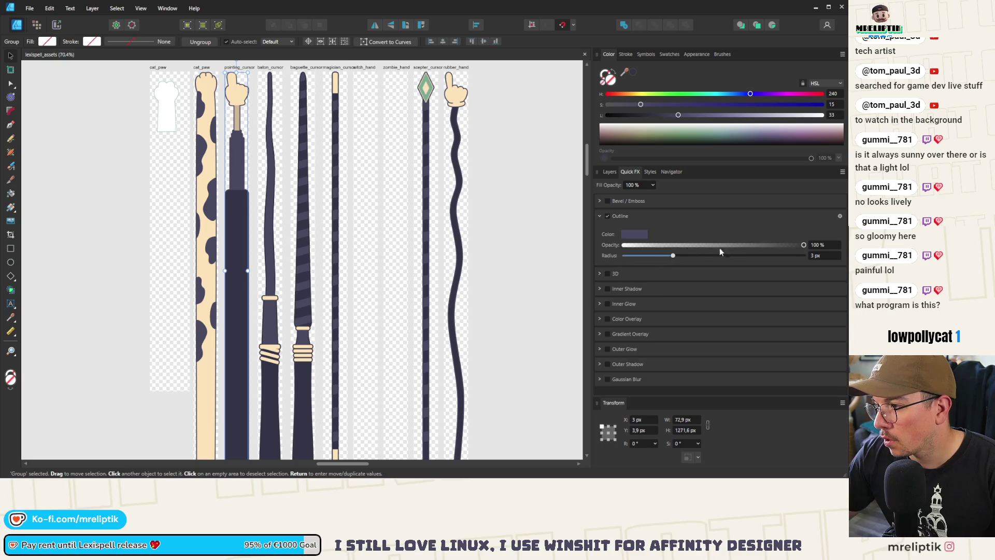
left_click(644, 236)
mouse_move(675, 249)
left_mouse_down()
mouse_move(661, 290)
mouse_move(240, 226)
mouse_move(206, 175)
left_mouse_up()
left_click(206, 176)
left_click(599, 216)
left_click(599, 217)
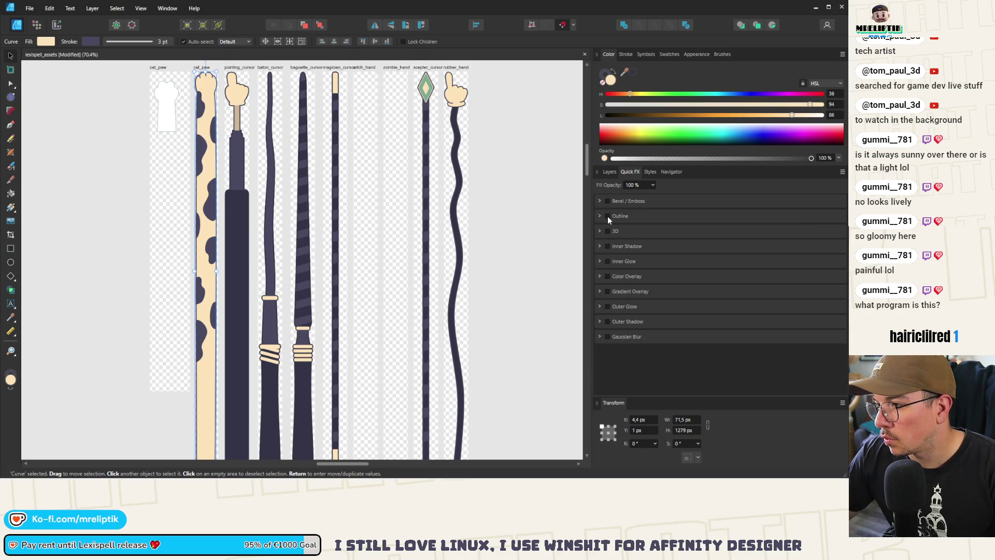
Return to the layer list and select a curve inside cat_paw
left_click(610, 172)
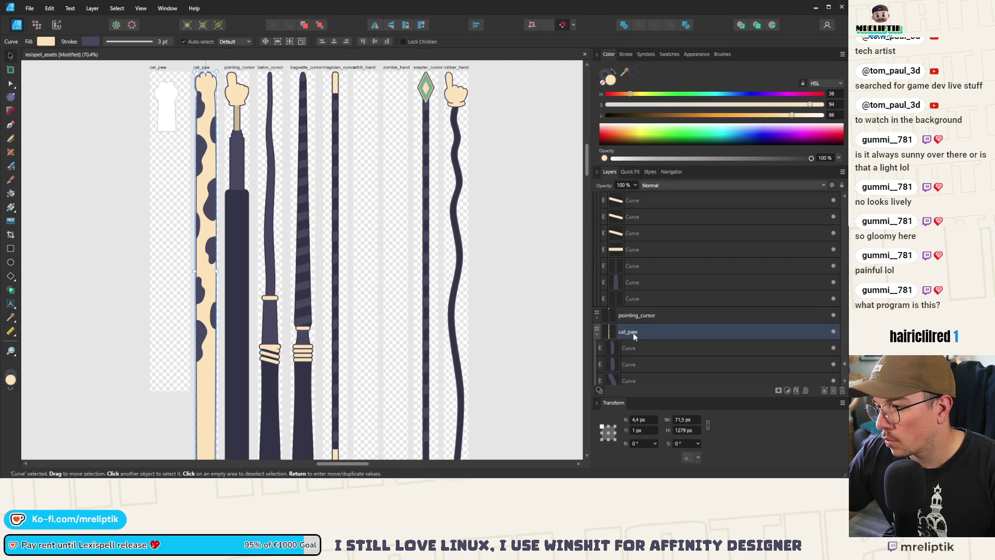
scroll(637, 321, "down", 2)
left_click(207, 96)
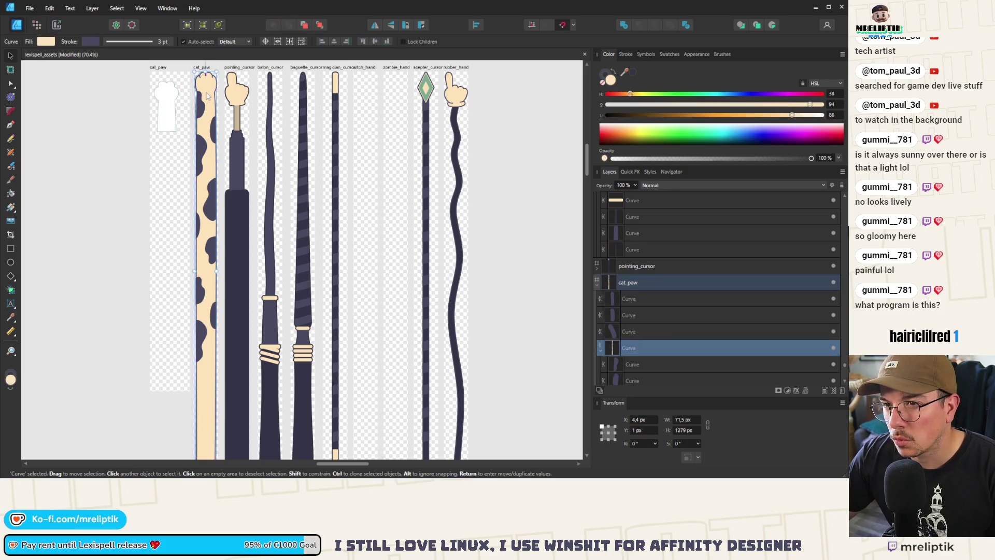
scroll(638, 346, "down", 3)
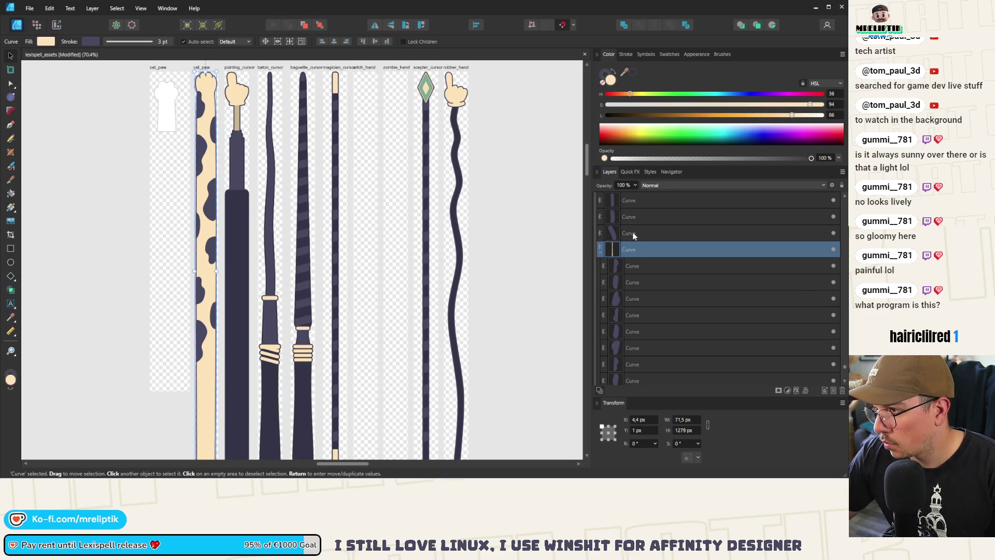
left_click(633, 233)
left_click(633, 204)
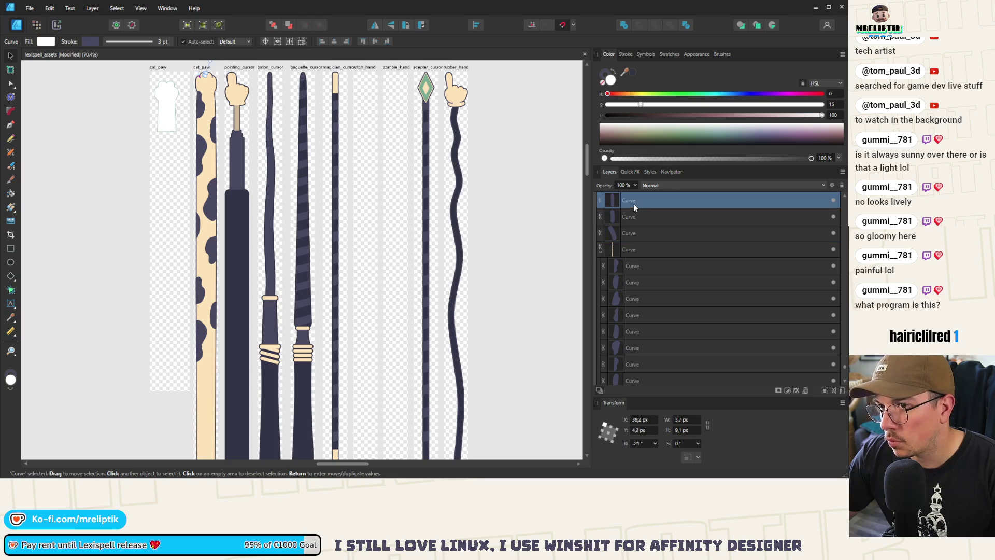
left_click(640, 233, "shift")
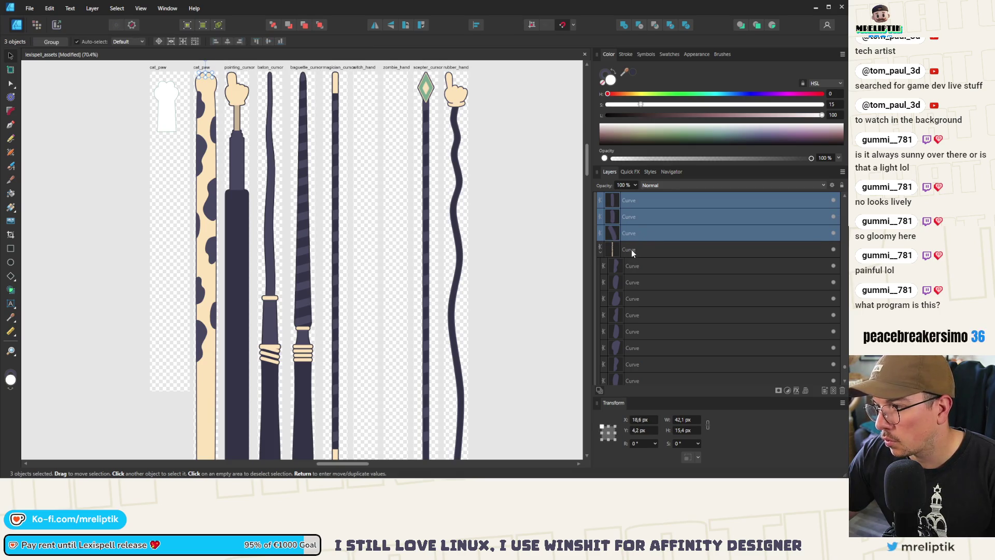
left_click(631, 249)
scroll(644, 275, "up", 1)
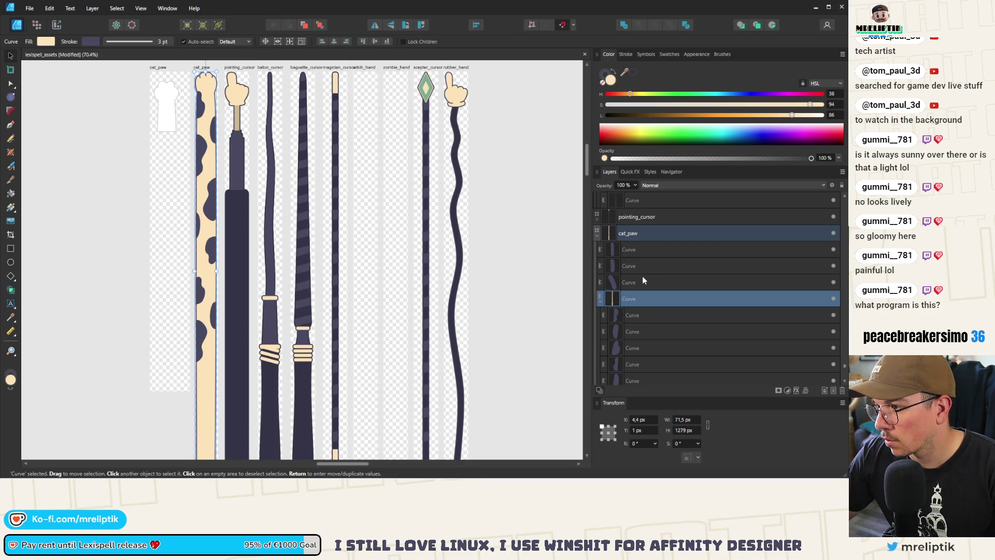
left_click(626, 55)
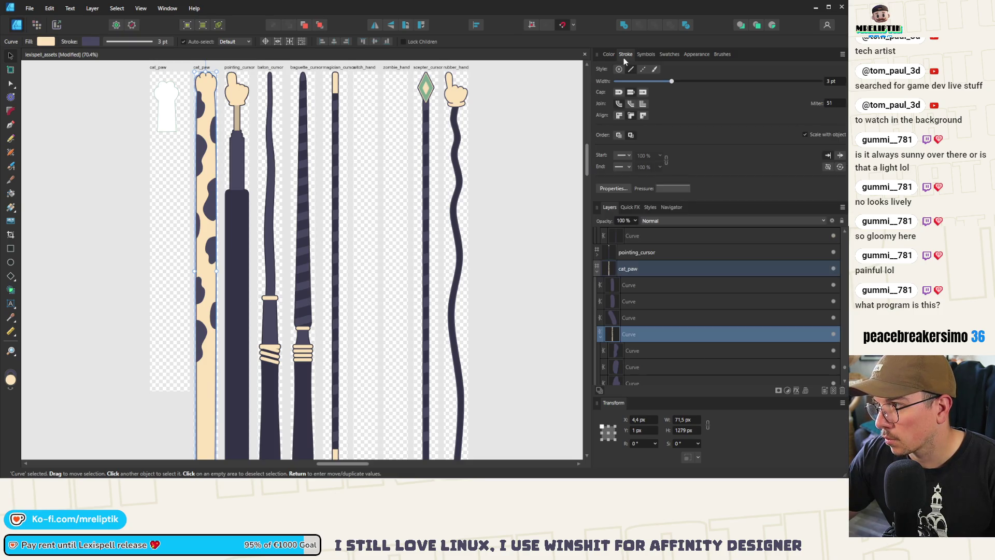
left_click(609, 54)
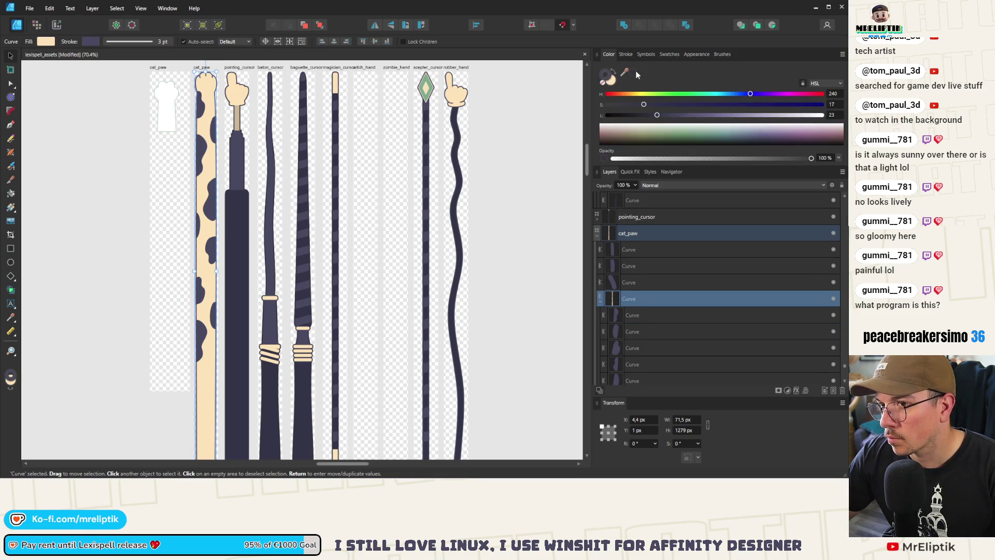
left_click(114, 154)
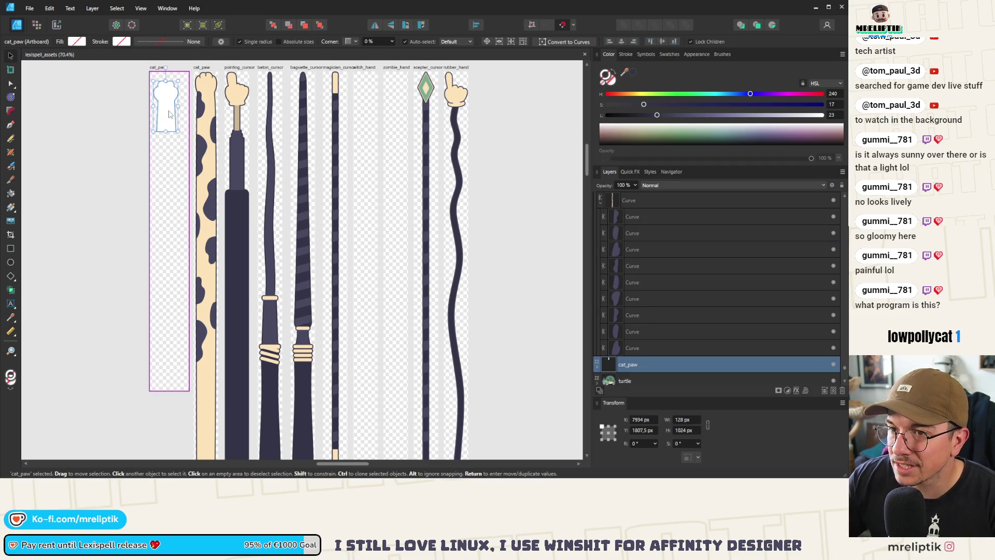
Delete the white curve, then the empty first cat_paw artboard
left_click(166, 108)
key("Delete")
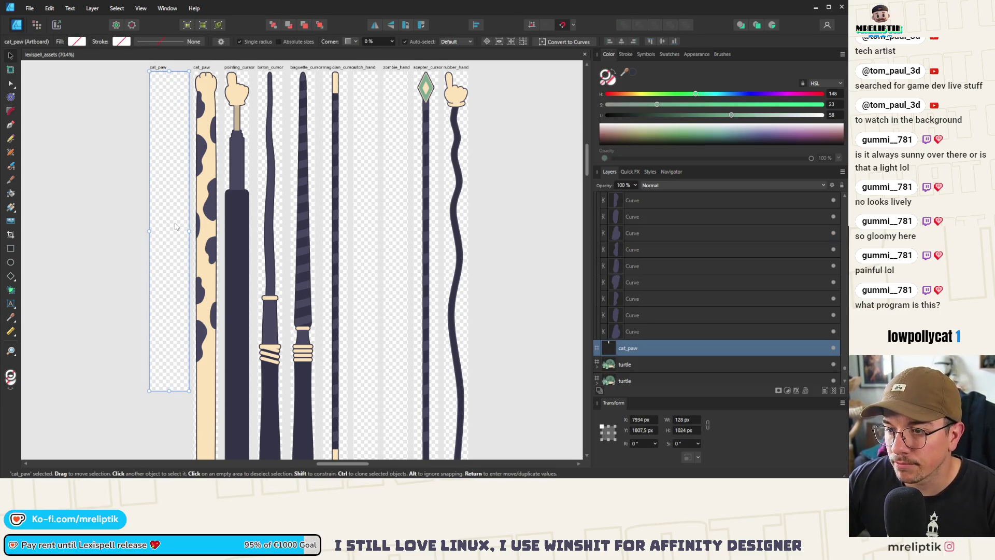
scroll(171, 208, "up", 2)
scroll(160, 153, "down", 2)
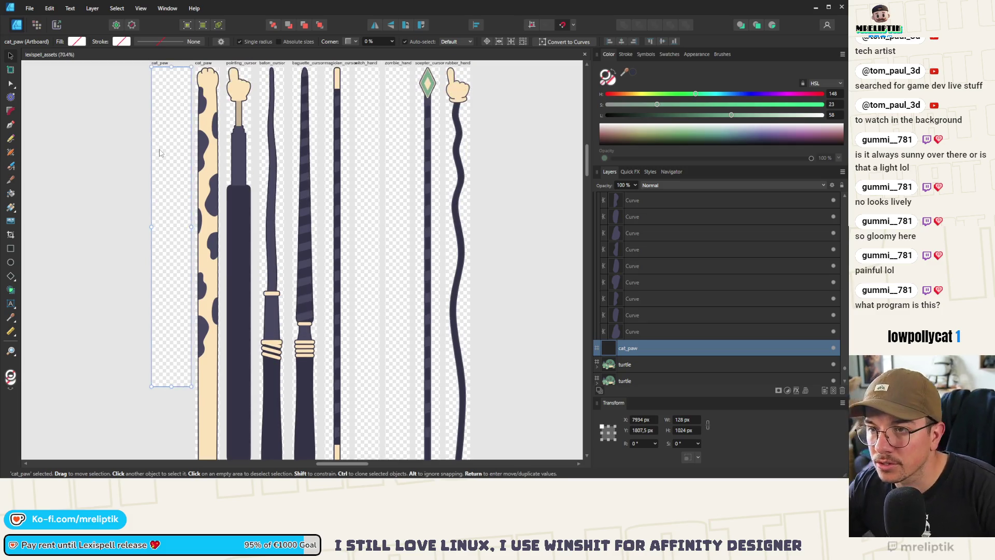
scroll(160, 158, "up", 2)
key("Delete")
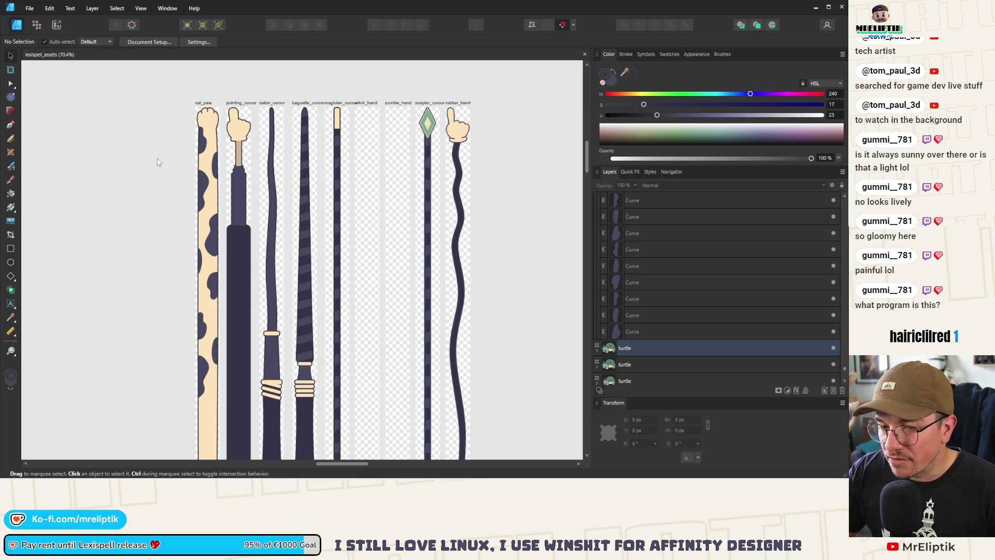
scroll(263, 194, "down", 5)
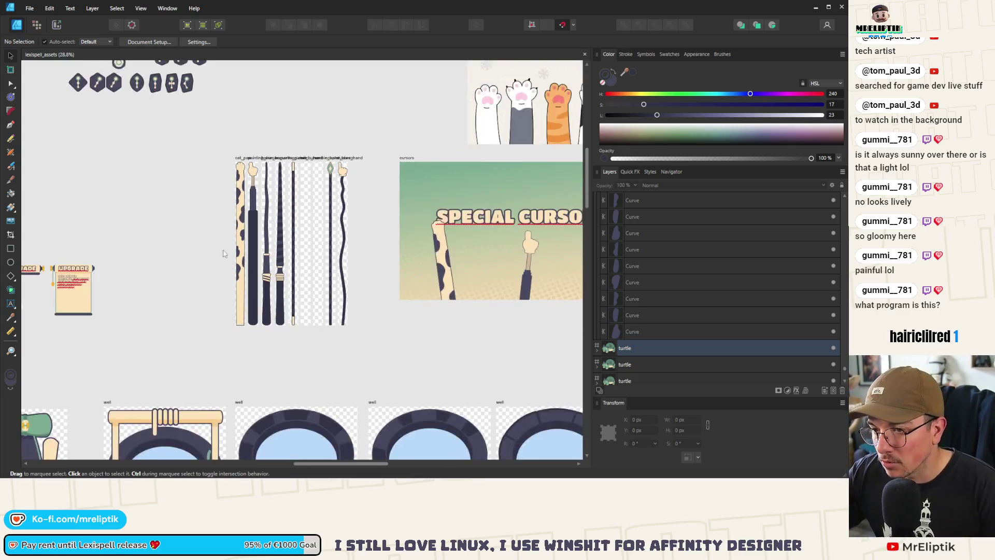
scroll(188, 255, "up", 4)
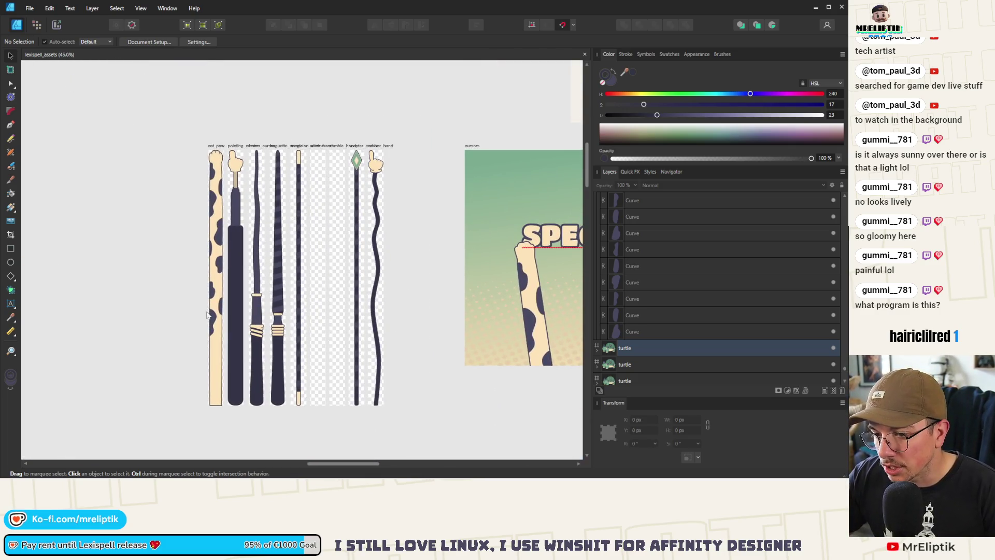
scroll(204, 409, "up", 5)
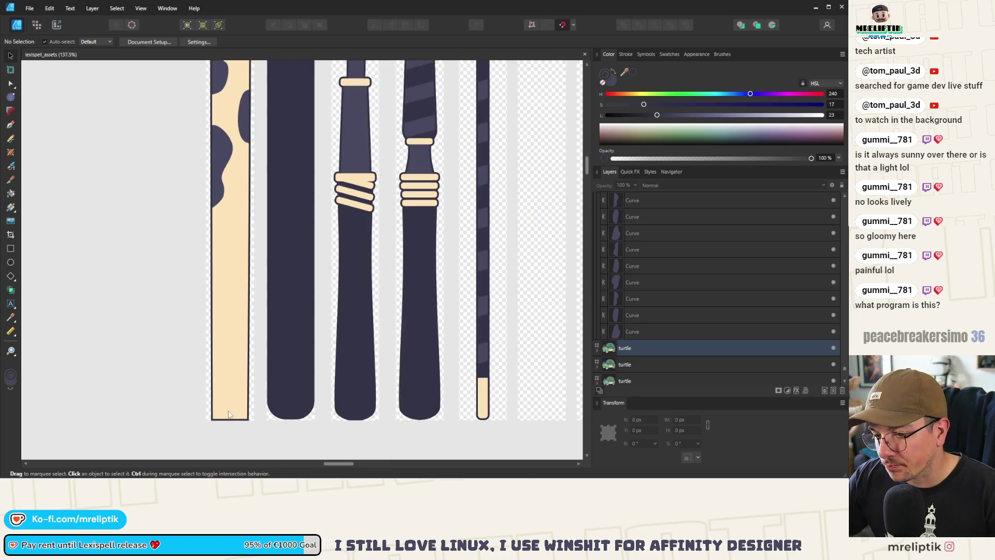
scroll(188, 371, "down", 3)
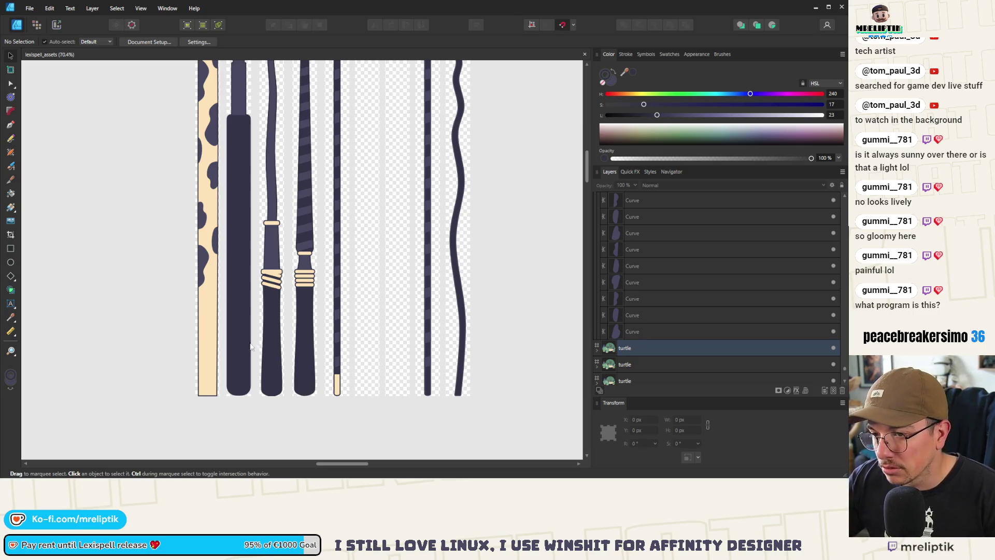
mouse_move(185, 181)
left_mouse_down()
mouse_move(122, 292)
mouse_move(124, 243)
left_mouse_up()
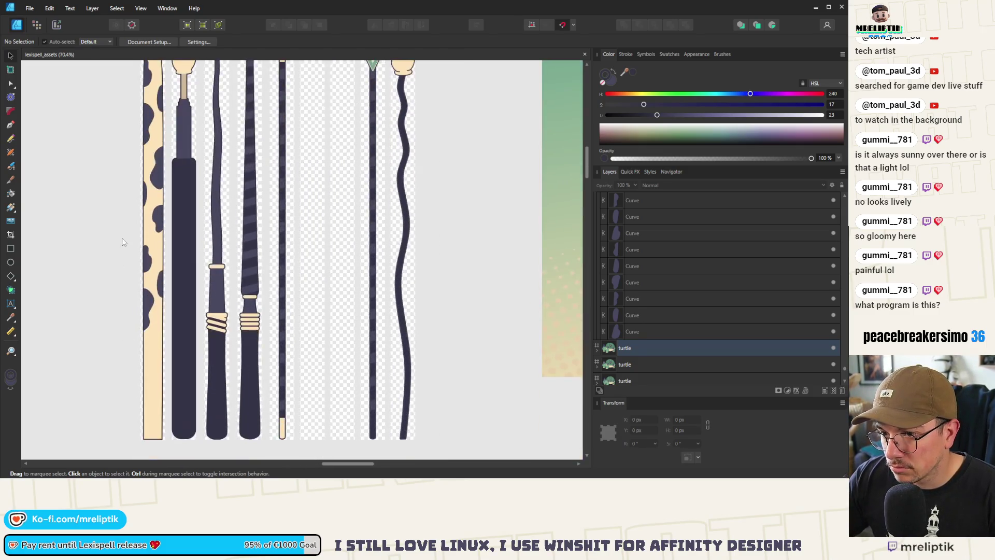
scroll(254, 207, "up", 3)
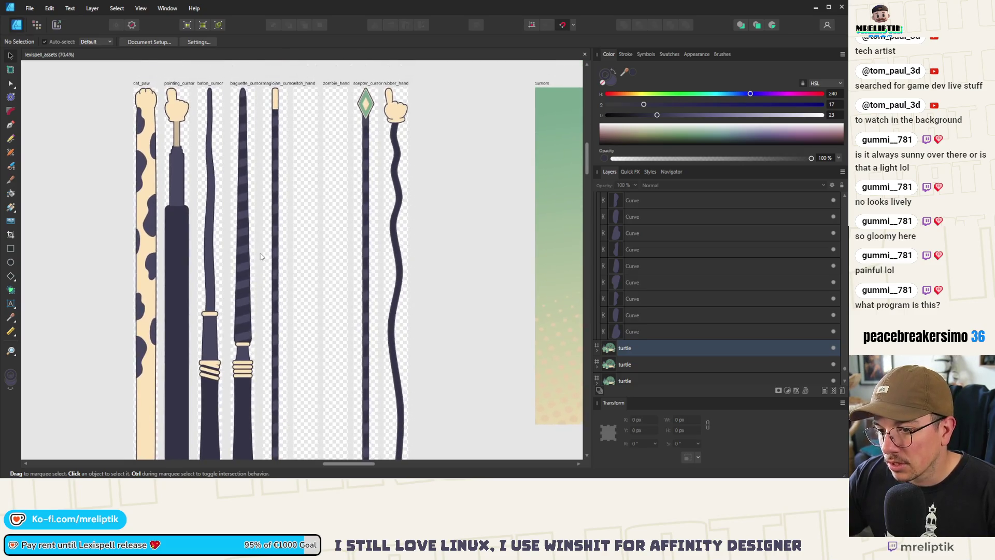
scroll(236, 223, "down", 3)
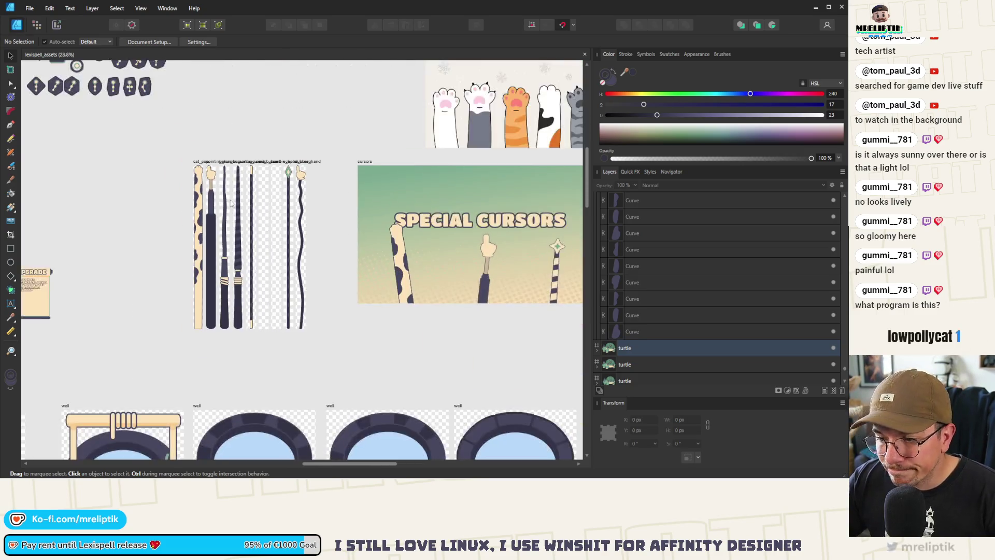
scroll(278, 146, "up", 3)
scroll(340, 121, "up", 3)
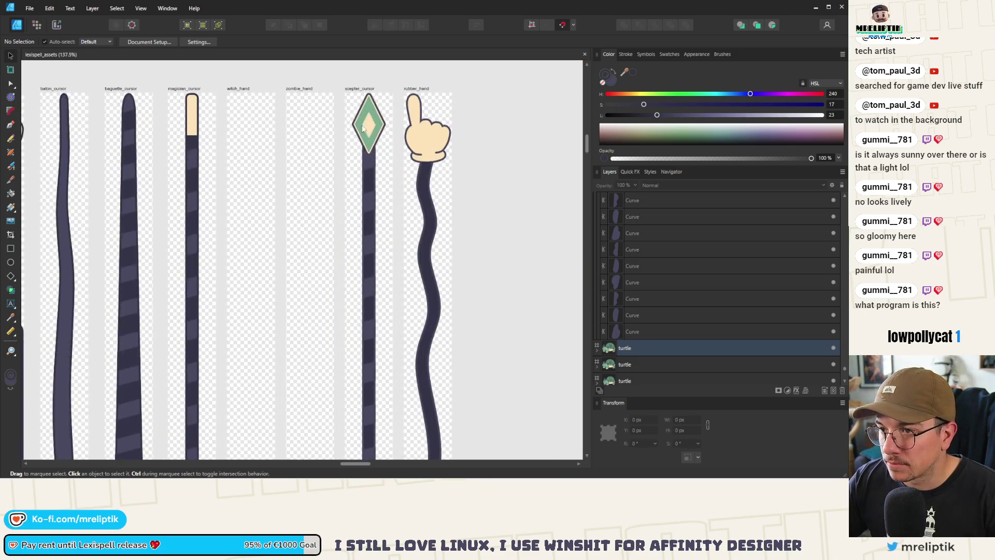
Sample the rubber hand's purple into the scepter_cursor group's outline effect colour
left_click(340, 122)
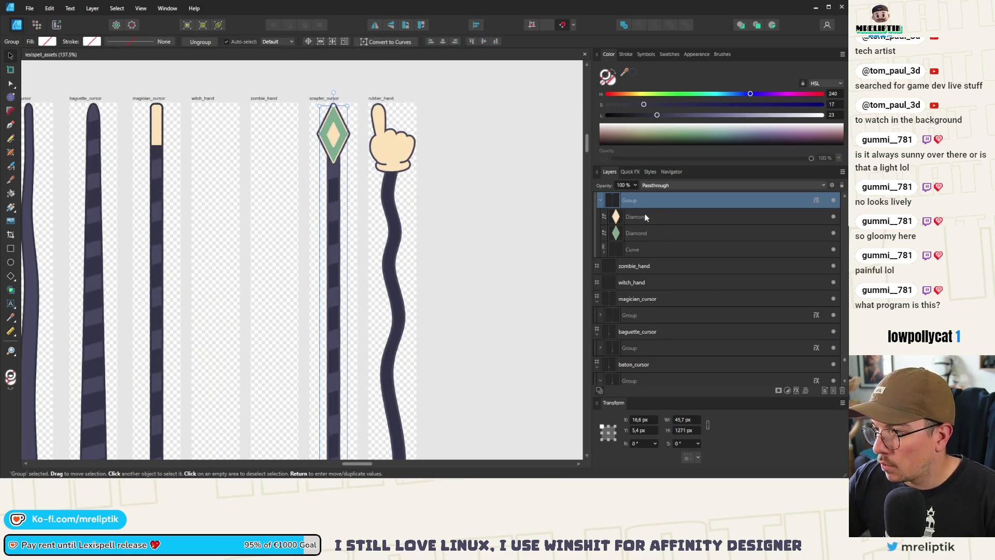
left_click(630, 171)
left_click(600, 216)
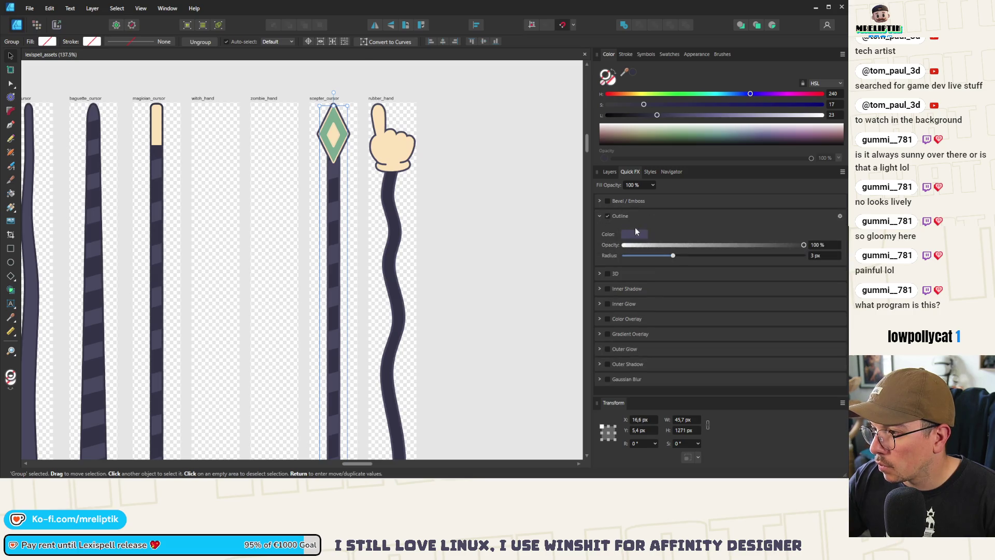
left_click(634, 233)
mouse_move(673, 251)
left_mouse_down()
mouse_move(568, 156)
mouse_move(384, 194)
left_mouse_up()
Set the rubber hand group's outline colour to purple sampled from the hand, then deselect
left_click(386, 195)
scroll(325, 207, "down", 1)
scroll(325, 207, "up", 3)
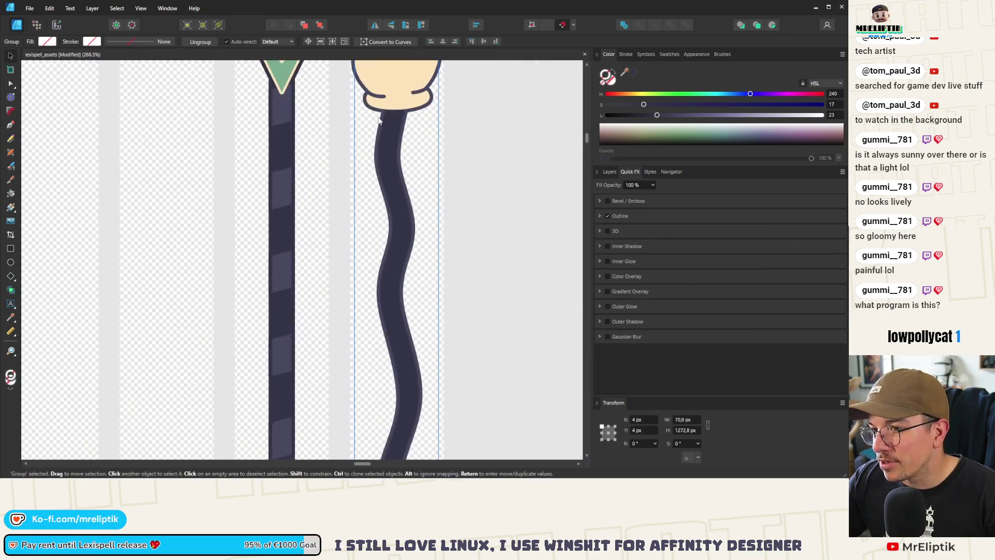
scroll(326, 203, "down", 3)
scroll(325, 193, "up", 3)
scroll(324, 188, "down", 2)
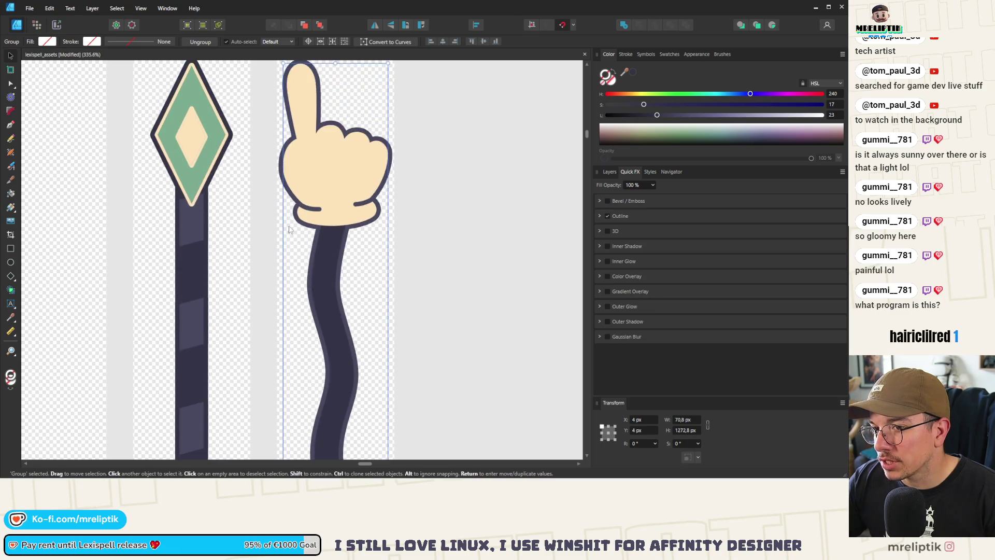
scroll(324, 189, "up", 1)
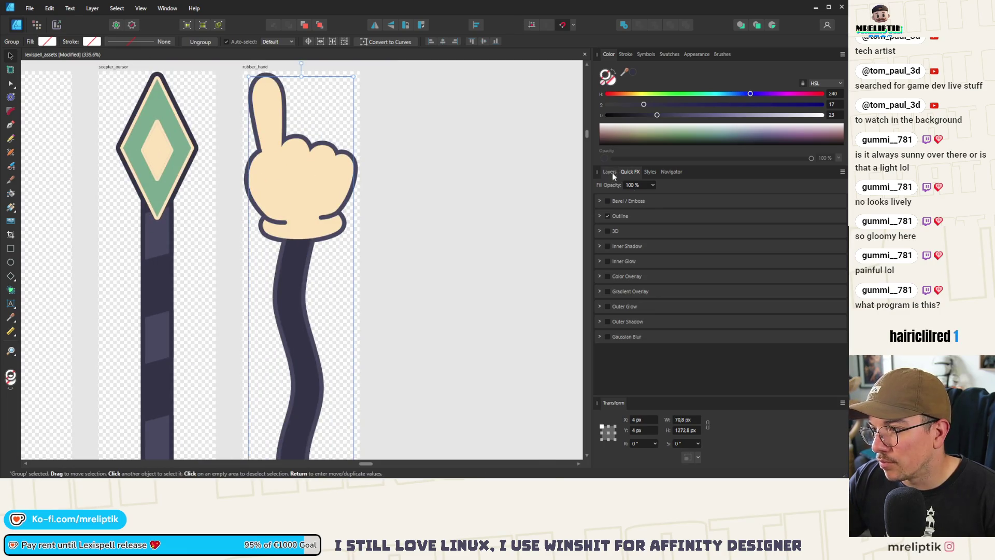
left_click(600, 216)
left_click(638, 235)
left_click_drag(679, 252, 311, 257)
left_click(381, 268)
Select the rubber_hand group and then the arm curve inside it
scroll(265, 196, "down", 2)
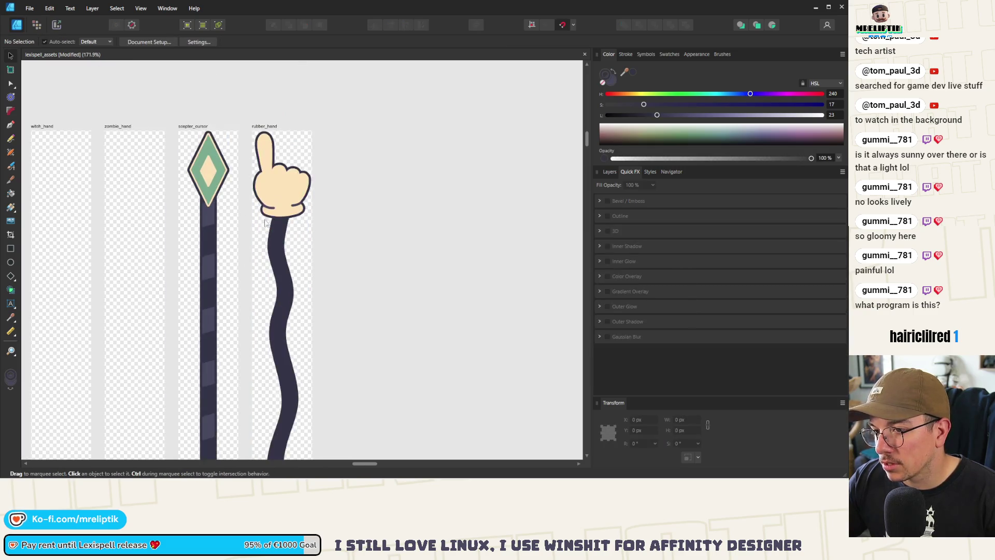
scroll(277, 258, "down", 3)
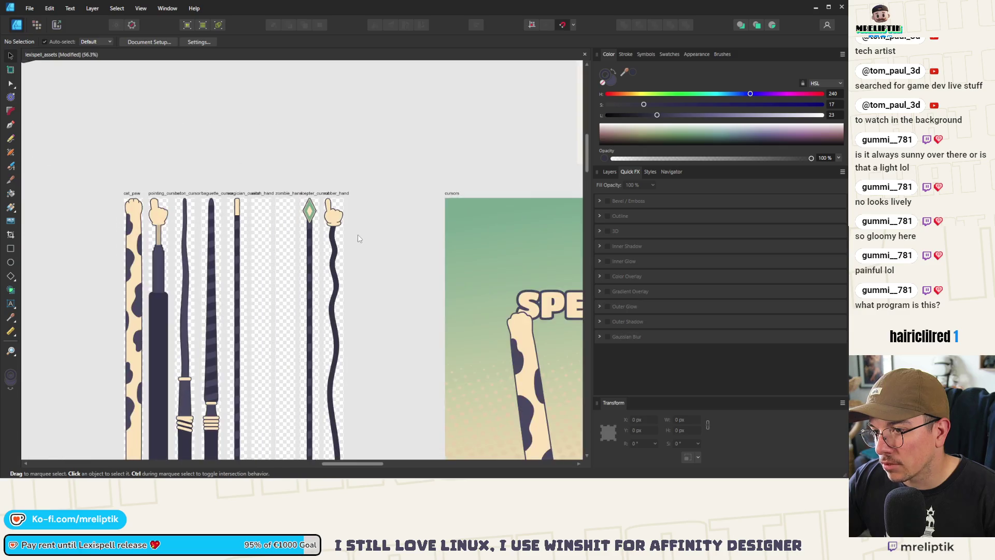
scroll(344, 238, "up", 3)
left_click(312, 231)
scroll(305, 237, "up", 2)
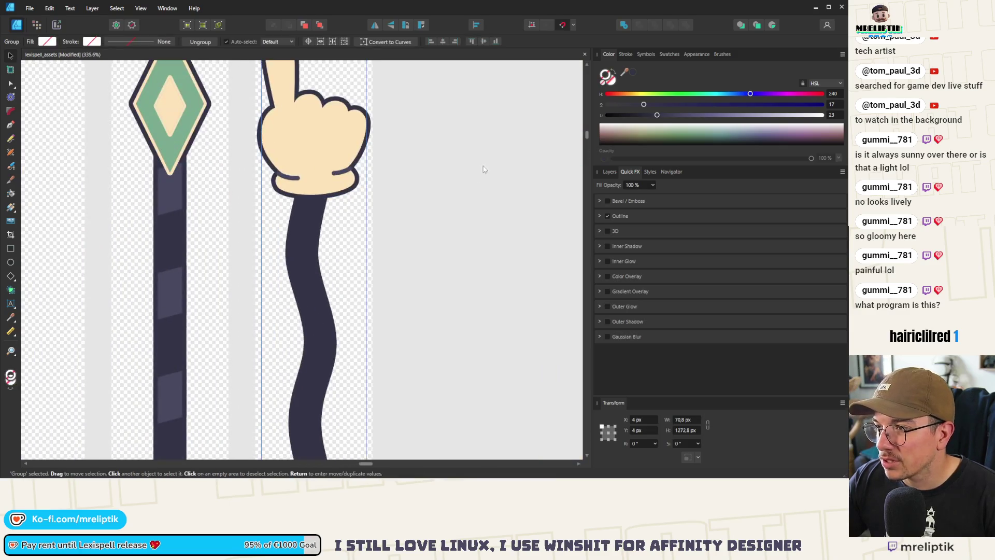
double_click(297, 240)
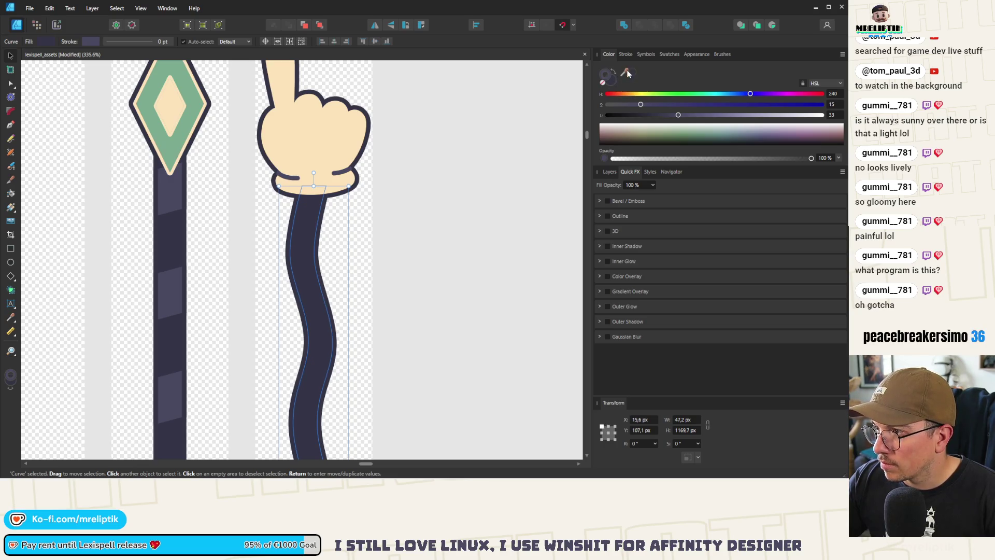
Give the arm a 0 pt stroke and fill it with the staff's dark slate colour
mouse_move(625, 72)
left_mouse_down()
mouse_move(202, 280)
mouse_move(168, 199)
left_mouse_up()
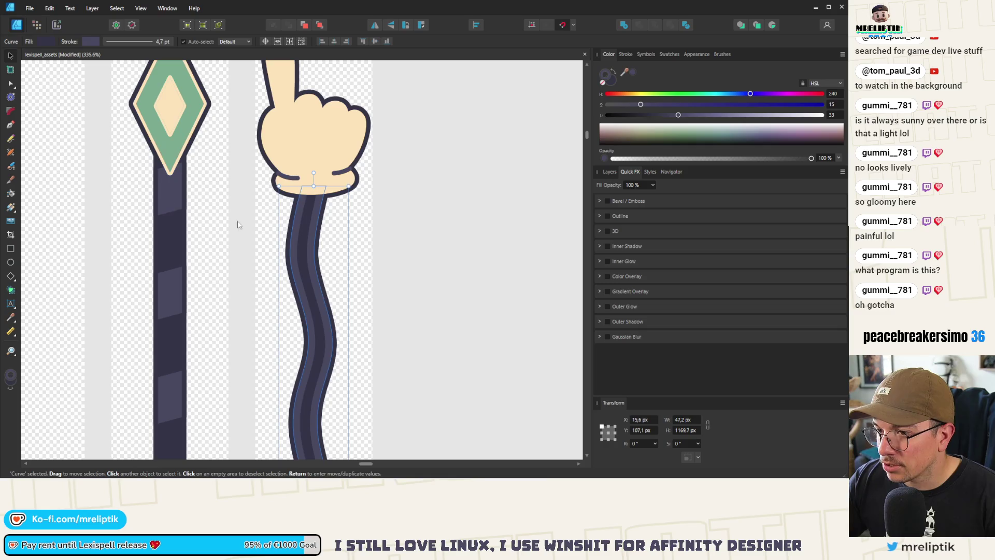
left_click(626, 54)
left_click_drag(662, 81, 616, 81)
left_click(611, 54)
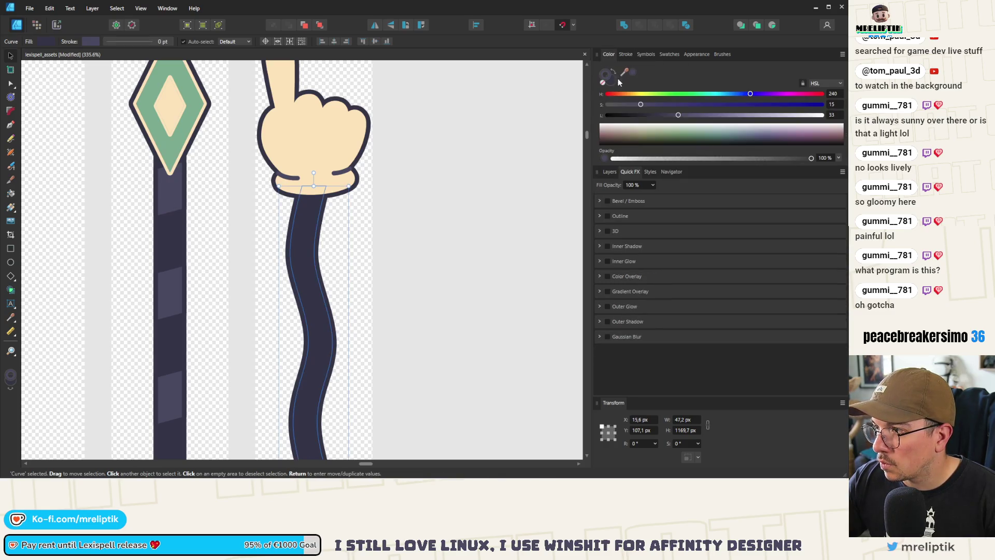
left_click(633, 71)
scroll(200, 209, "down", 5)
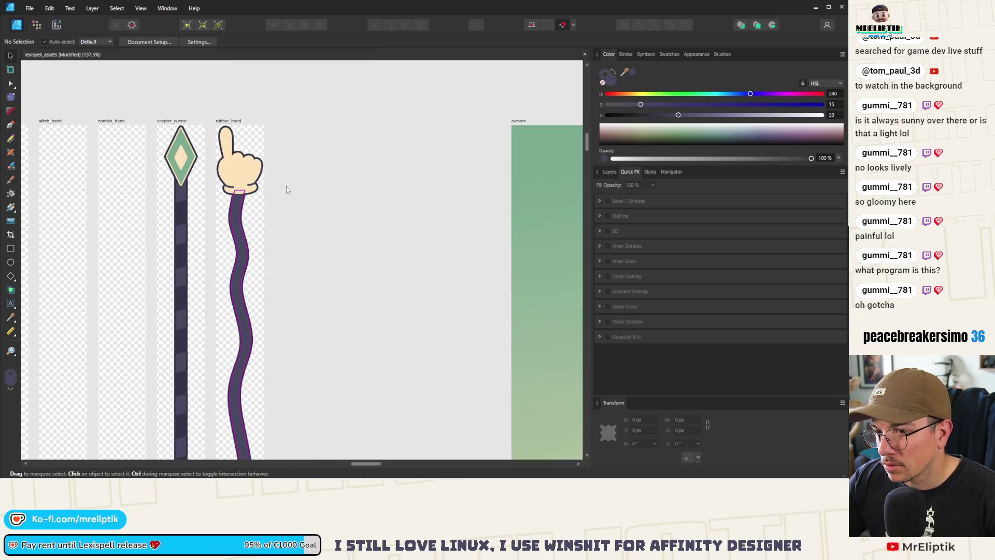
Colour the fist's two cuff lines with its dark outline colour and save the document
left_click(285, 189)
scroll(329, 206, "down", 1)
scroll(257, 186, "up", 8)
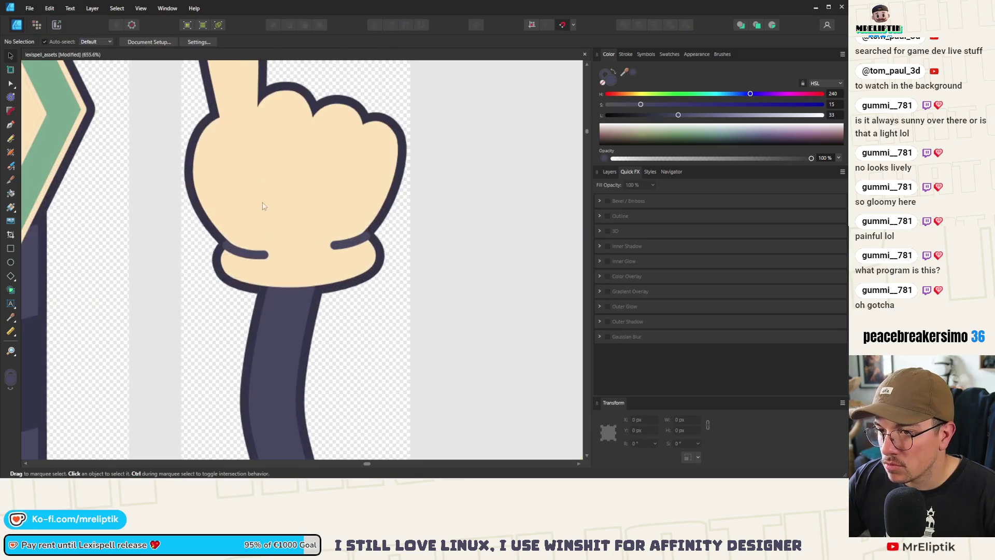
left_click_drag(218, 262, 394, 228)
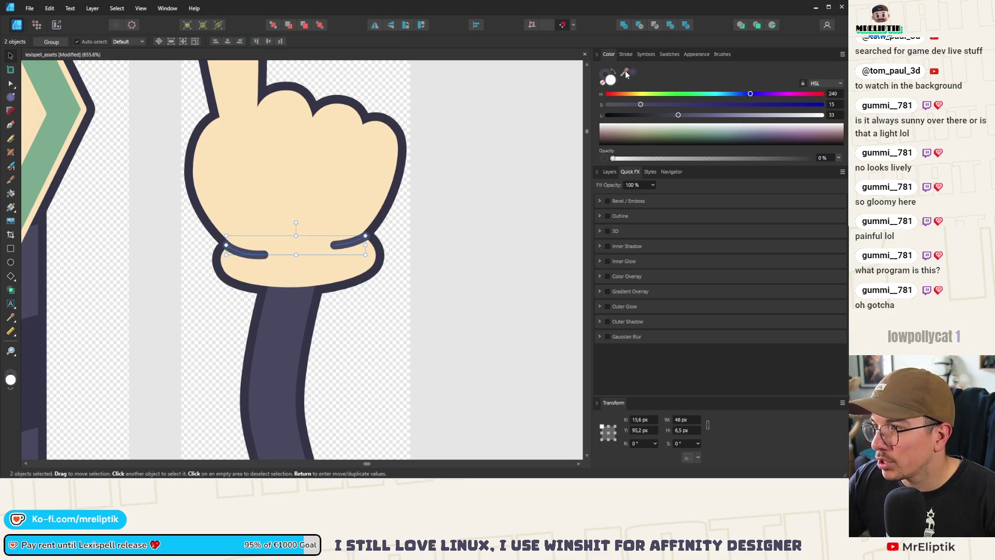
left_click_drag(624, 72, 344, 104)
left_click(465, 138)
scroll(465, 137, "down", 9)
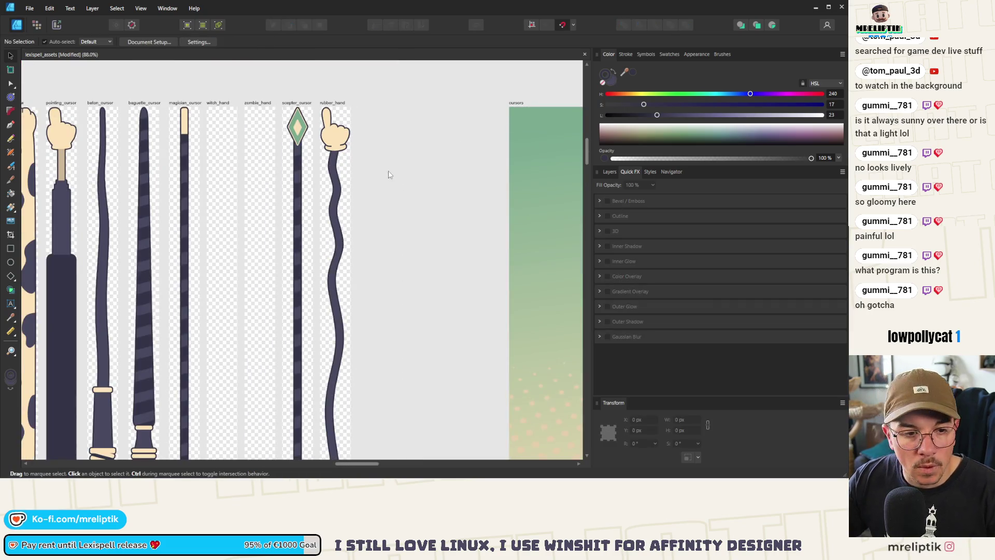
key("ctrl+s")
Pan and zoom across the cursor artboards, then bring up the app launcher
left_click_drag(321, 156, 369, 166)
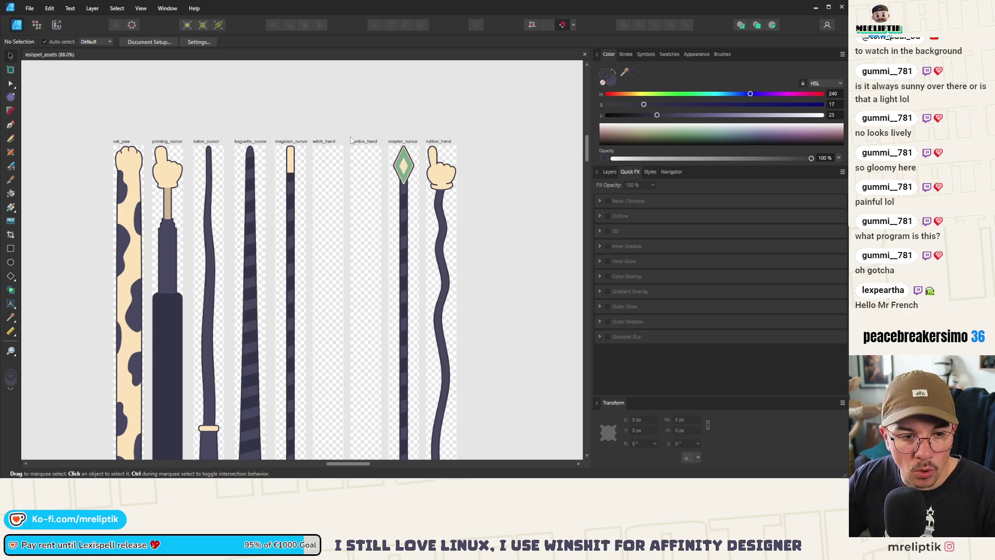
scroll(280, 153, "up", 5)
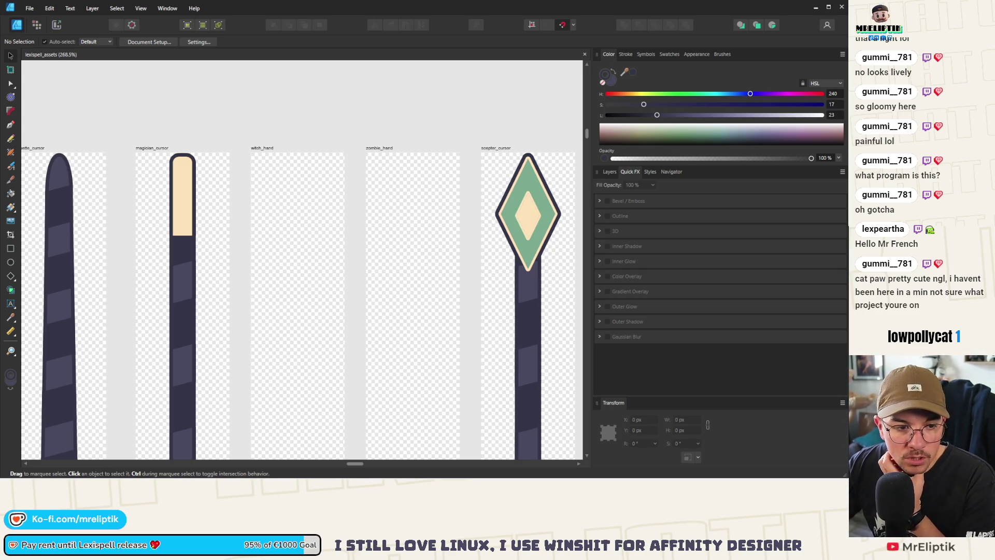
mouse_move(21, 473)
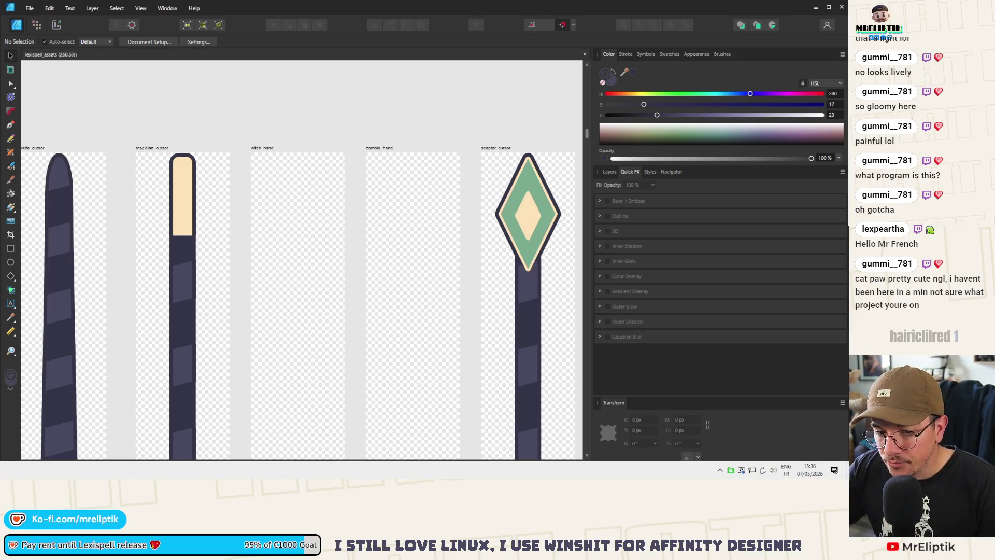
key("alt+space")
Launch the Godot 4.6 Project Manager from the Start menu's Dev group
key("super")
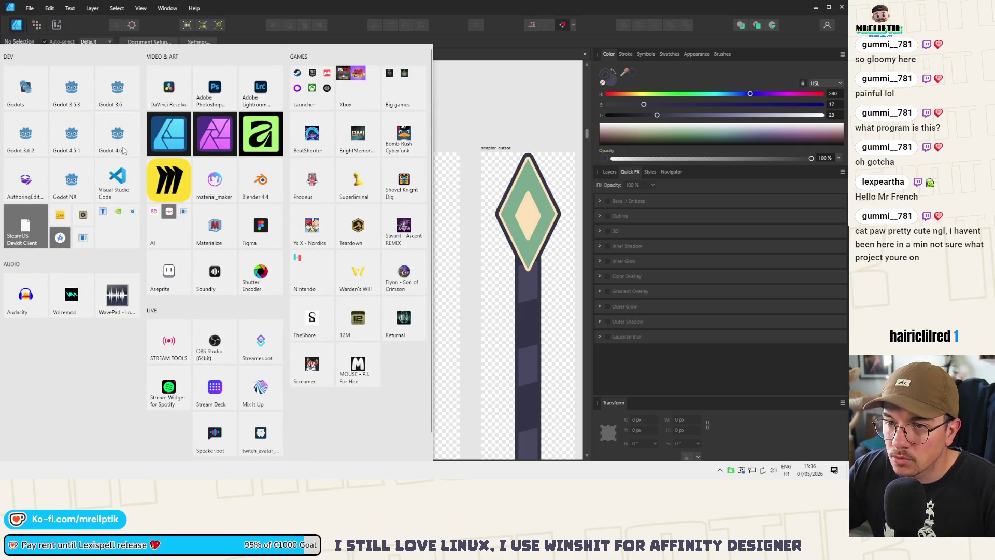
key("Escape")
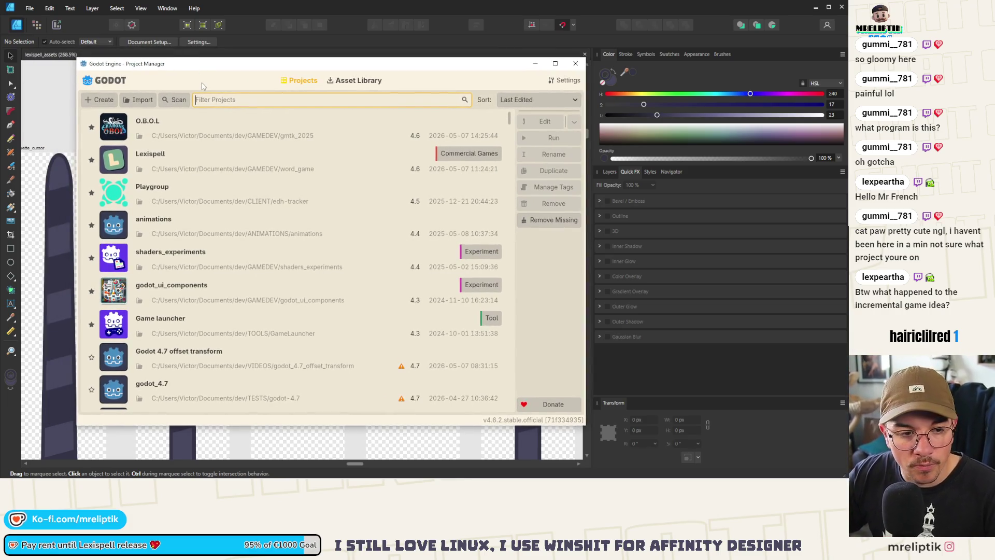
Open the Lexispell project from the Godot Project Manager
double_click(200, 160)
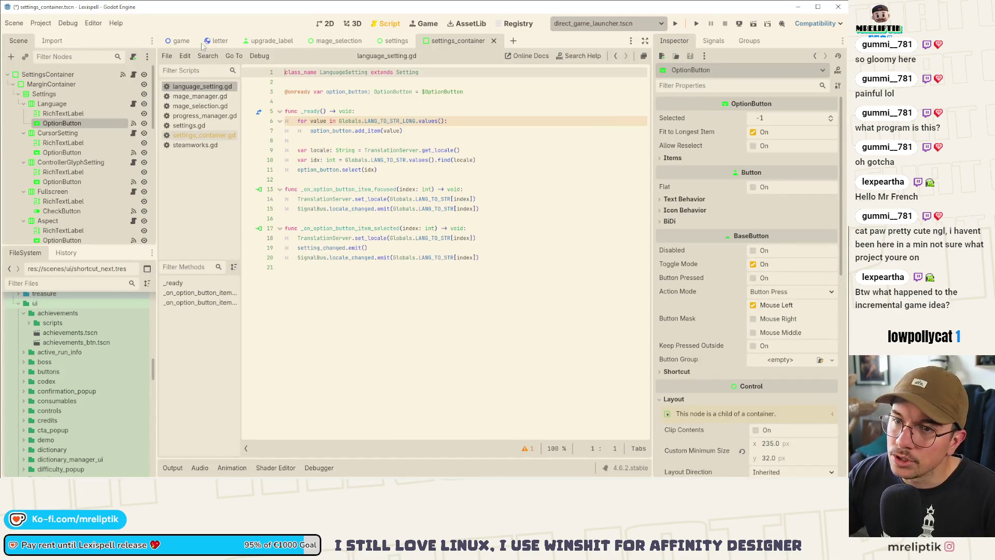
Save and run Lexispell in the embedded game view
left_click(676, 23)
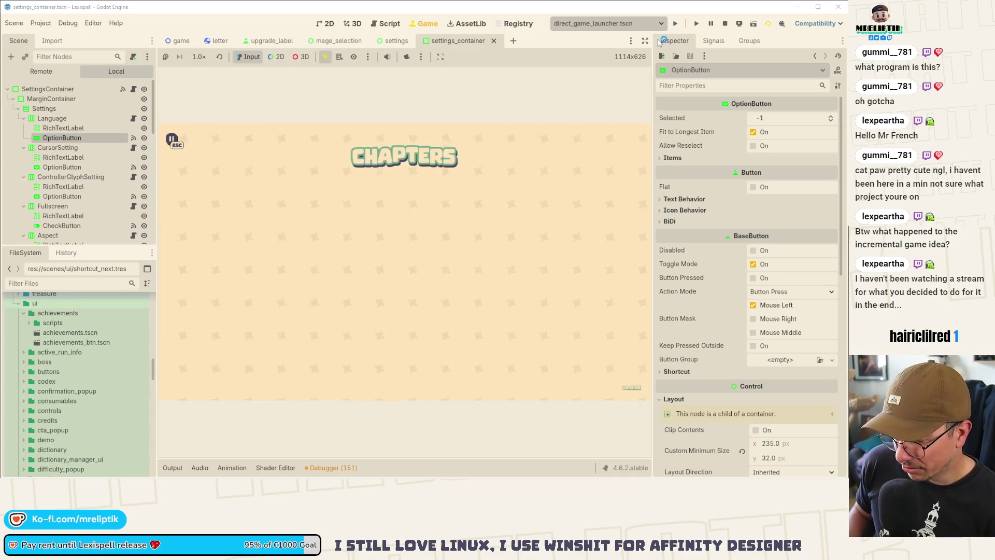
Start Chapter 1 and stash the M gem in the backpack
left_click(322, 277)
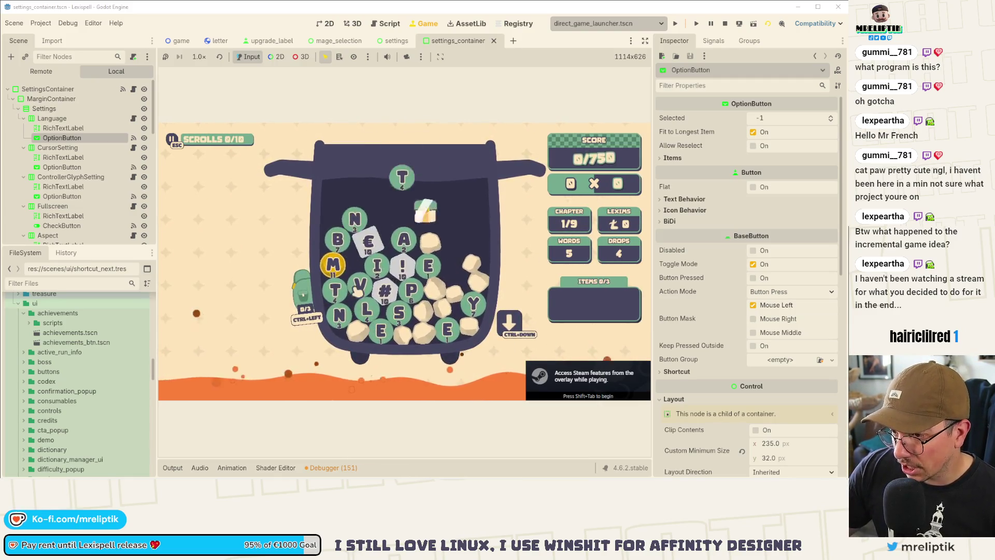
mouse_move(336, 267)
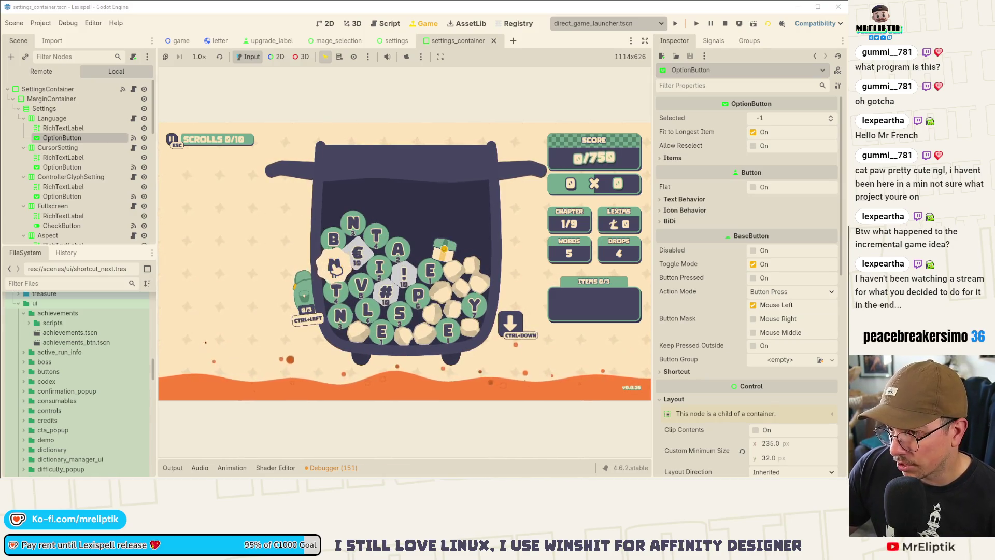
left_click(335, 267)
Spell a word from the #, €, A, T and ! tiles and submit it, reaching 180/750
left_click(385, 292)
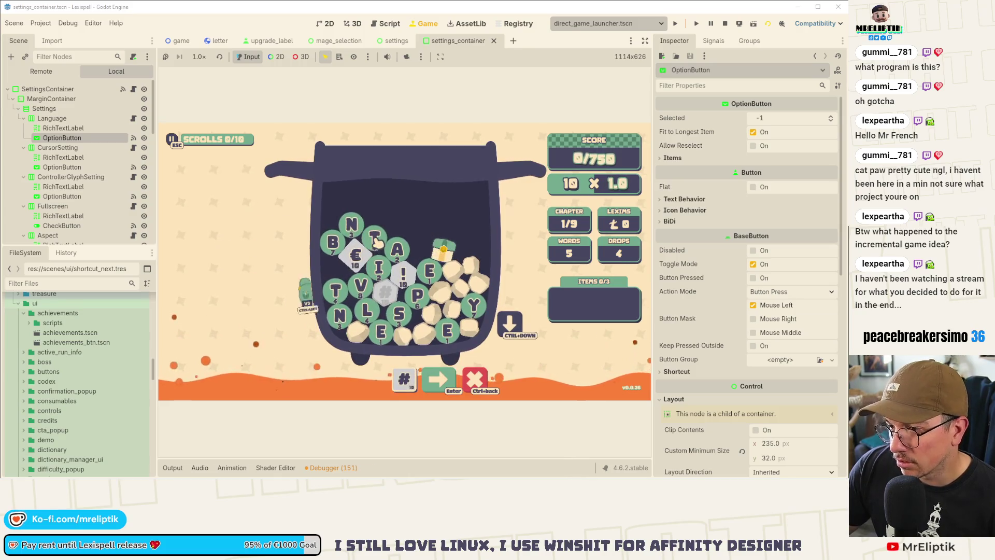
left_click(375, 238)
left_click(379, 267)
left_click(379, 267)
left_click(374, 239)
left_click(355, 254)
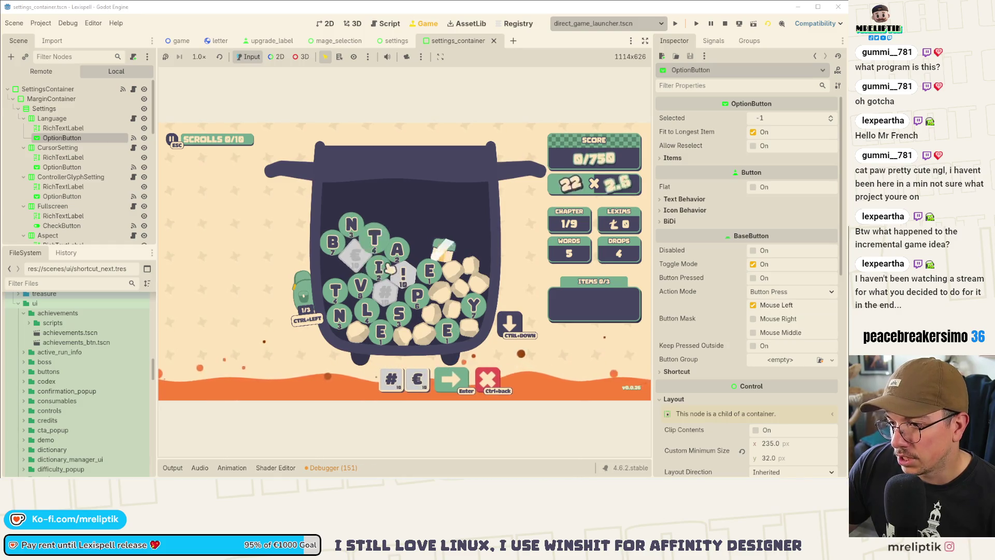
left_click(403, 272)
left_click(374, 238)
left_click_drag(461, 381, 387, 385)
left_click(396, 248)
left_click_drag(456, 381, 433, 386)
left_click(487, 381)
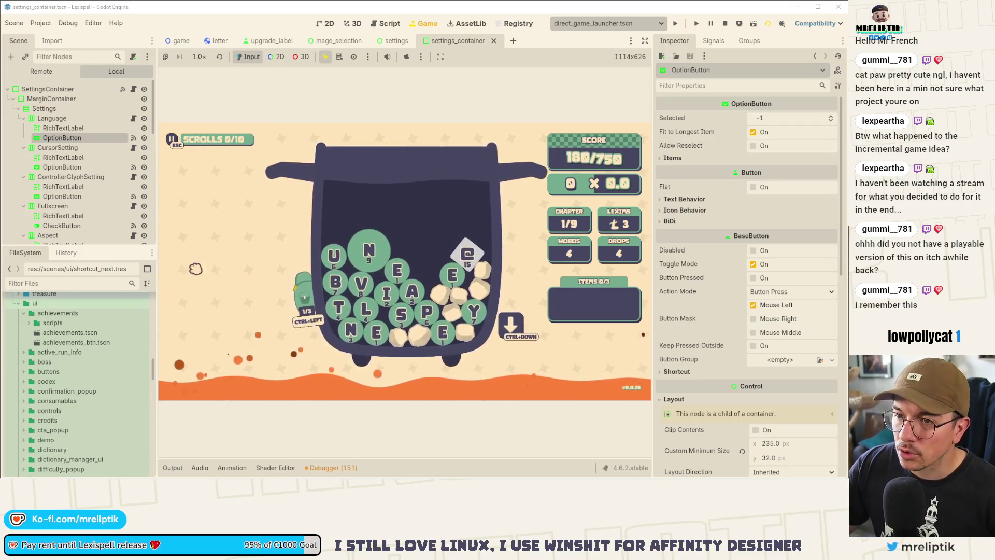
mouse_move(305, 300)
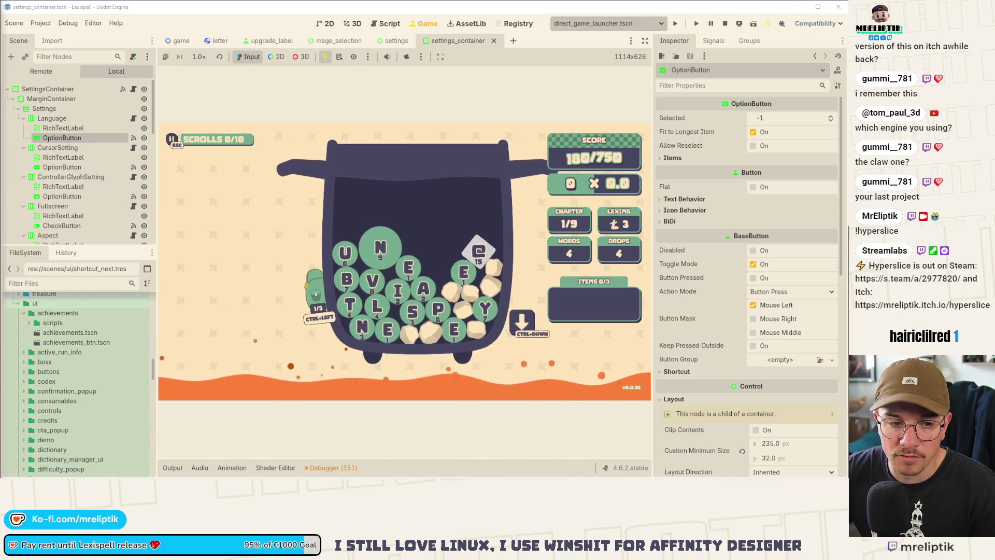
key("alt+Tab")
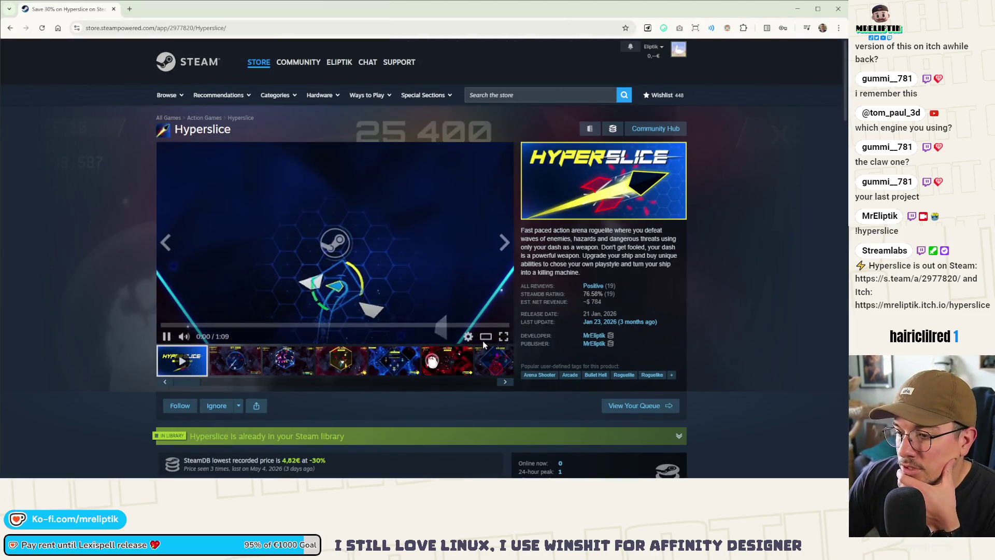
Watch the Hyperslice trailer in the enlarged viewer, then close it
left_click(346, 357)
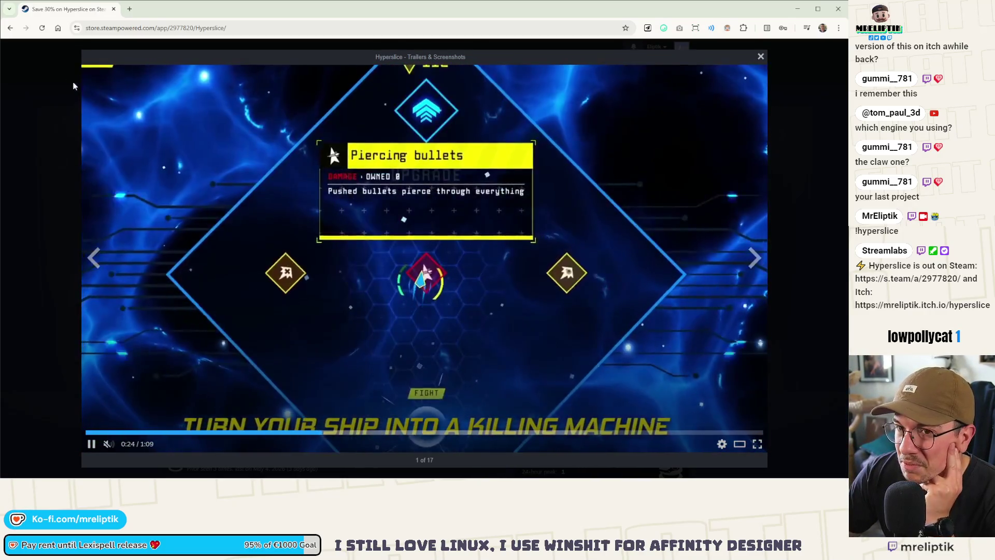
left_click(57, 98)
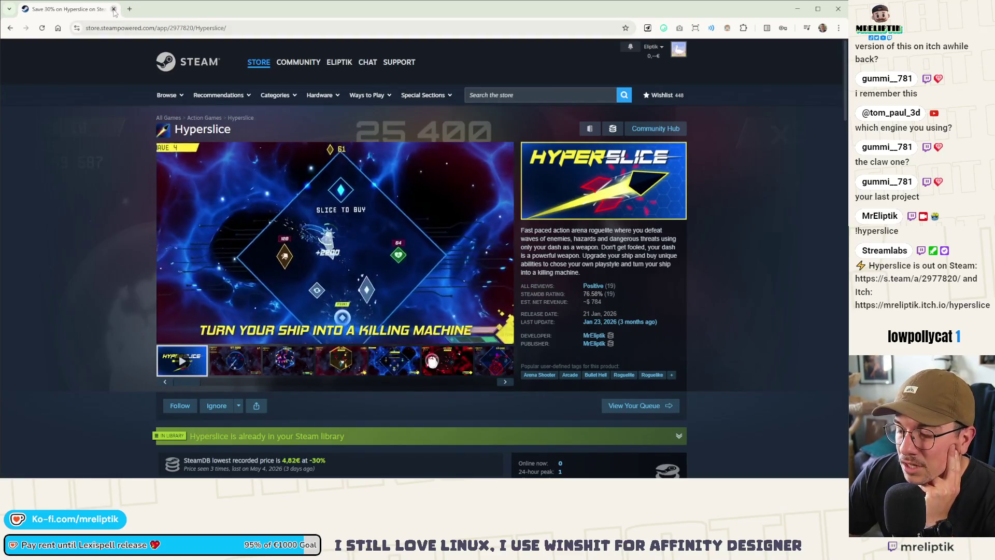
left_click(535, 92)
Search the store for 'lexispell', open its page and enlarge the trailer
type("lexispell")
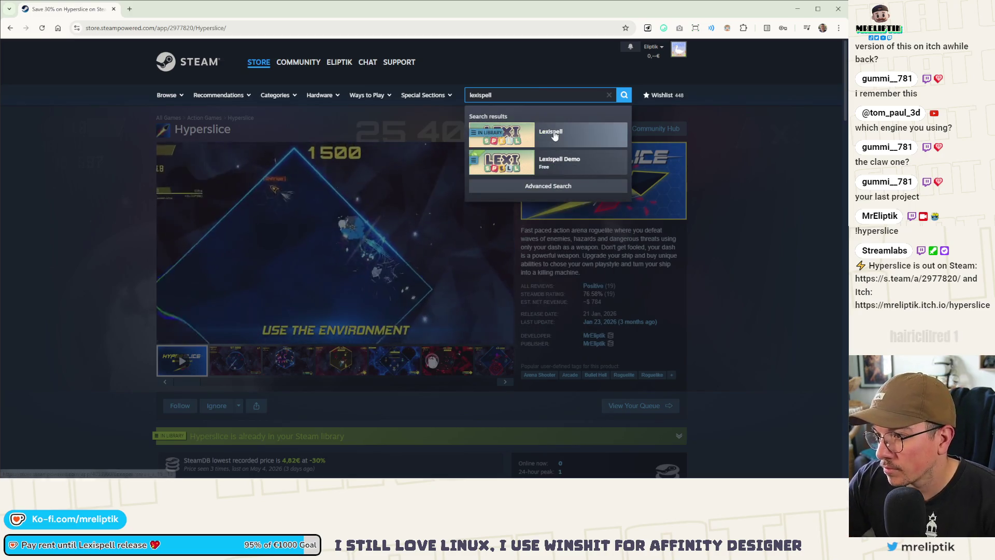
left_click(550, 133)
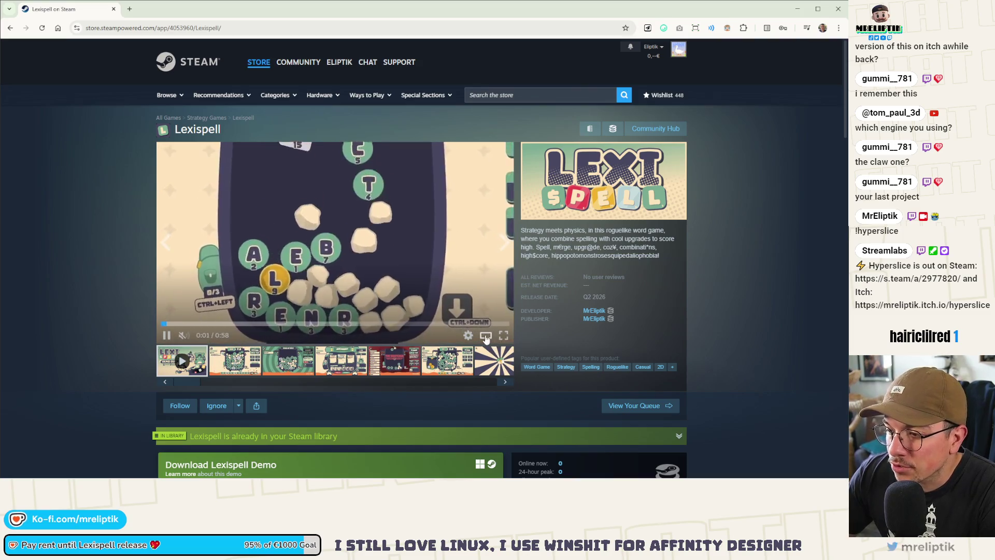
left_click(486, 336)
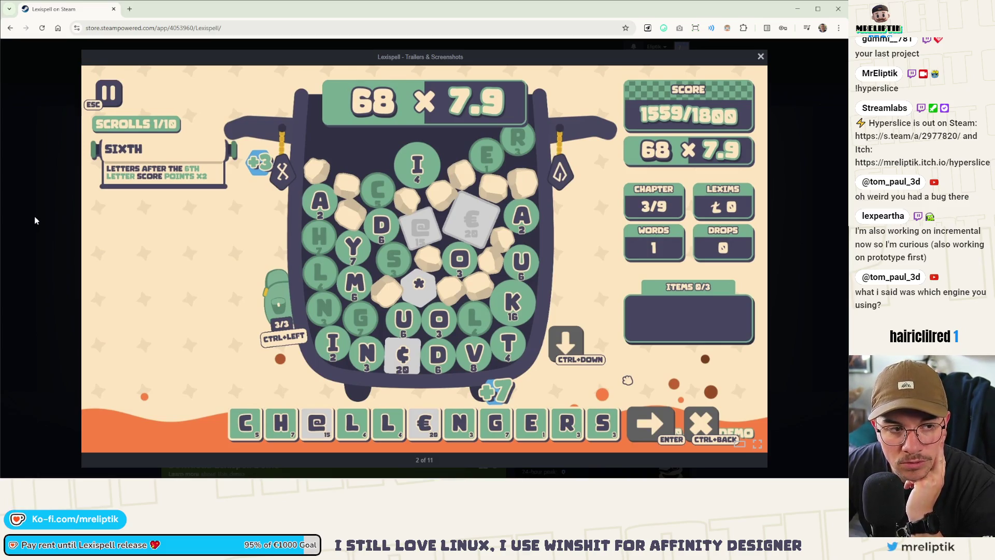
Close the screenshot viewer, play and pause the Lexispell trailer, then close the page
left_click(35, 216)
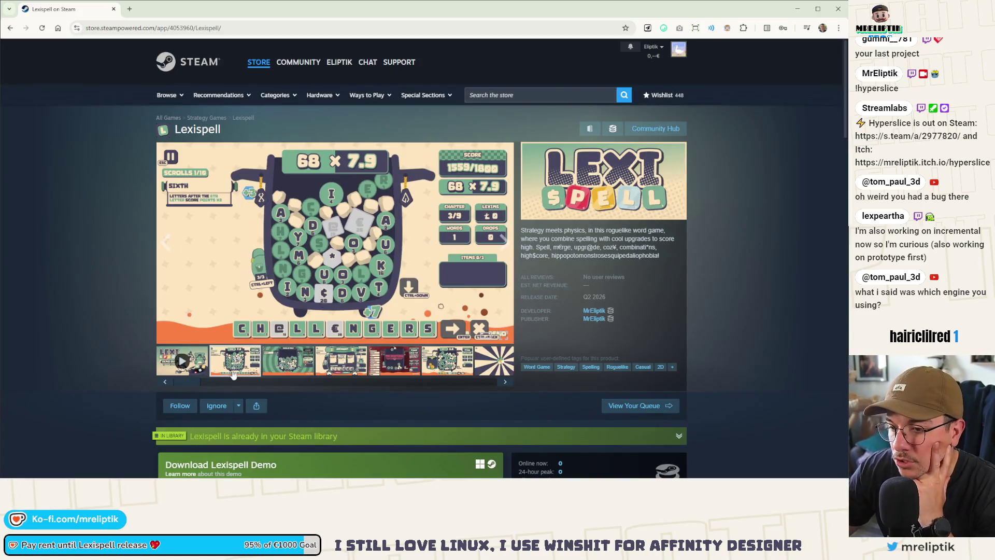
left_click(181, 360)
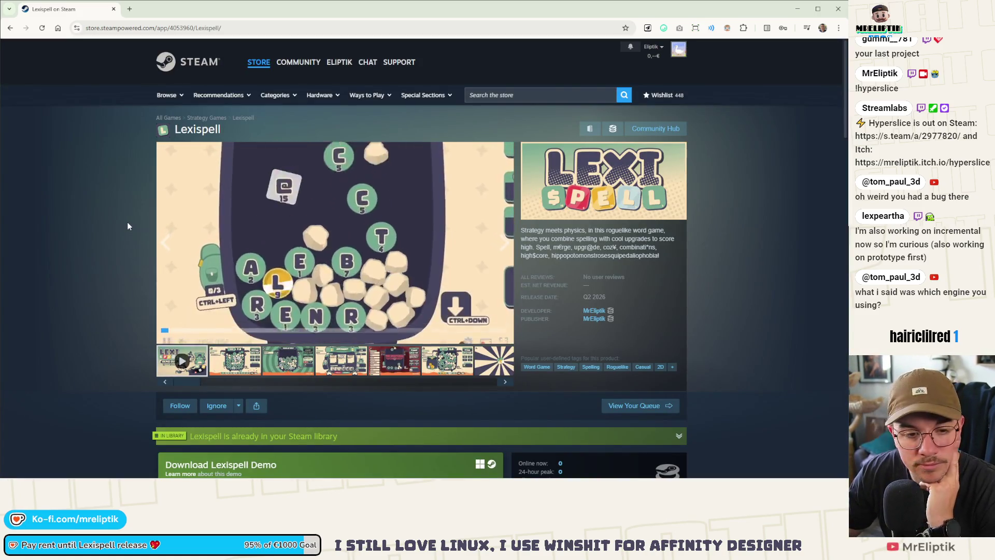
left_click(227, 224)
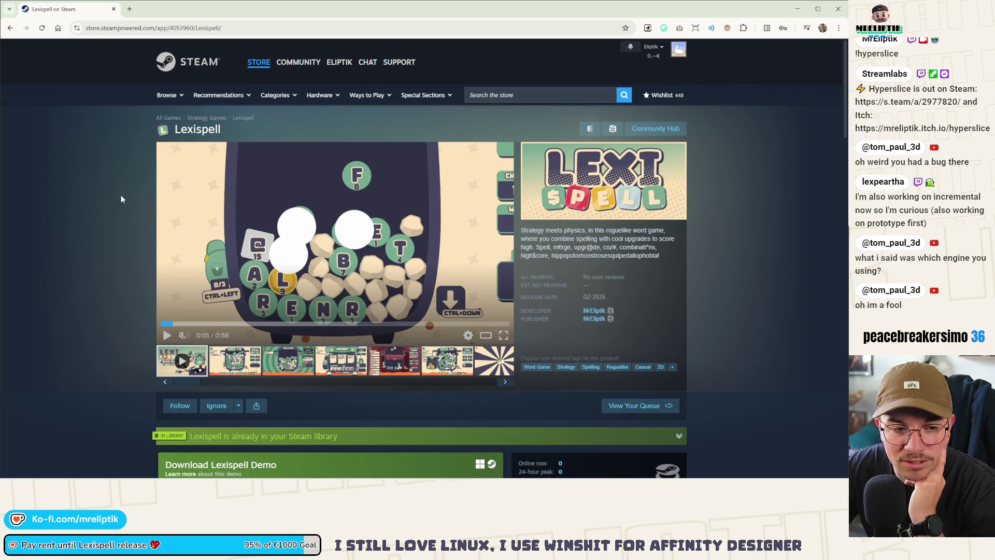
left_click(112, 9)
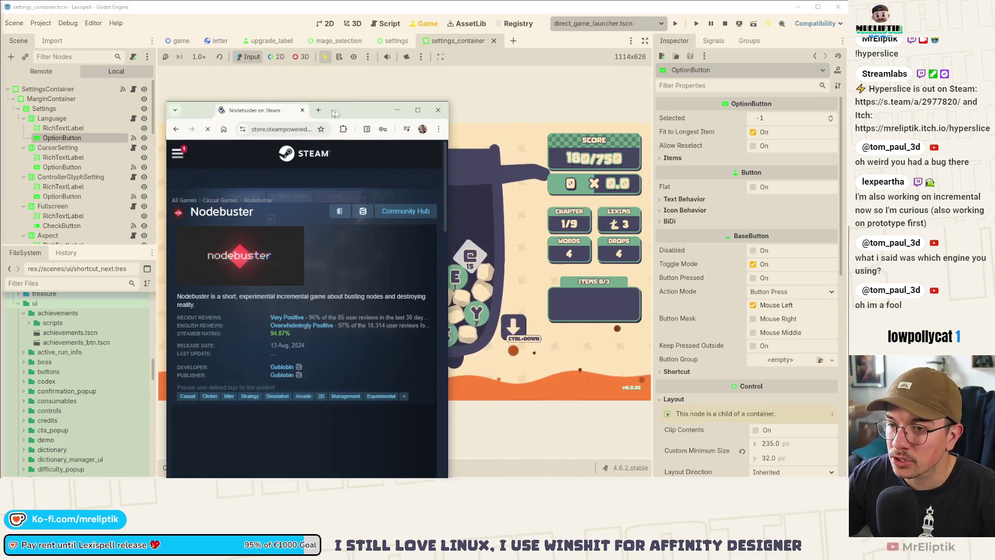
Maximize the Nodebuster store window, then view and close its enlarged trailer
double_click(327, 112)
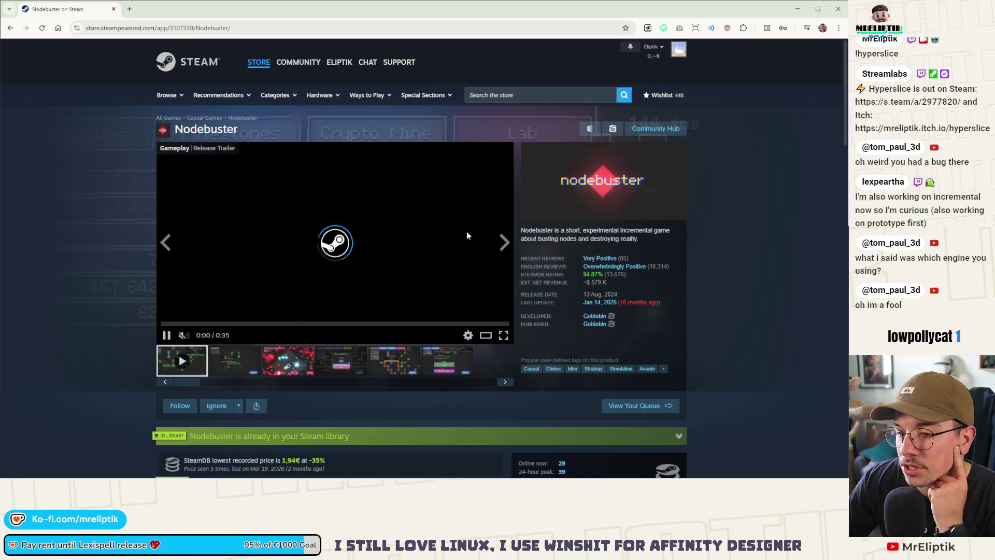
left_click(467, 234)
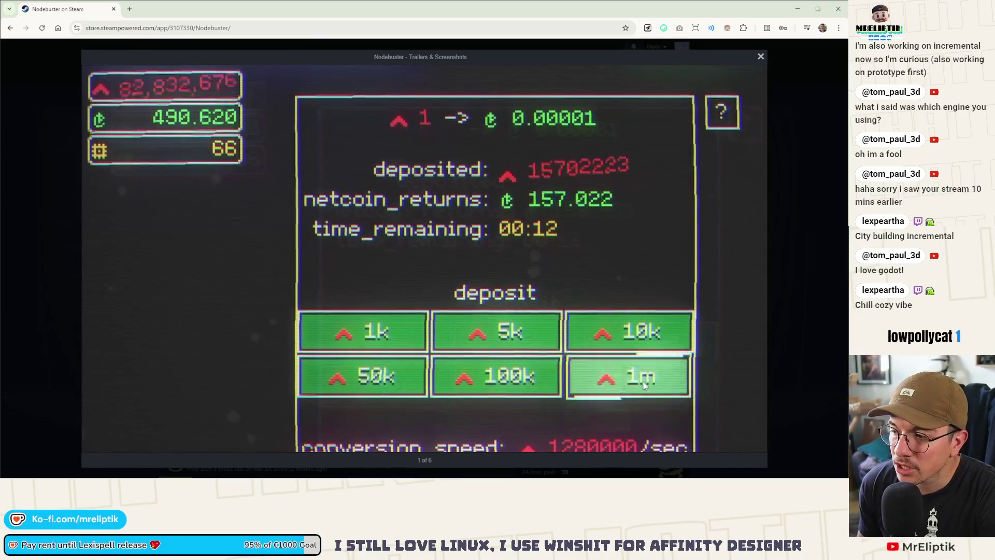
left_click(32, 151)
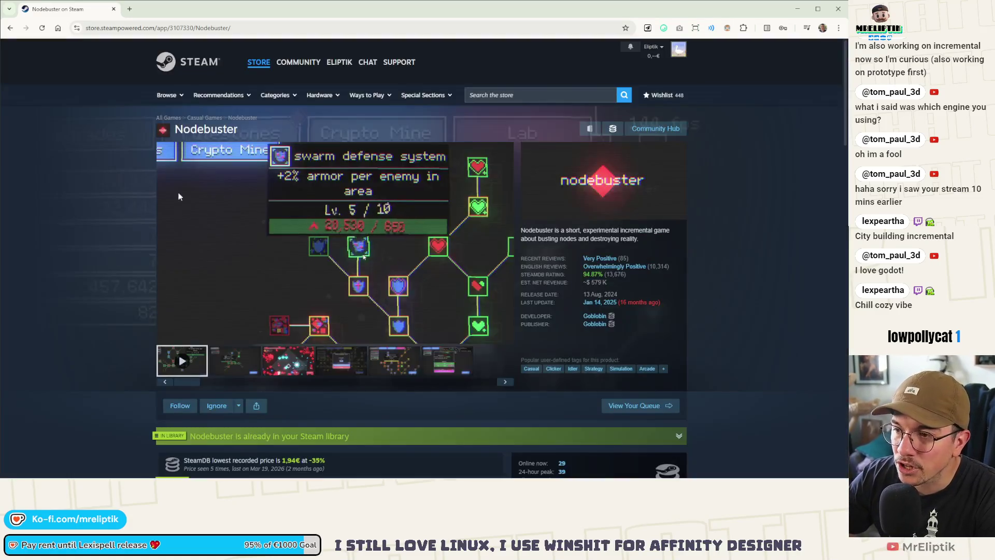
left_click(501, 96)
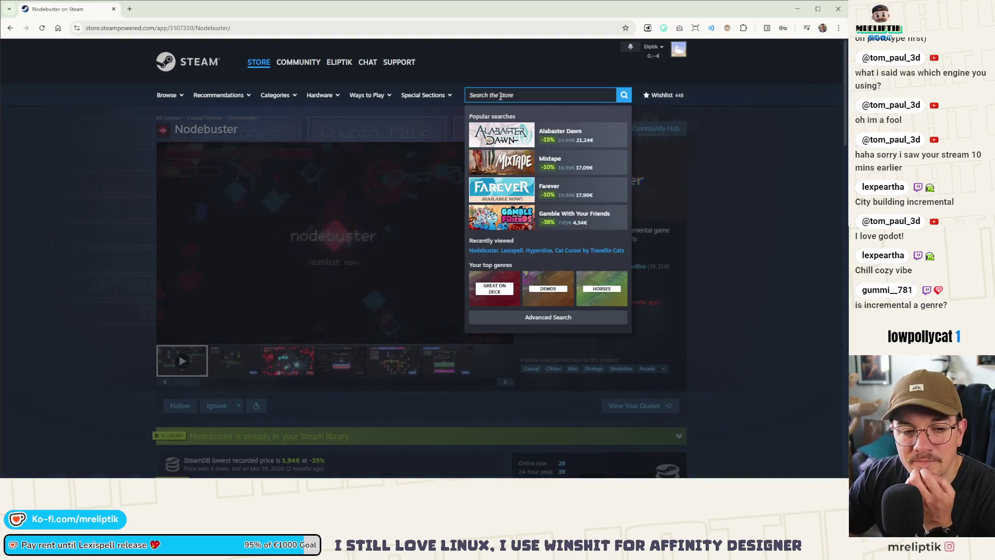
left_click(83, 147)
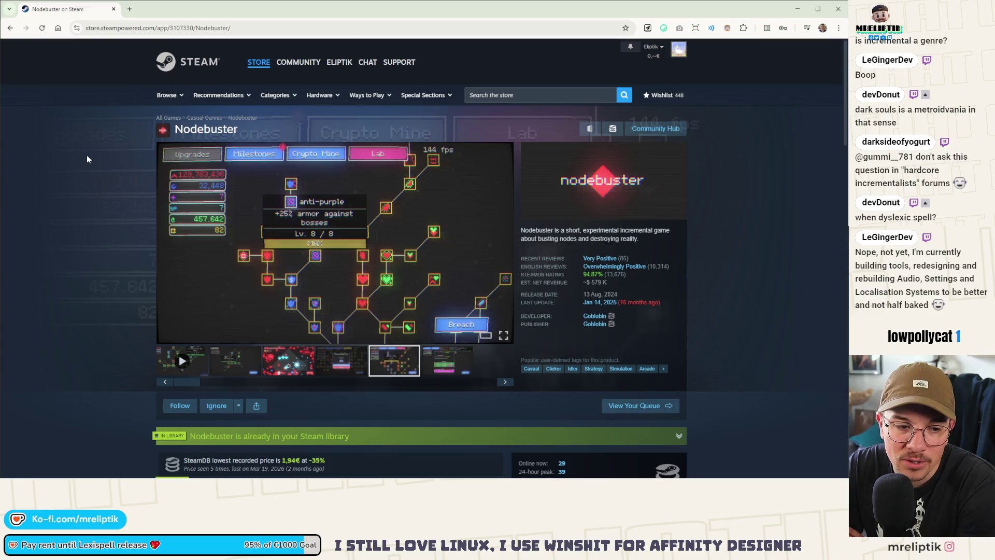
Scroll to Nodebuster's purchase section, then return to the Godot editor running Lexispell
scroll(173, 153, "down", 4)
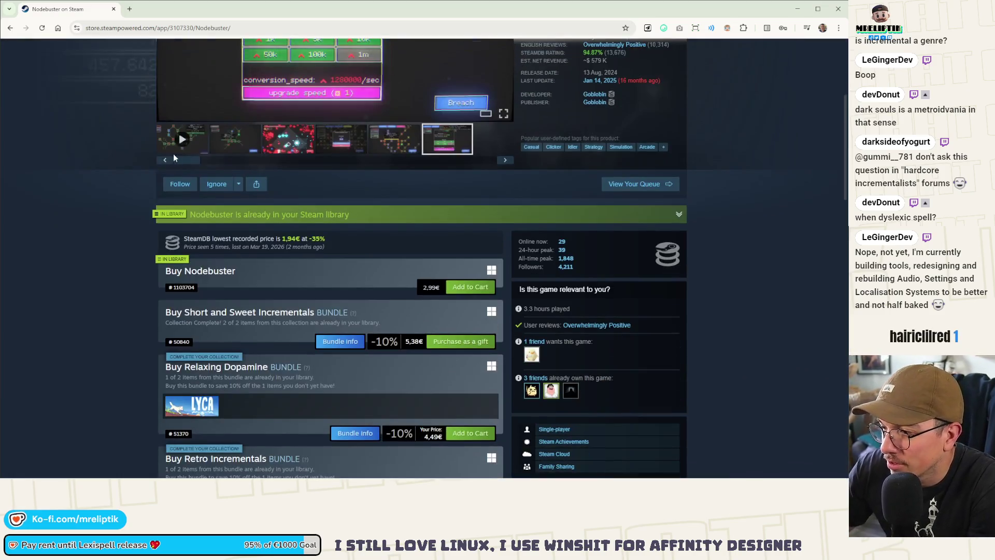
key("alt+Tab")
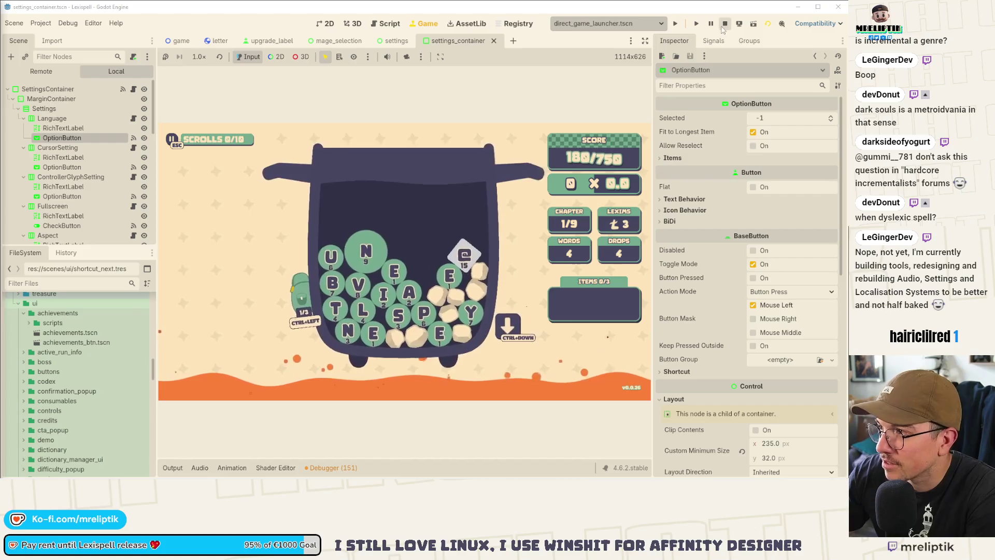
Stop the running Lexispell game and switch over to Affinity Designer
left_click(724, 24)
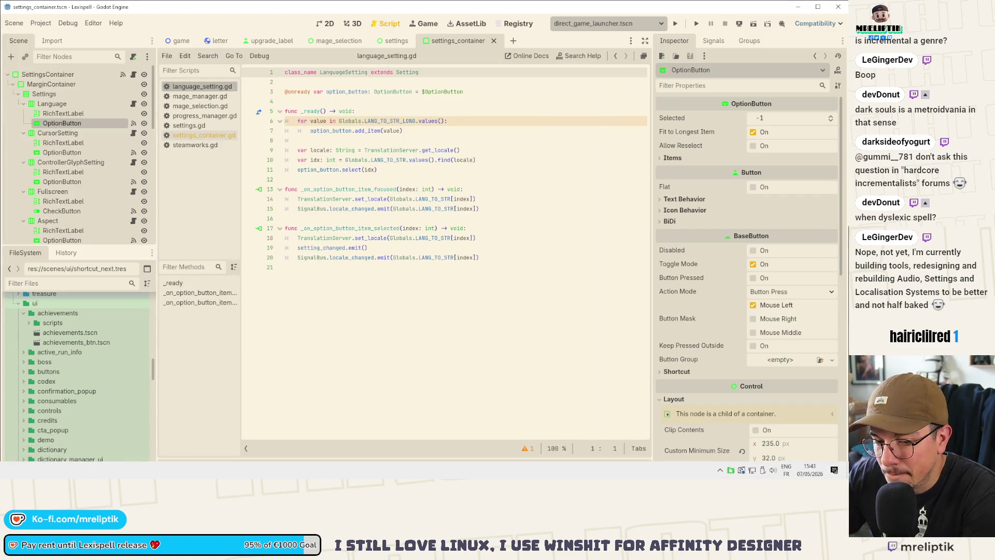
key("alt+Tab")
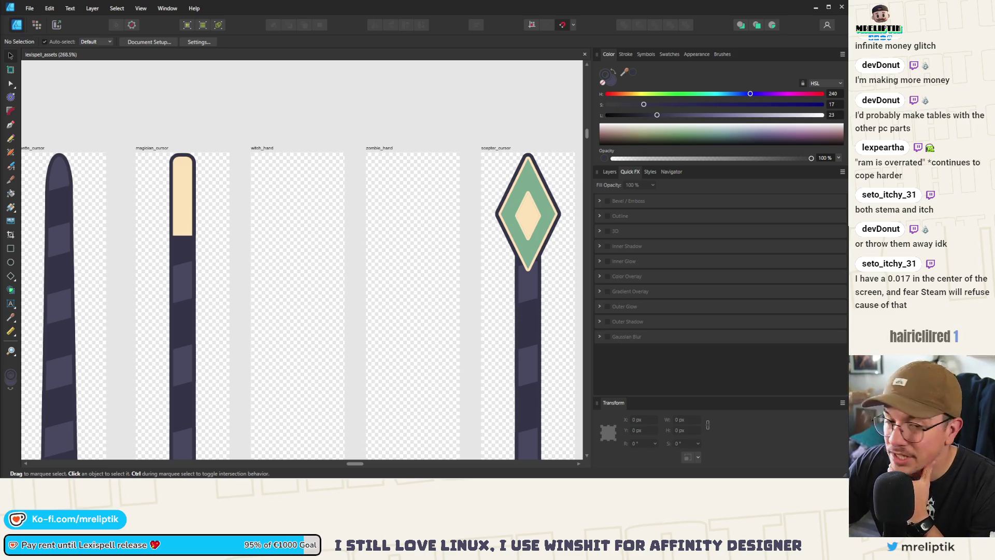
Bring the No Blink Allowed Steam page in Chrome in front of Affinity Designer
key("alt+Tab")
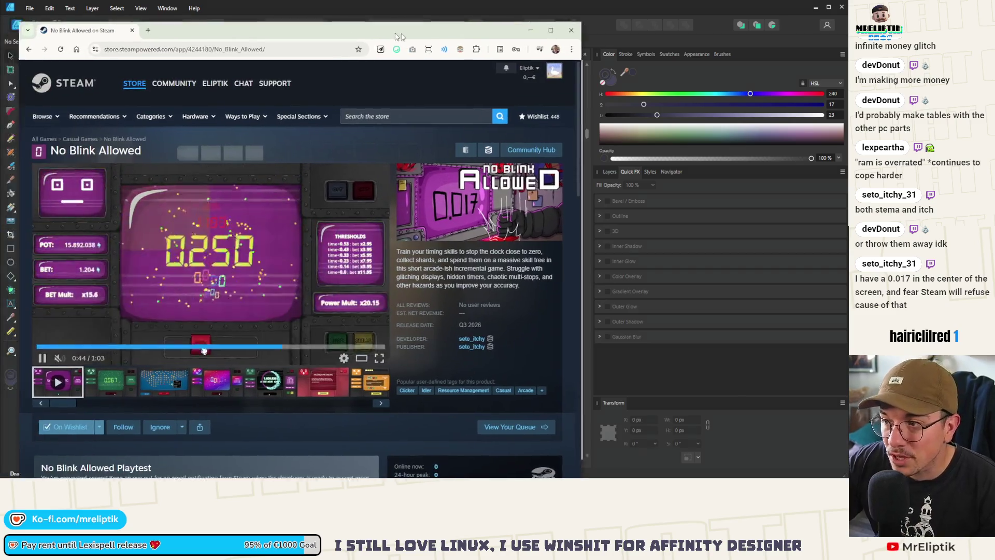
Maximize Chrome and open Scritchy Scratchy from No Blink Allowed's More Like This list
double_click(391, 39)
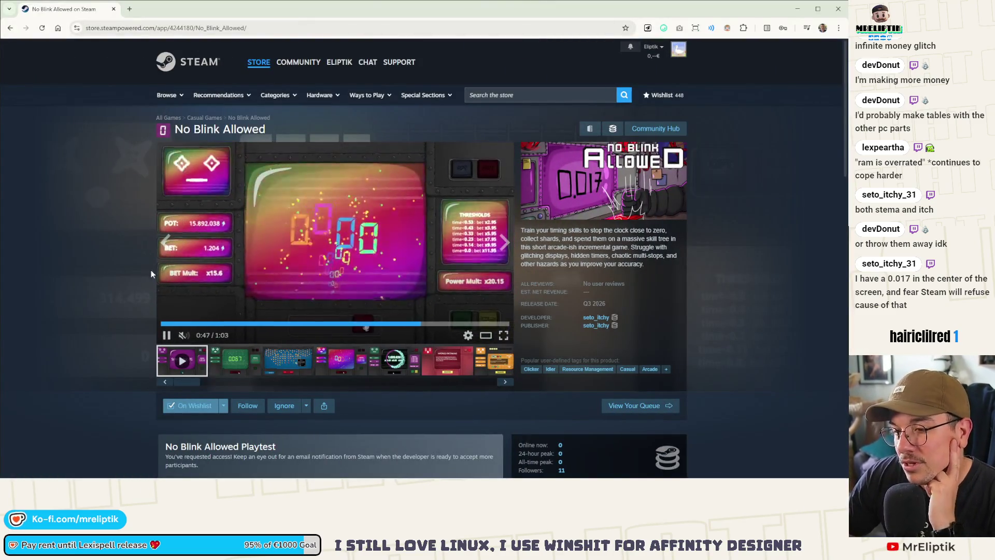
scroll(151, 275, "down", 4)
scroll(152, 283, "up", 4)
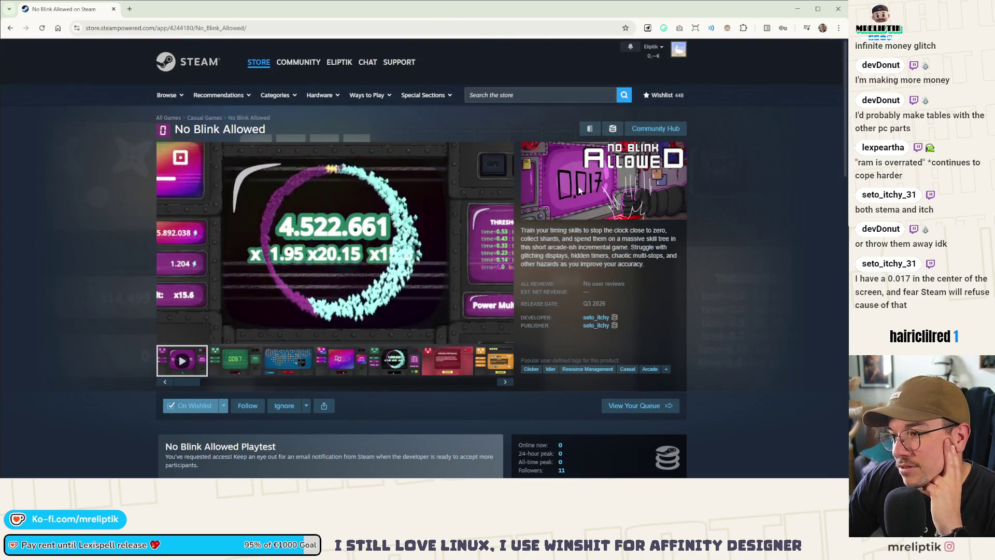
scroll(560, 208, "down", 10)
scroll(560, 229, "down", 4)
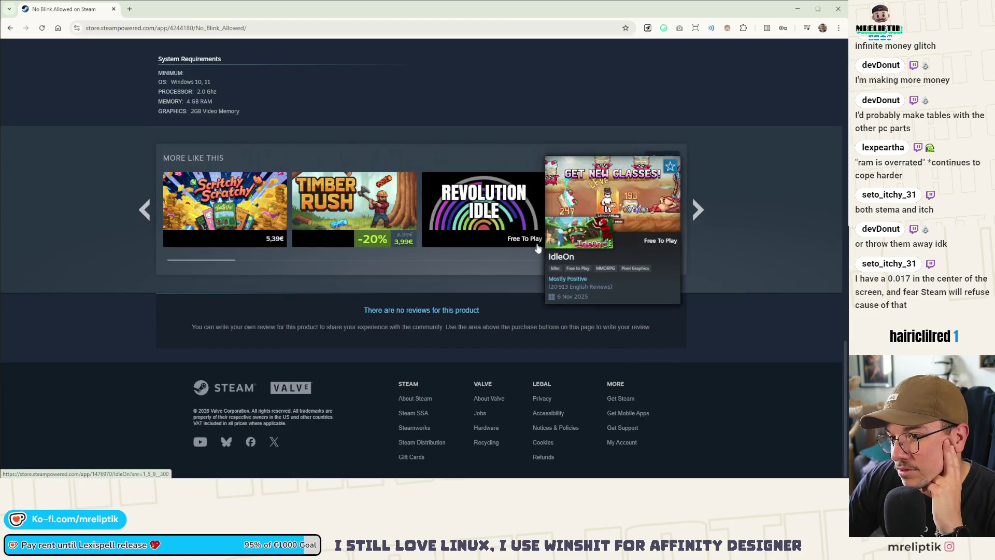
left_click(214, 204)
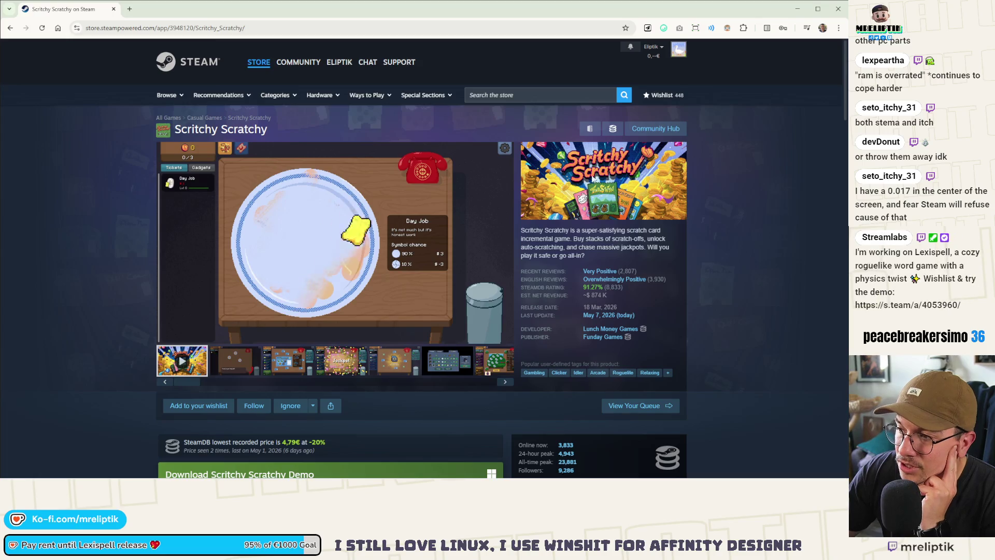
Open CloverPit from the first bundle further down the Scritchy Scratchy page
scroll(610, 202, "down", 15)
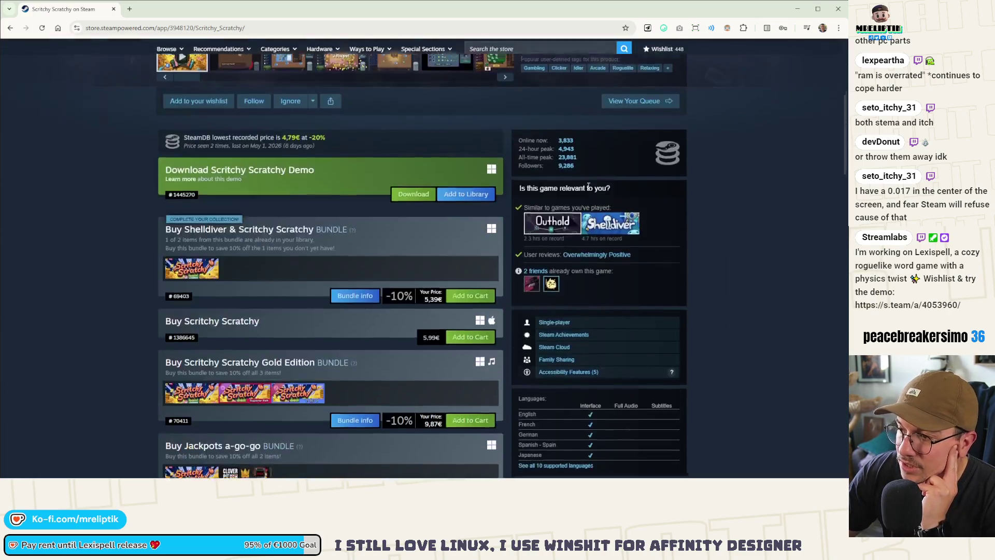
scroll(611, 210, "down", 2)
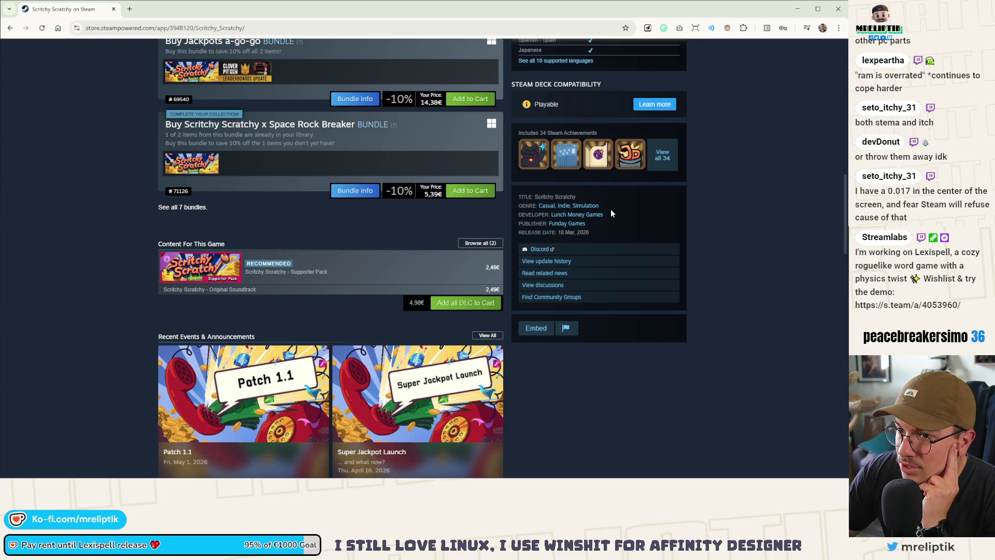
left_click(236, 71)
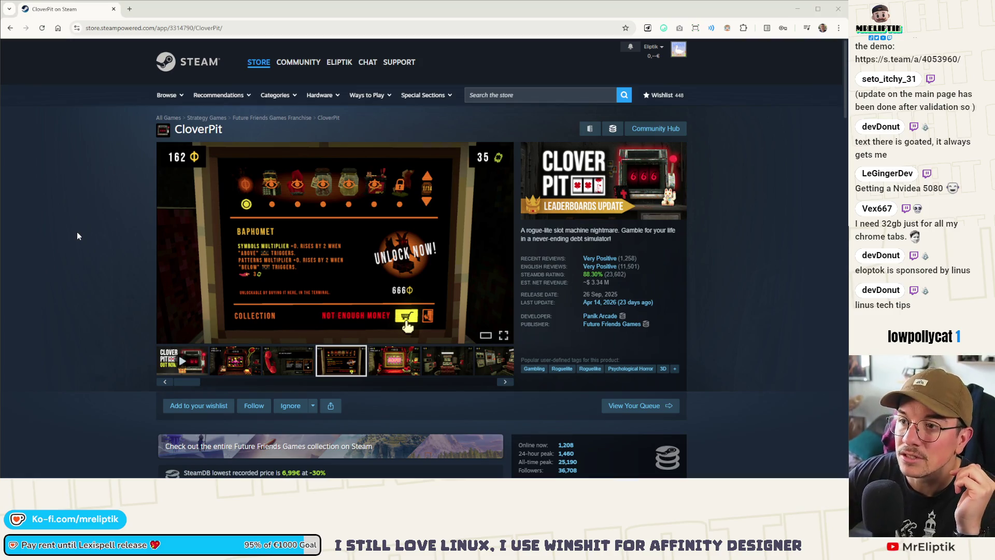
scroll(119, 297, "down", 5)
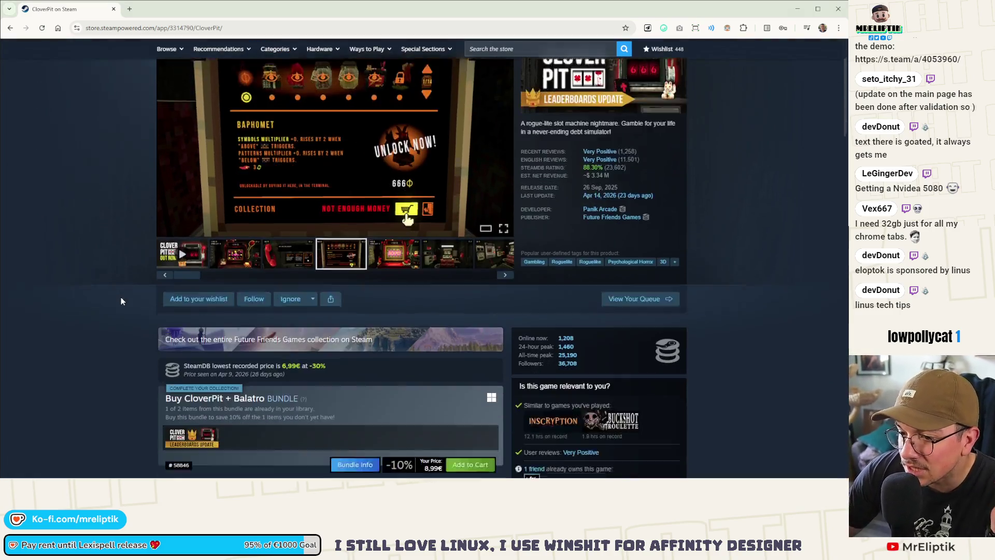